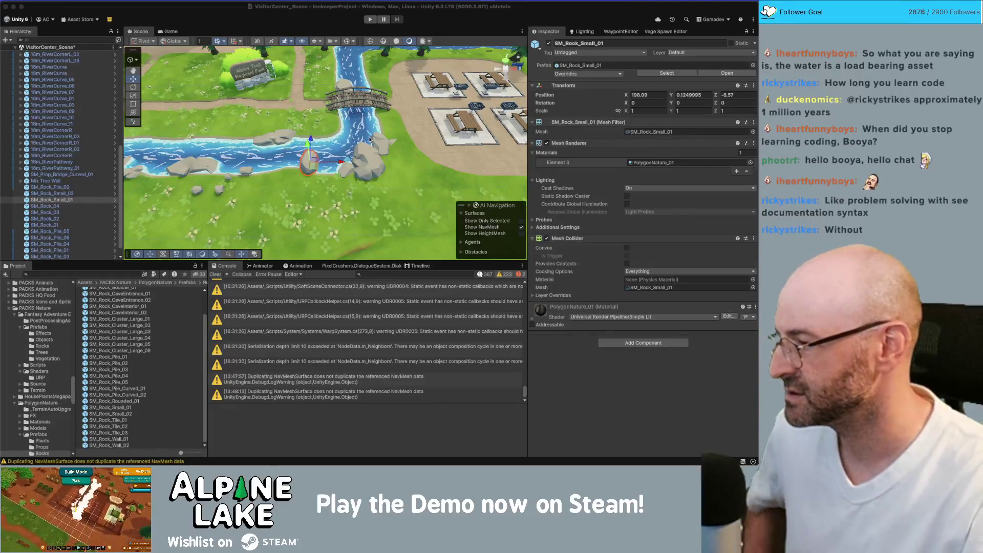
Step: Rotate SM_Rock_Small_01 in the river to -75 degrees and scale it to 1.5922
left_click(323, 160)
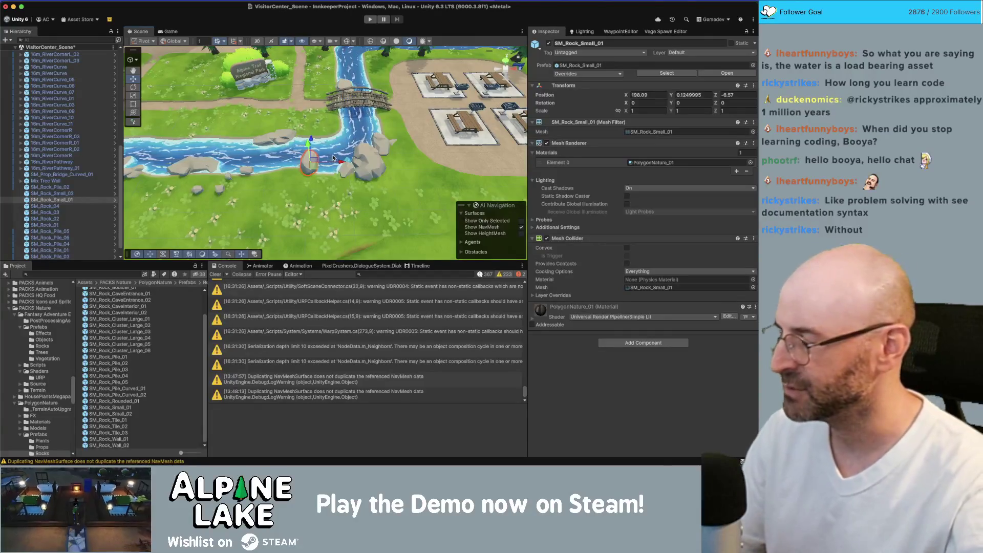
scroll(333, 158, "up", 10)
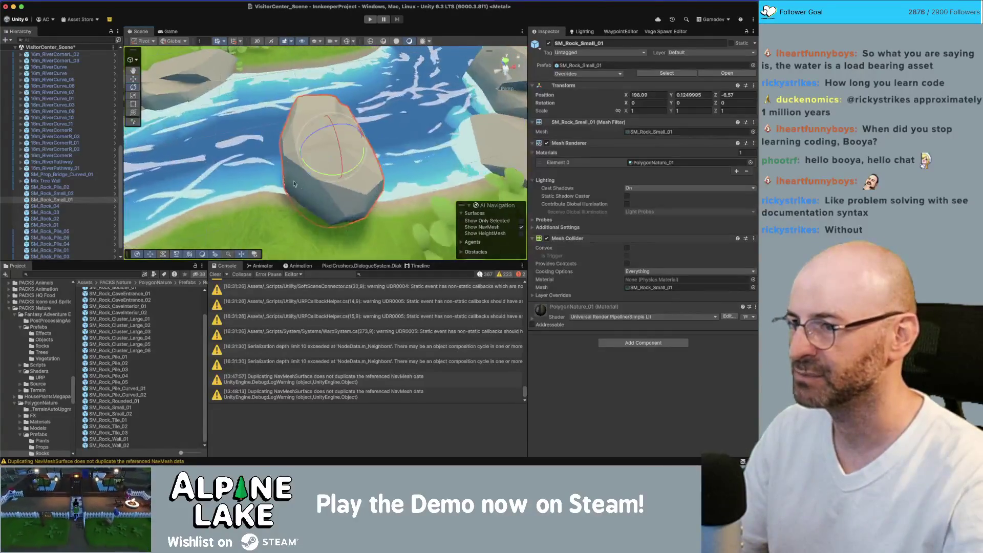
mouse_move(330, 163)
left_mouse_down()
mouse_move(329, 132)
mouse_move(332, 168)
mouse_move(355, 156)
mouse_move(329, 159)
mouse_move(330, 146)
left_mouse_up()
key("w")
left_click(329, 147)
scroll(308, 171, "down", 5)
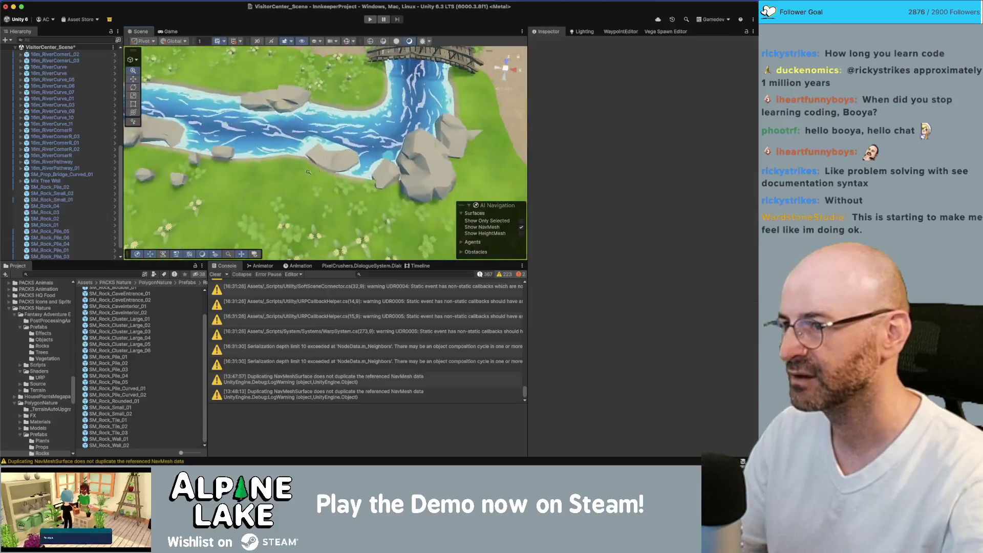
Step: Frame SM_Rock_Small_03 and turn it to 45 degrees, scaled to 2.287
scroll(308, 171, "down", 3)
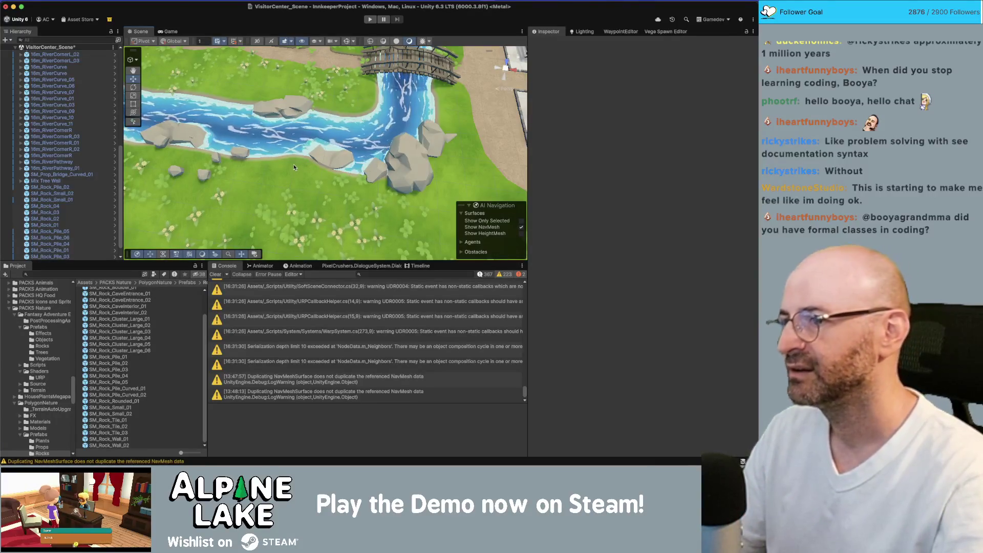
left_click(325, 152)
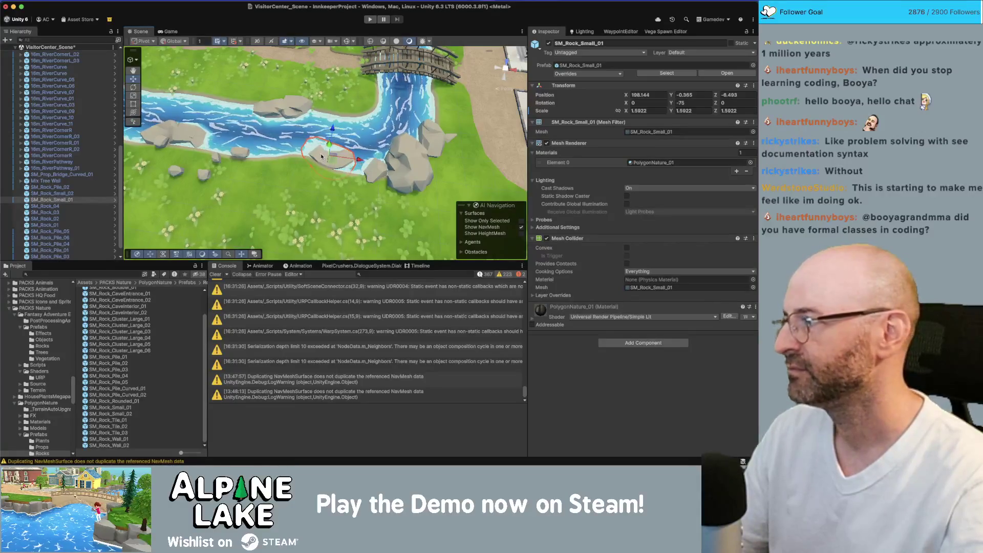
scroll(338, 151, "down", 5)
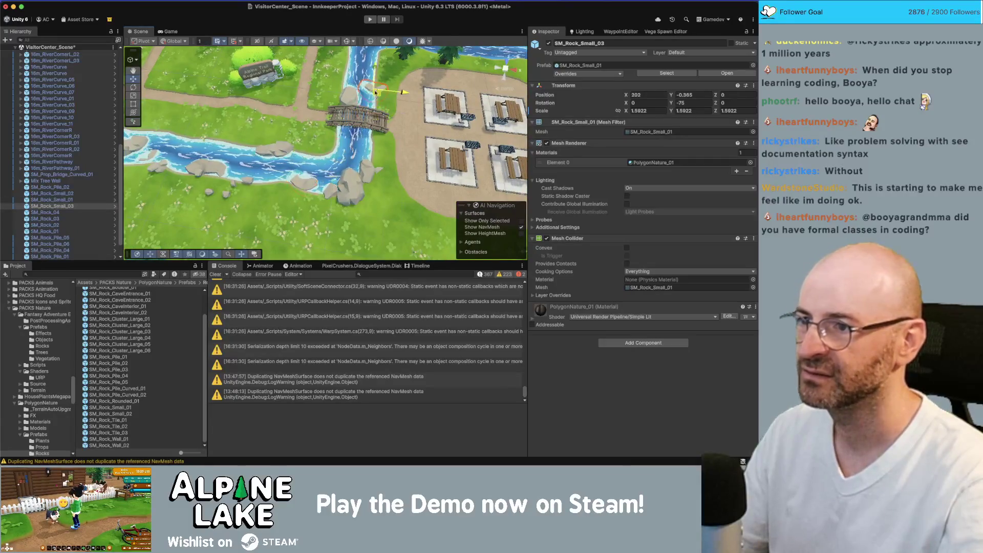
key("f")
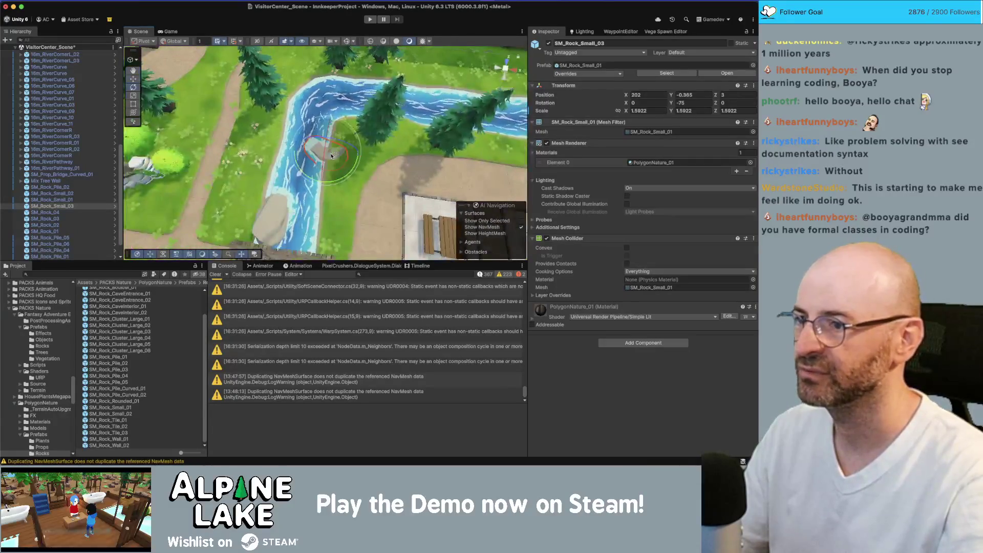
left_click_drag(341, 177, 312, 104)
Step: Reposition the rock in the upper bend and select rock pile SM_Rock_Pile_07
key("w")
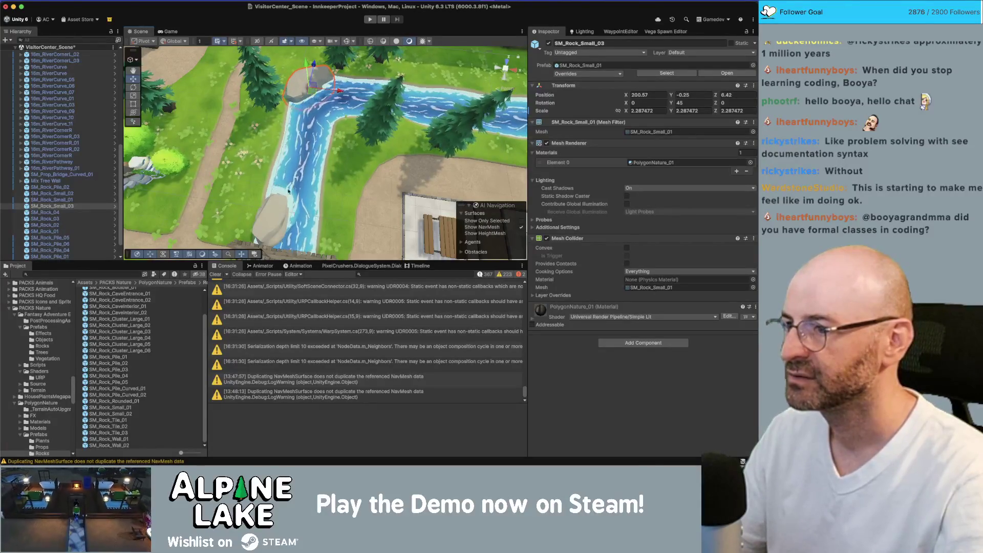
scroll(288, 191, "down", 5)
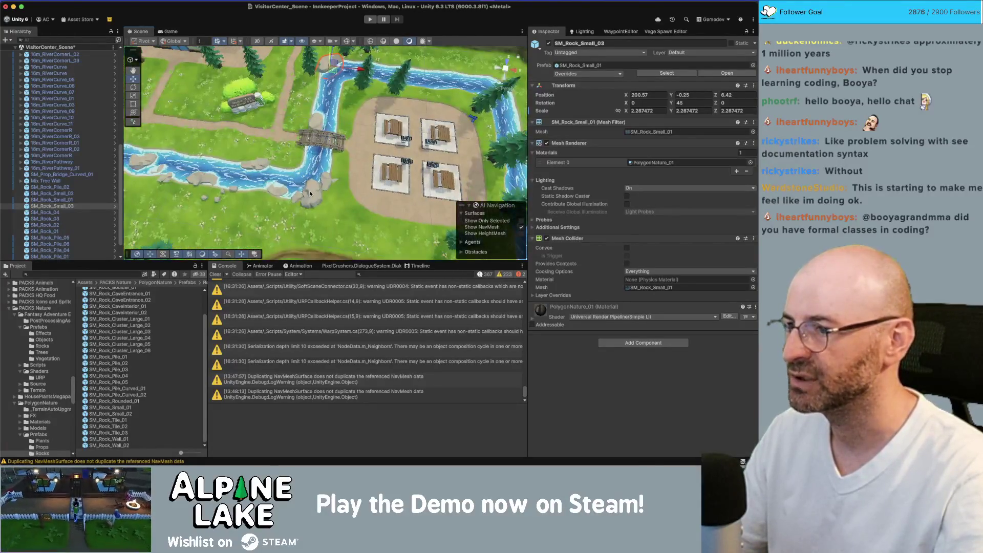
left_click(312, 194)
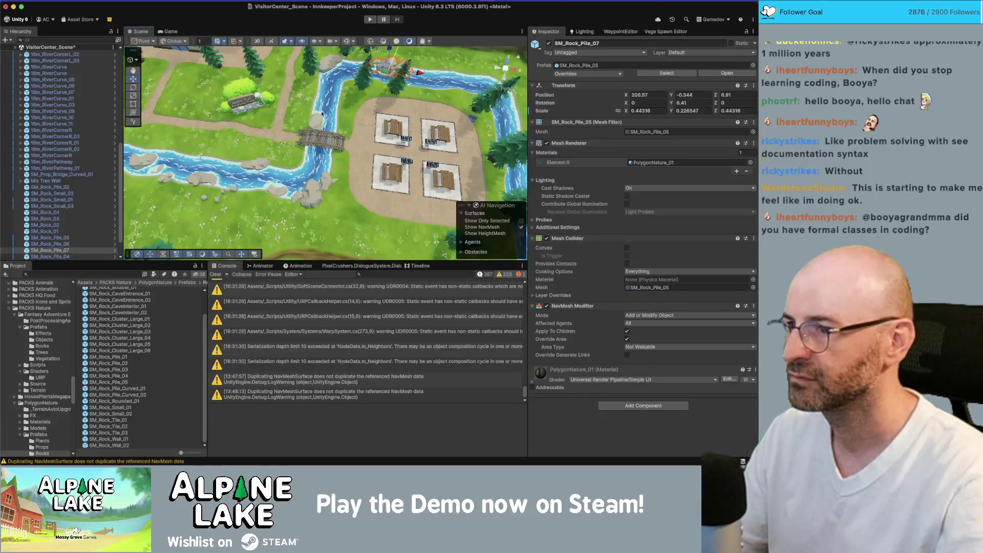
Step: Frame the large rock SM_Rock_04, then orbit to look down on the river
scroll(350, 179, "up", 5)
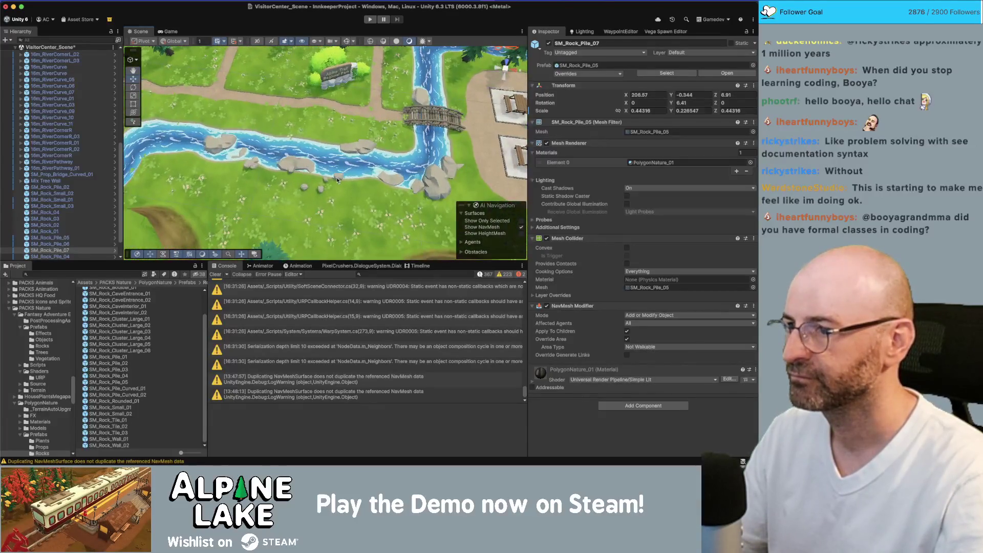
left_click(337, 179)
key("f")
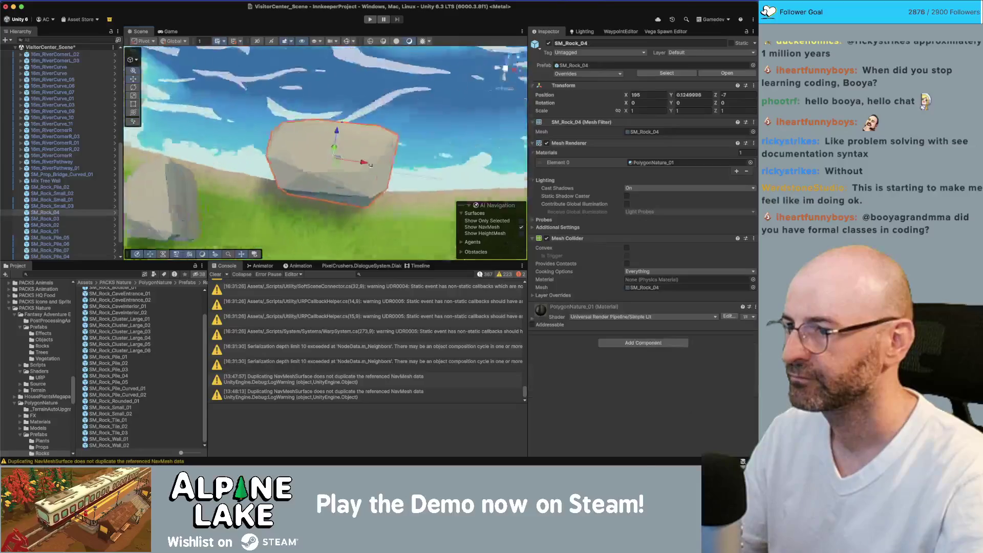
scroll(275, 142, "down", 5)
scroll(276, 142, "up", 3)
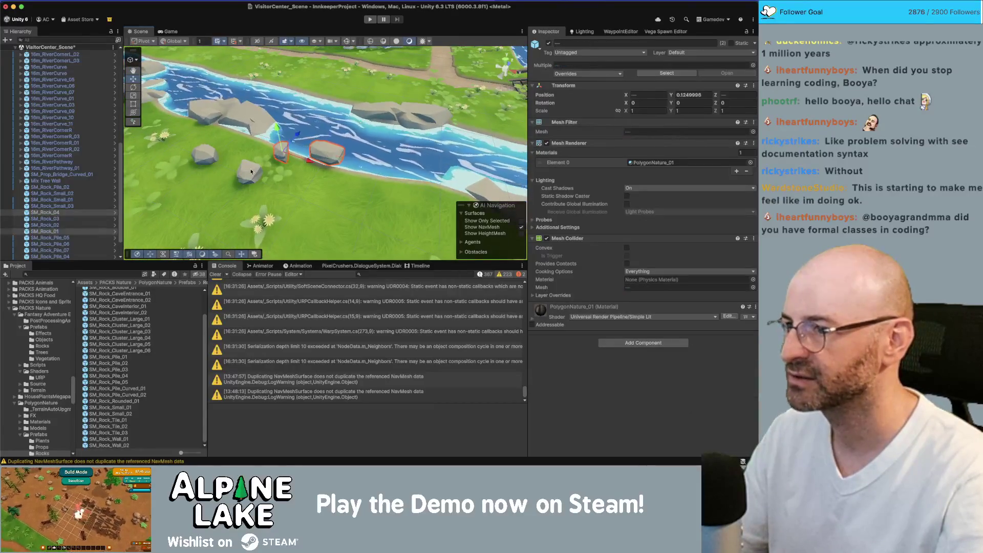
left_click(287, 143)
mouse_move(287, 143)
left_mouse_down()
mouse_move(366, 193)
mouse_move(210, 155)
left_mouse_up()
Step: Move rock pile SM_Rock_Pile_02 next to the wooden fence and inspect the fence sections
left_click(360, 189)
key("f")
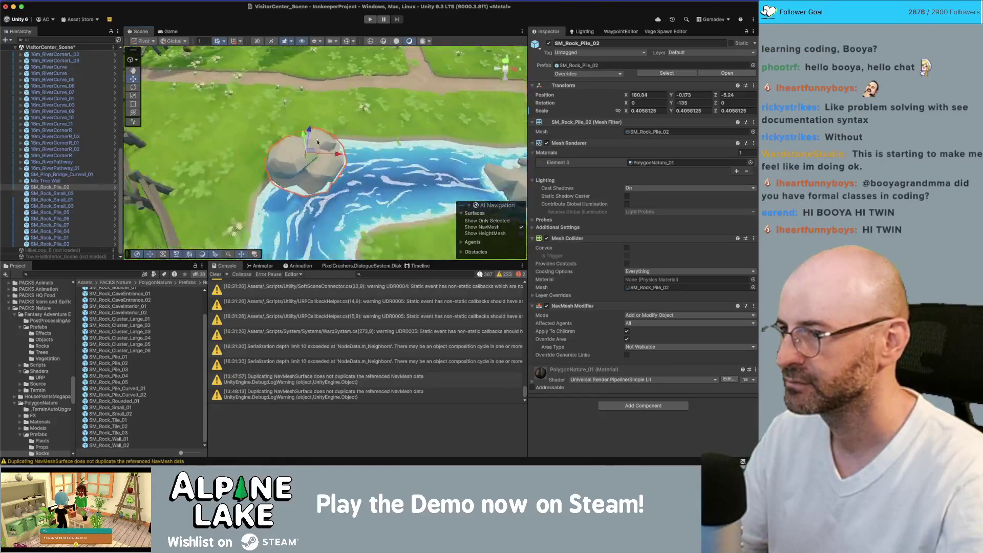
left_click_drag(322, 161, 274, 214)
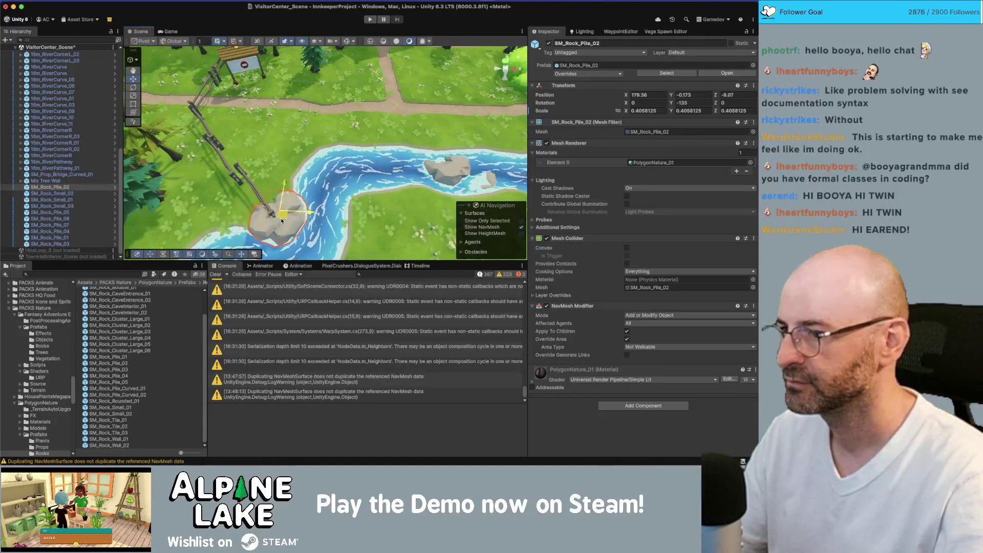
left_click(260, 181)
left_click_drag(260, 181, 309, 186)
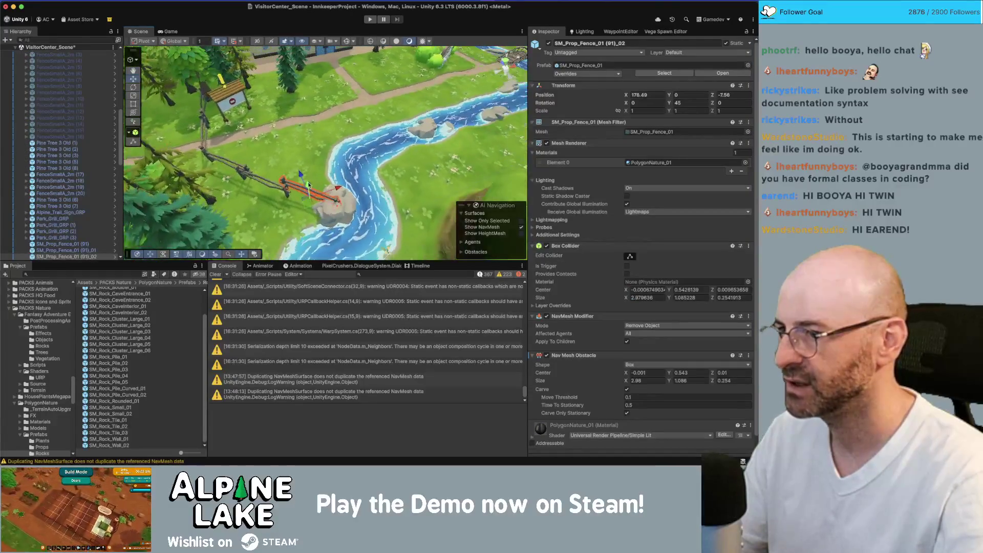
left_click(308, 185)
left_click(281, 191)
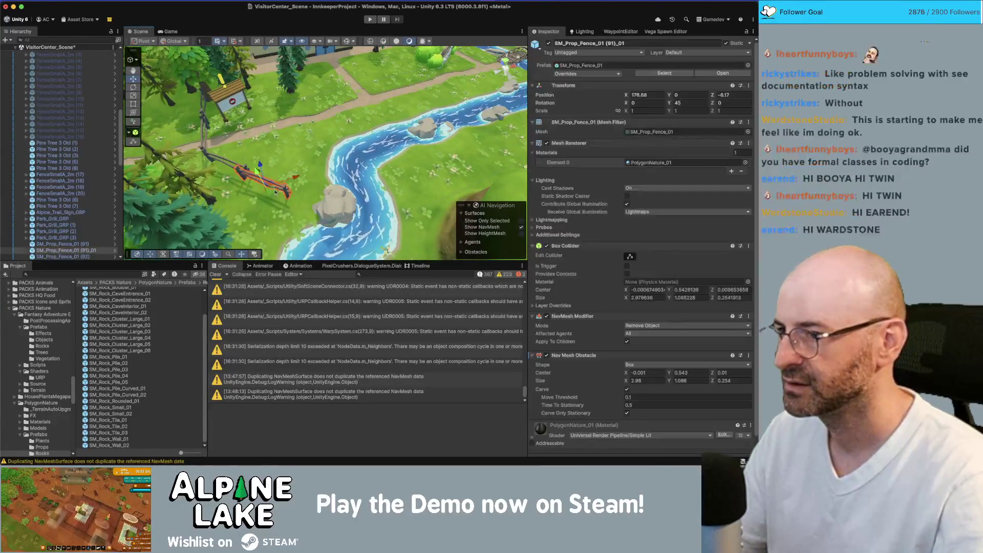
scroll(285, 193, "up", 5)
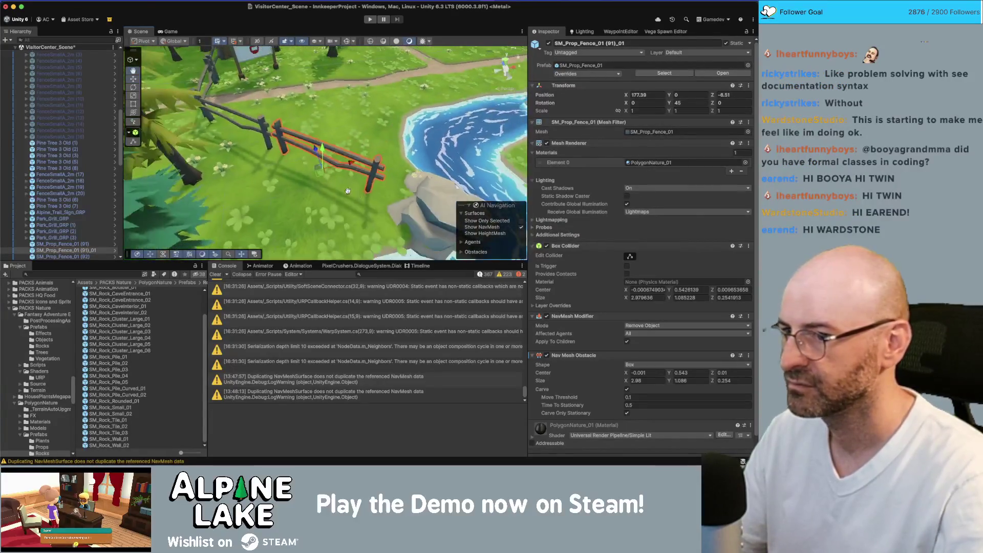
scroll(348, 191, "down", 5)
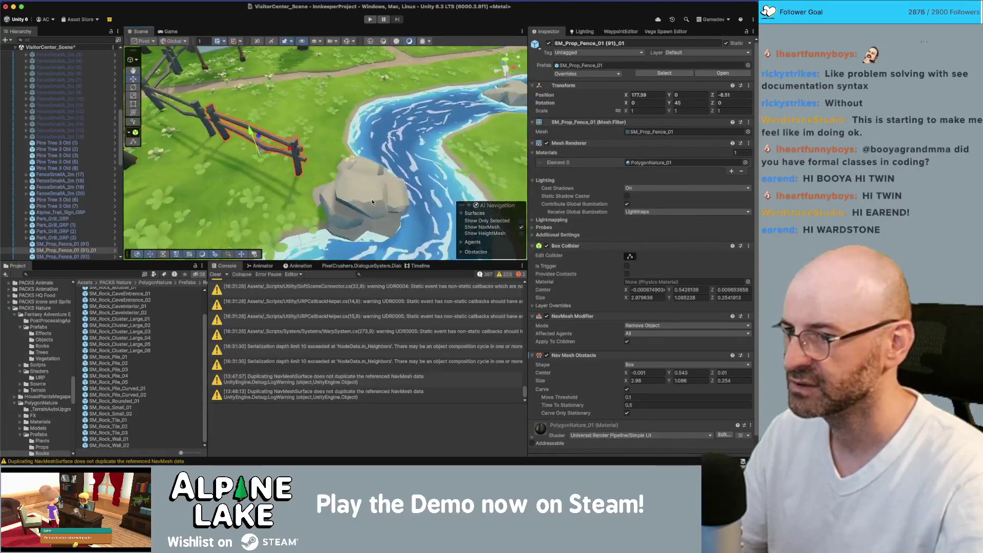
Step: Fine-tune the rock pile, nudging it toward the fence and slightly left
left_click(358, 191)
mouse_move(358, 191)
left_mouse_down()
mouse_move(333, 171)
mouse_move(356, 186)
left_mouse_up()
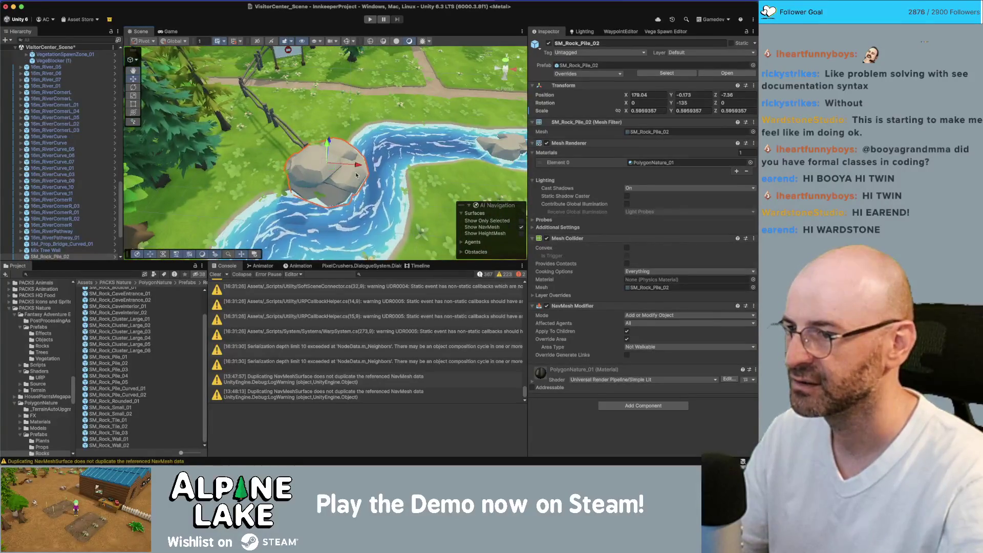
left_click(307, 143)
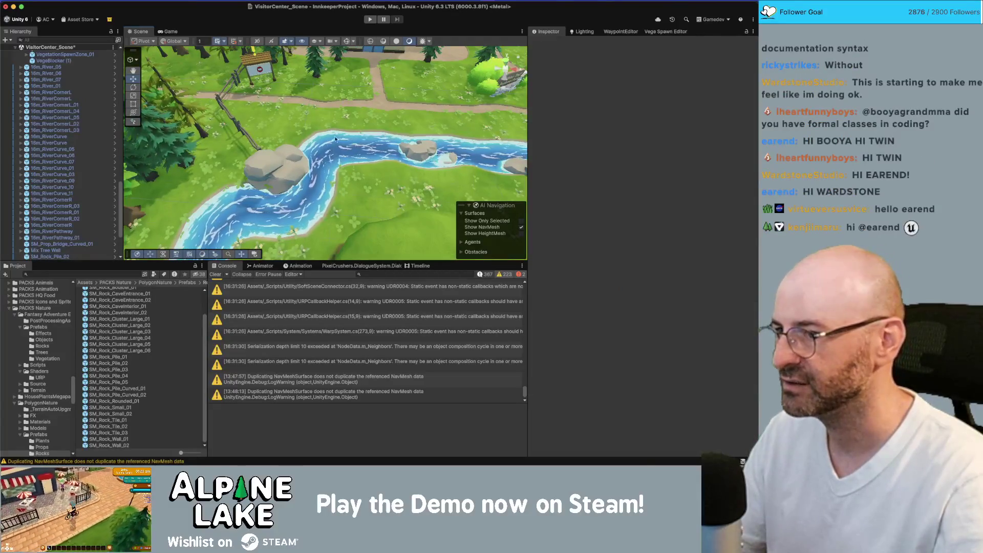
left_click(294, 180)
mouse_move(285, 169)
left_mouse_down()
mouse_move(322, 181)
mouse_move(238, 101)
mouse_move(242, 115)
left_mouse_up()
left_click(307, 176)
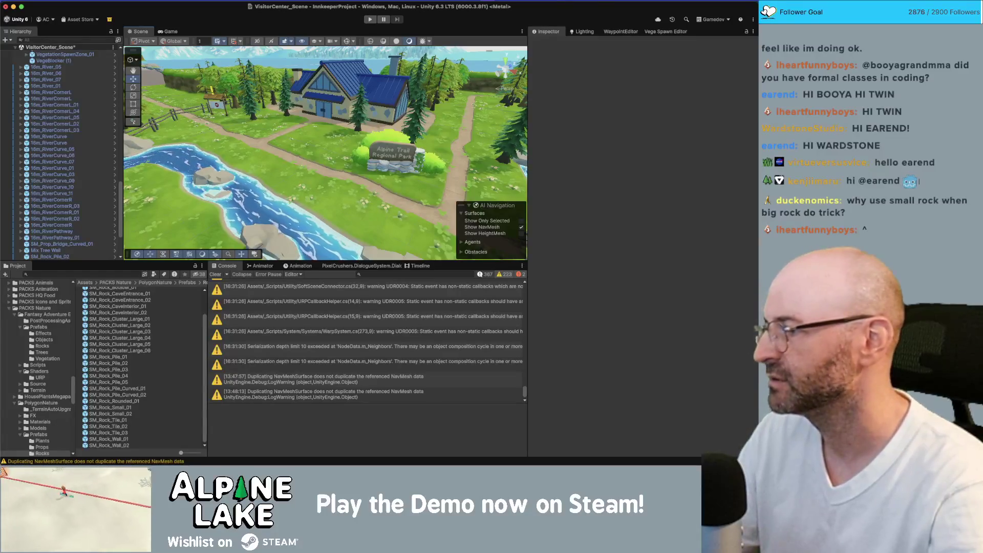
Step: Duplicate SM_Rock_Pile_05, rotate the copy to Y 165.56, and place it upstream
left_click_drag(250, 226, 290, 187)
left_click(290, 187)
scroll(291, 187, "down", 3)
key("ctrl+d")
mouse_move(353, 176)
left_mouse_down()
mouse_move(231, 185)
mouse_move(225, 175)
mouse_move(195, 203)
left_mouse_up()
key("e")
key("w")
mouse_move(220, 163)
left_mouse_down()
mouse_move(224, 102)
mouse_move(234, 122)
left_mouse_up()
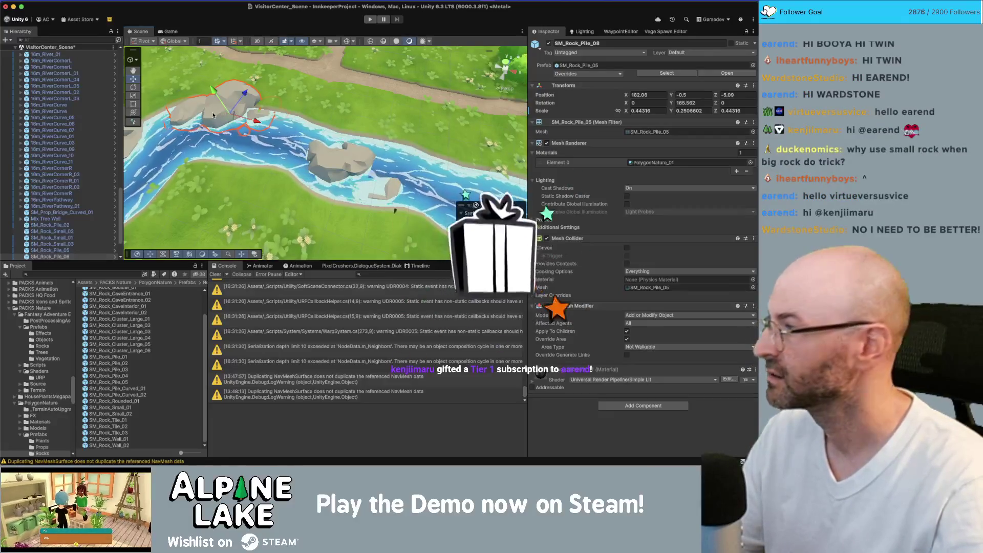
left_click(213, 115)
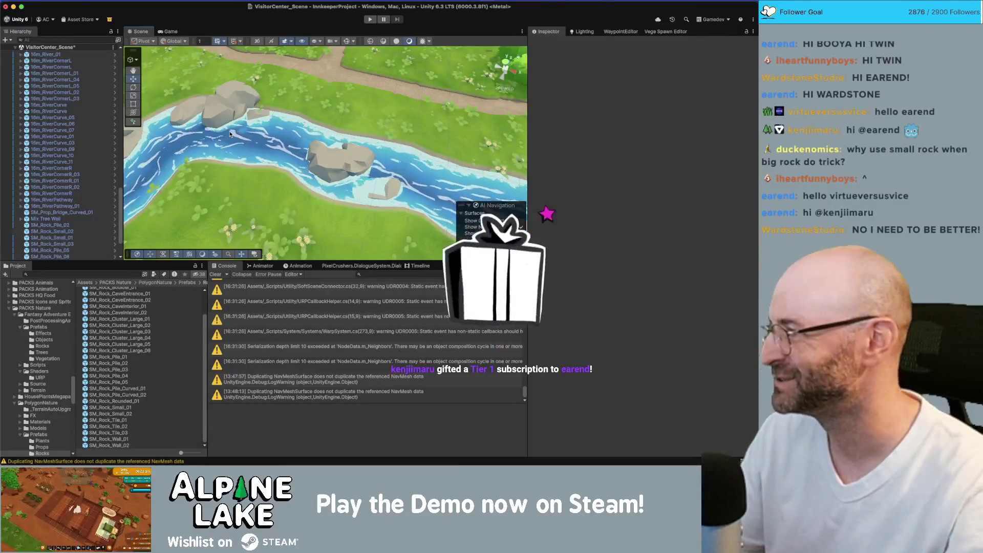
Step: Select the original rock pile and expand a river piece's child objects
mouse_move(307, 158)
left_mouse_down()
mouse_move(320, 156)
mouse_move(297, 141)
mouse_move(317, 118)
mouse_move(395, 81)
mouse_move(333, 110)
mouse_move(326, 134)
mouse_move(283, 175)
mouse_move(326, 133)
left_mouse_up()
left_click(290, 134)
scroll(326, 138, "down", 5)
left_click(323, 151)
Step: Select the river water objects and orbit the view from the sky onto the river and bridge
left_click(321, 153, "shift")
left_click_drag(369, 102, 395, 75)
left_click(395, 75)
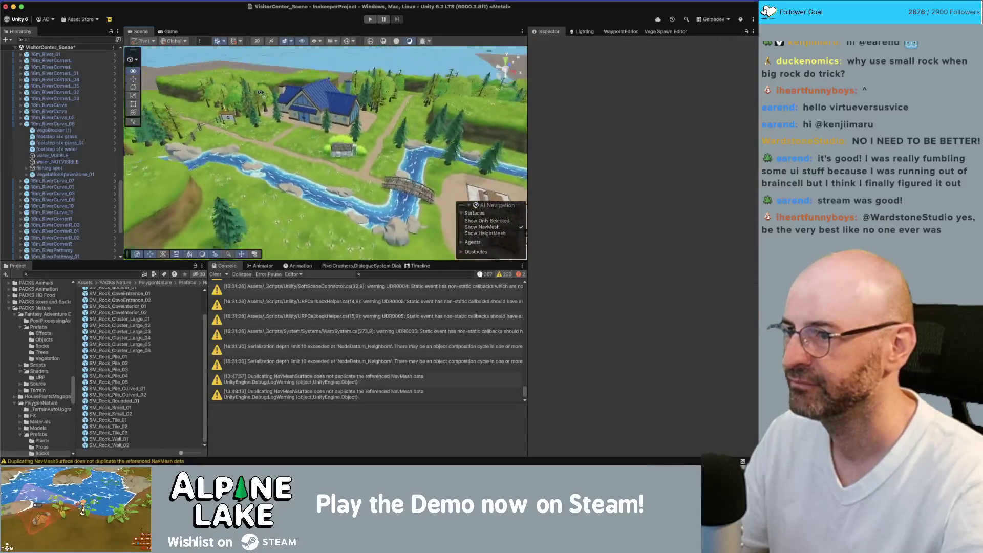
left_click_drag(265, 88, 249, 50)
key("w")
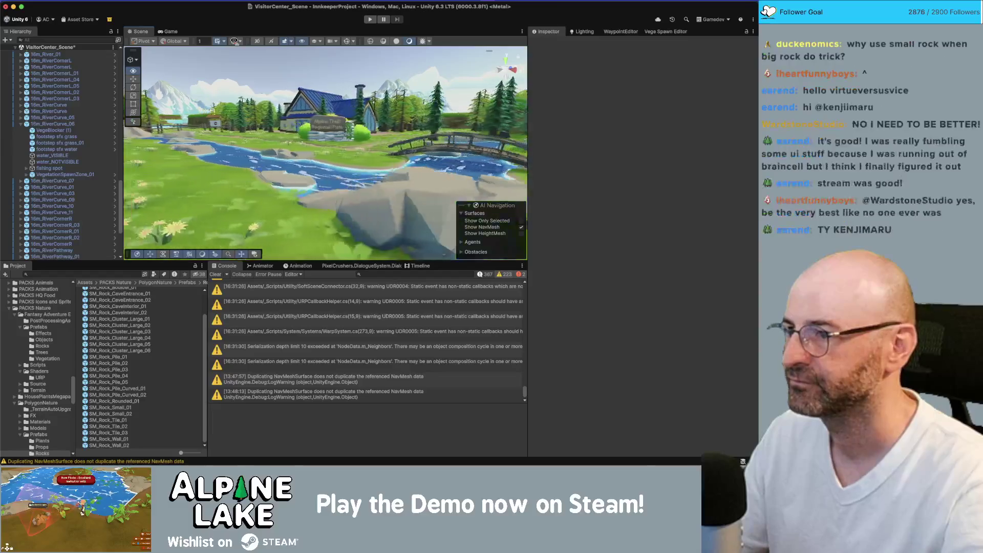
left_click_drag(239, 88, 344, 125)
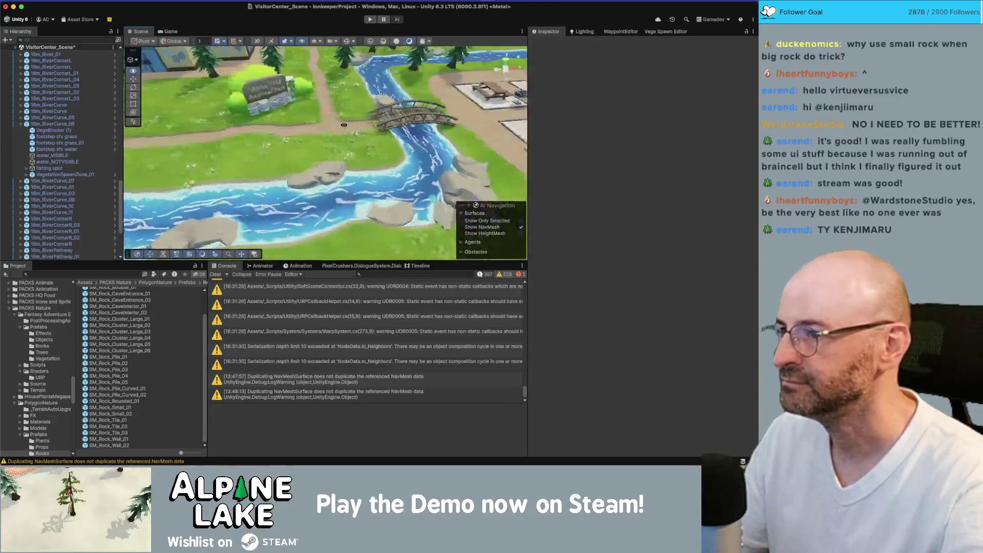
Step: Inspect the river rocks and Alpine Trail sign, save VisitorCenter_Scene, and switch to Maya
mouse_move(311, 78)
left_mouse_down()
mouse_move(335, 142)
mouse_move(253, 36)
left_mouse_up()
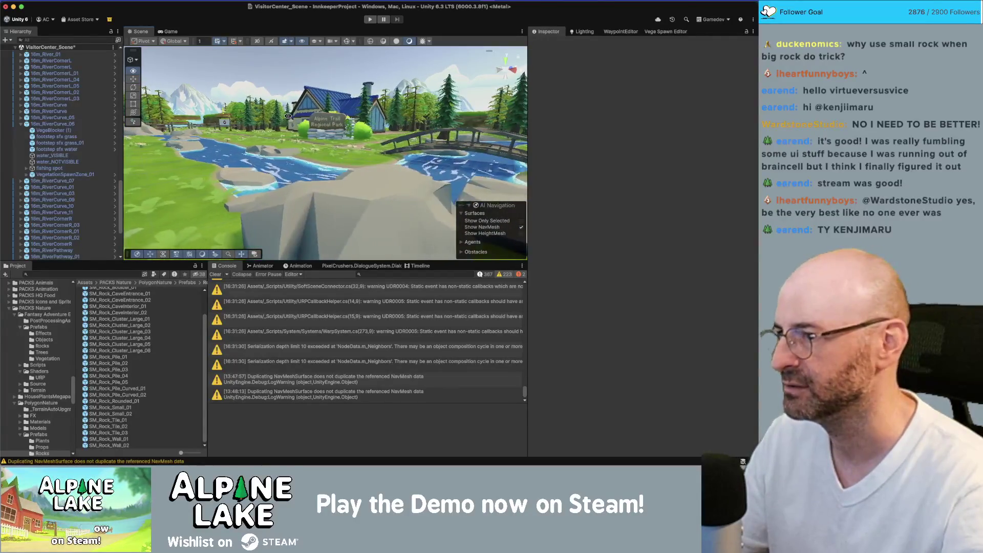
left_click_drag(288, 117, 306, 124)
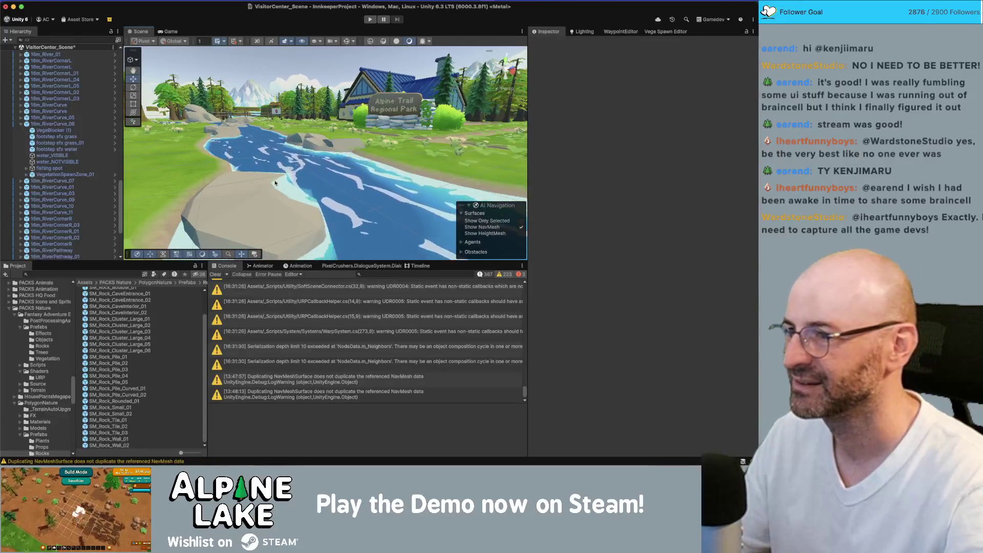
mouse_move(292, 147)
left_mouse_down()
mouse_move(309, 136)
mouse_move(293, 136)
mouse_move(306, 156)
mouse_move(340, 147)
mouse_move(342, 164)
left_mouse_up()
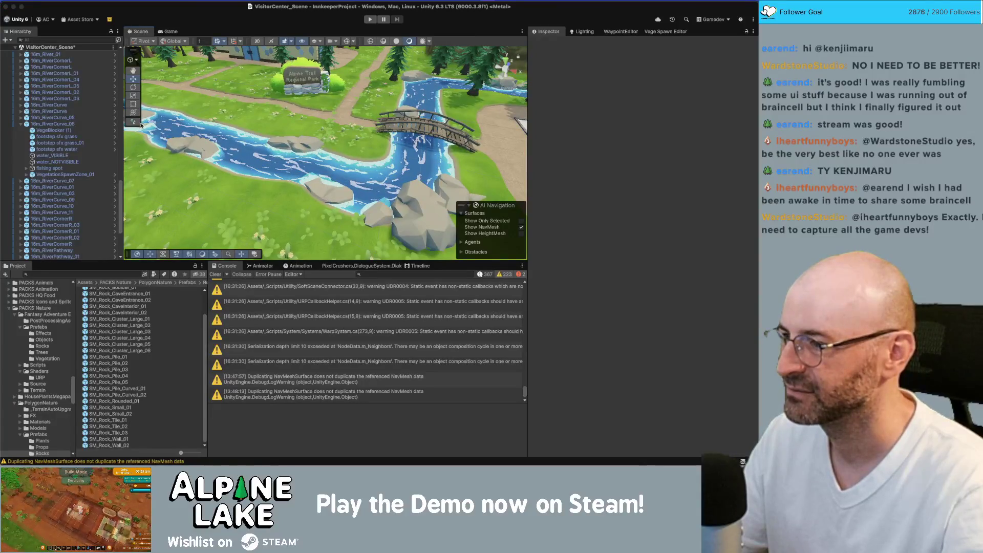
key("super+s")
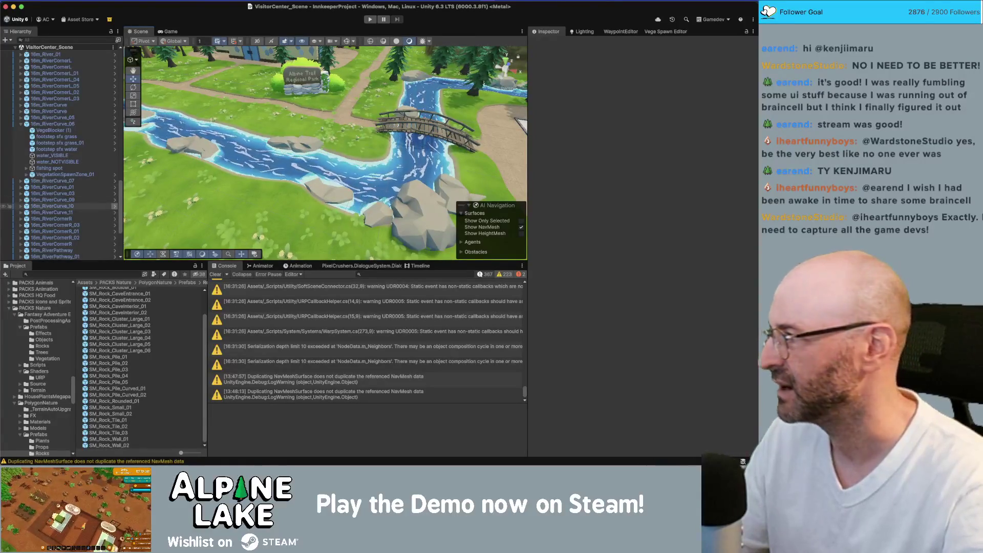
key("super+Tab")
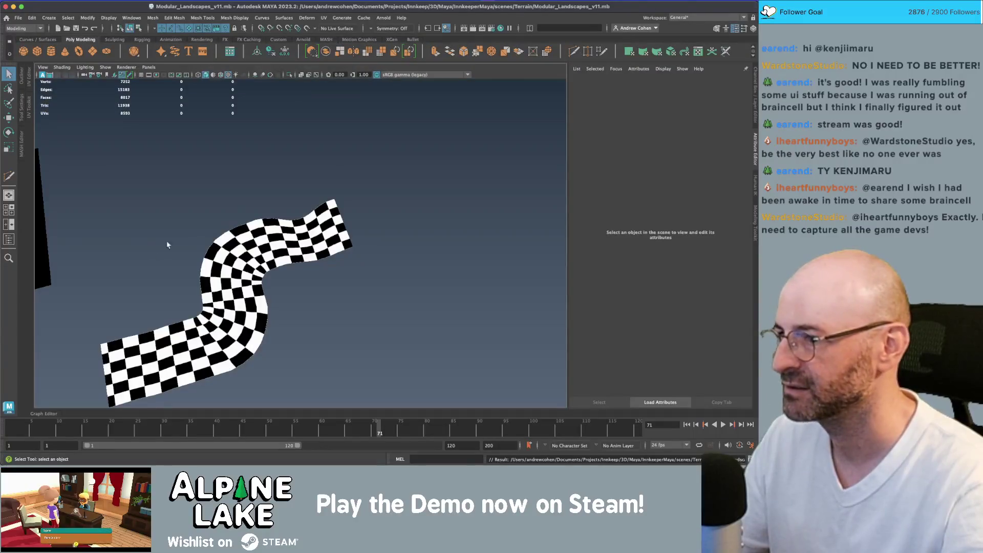
Step: Select all vertices of River_Water_Straight_A_GEO and move them down
left_click(210, 272)
key("w")
left_click_drag(210, 271, 244, 194)
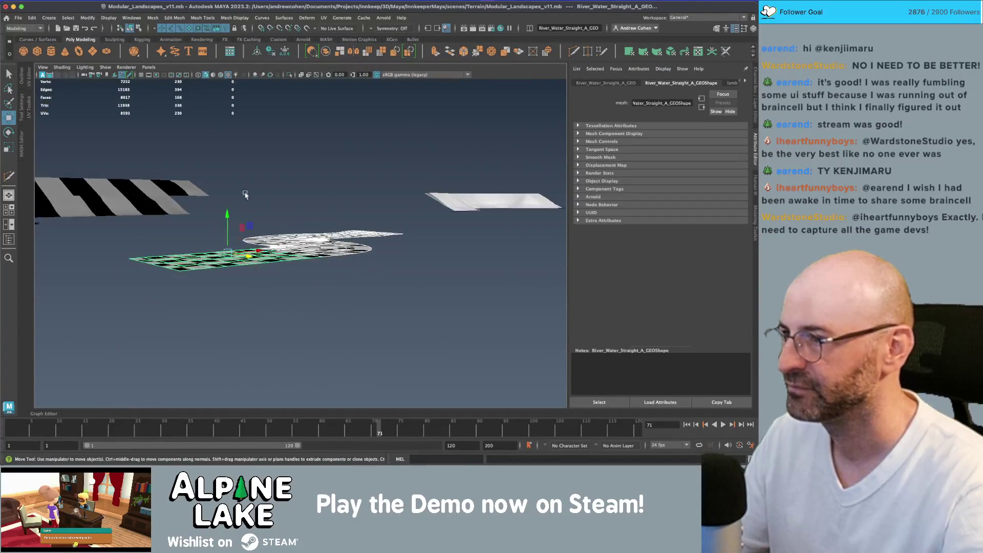
left_click(139, 28)
left_click(161, 29)
left_click_drag(430, 153, 98, 334)
left_click_drag(299, 203, 300, 208)
Step: Return to object mode and select GroundPath_Modular_GRP in the Outliner
left_click(130, 28)
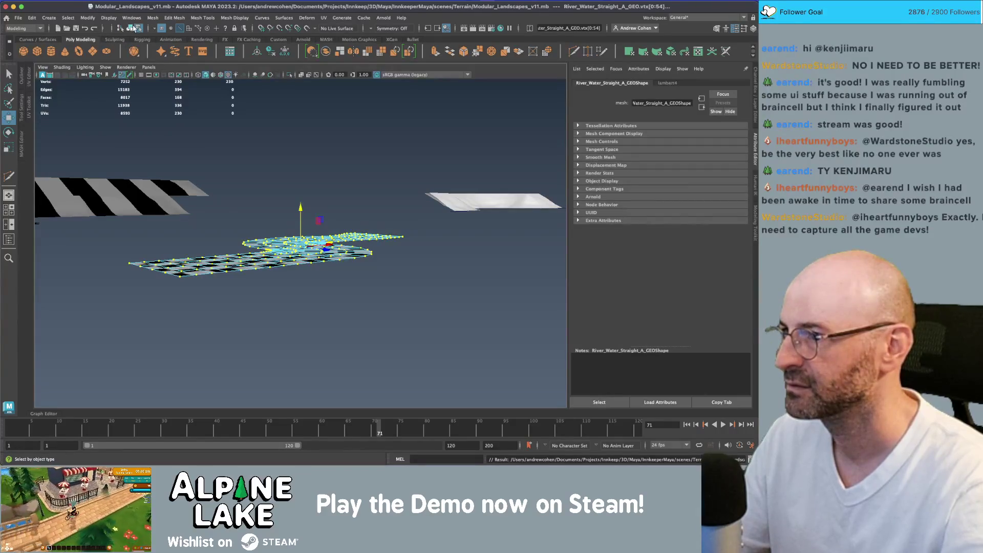
left_click(51, 40)
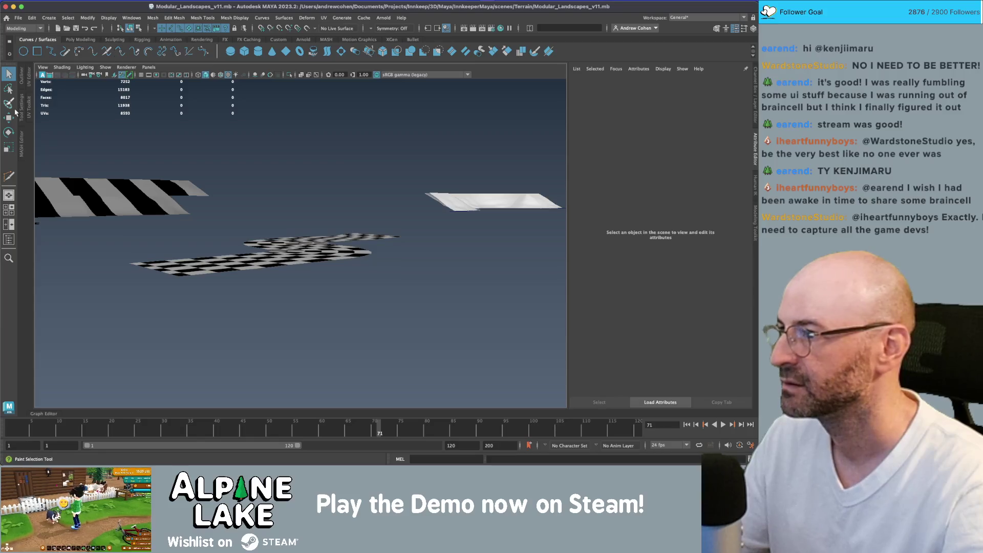
left_click(22, 88)
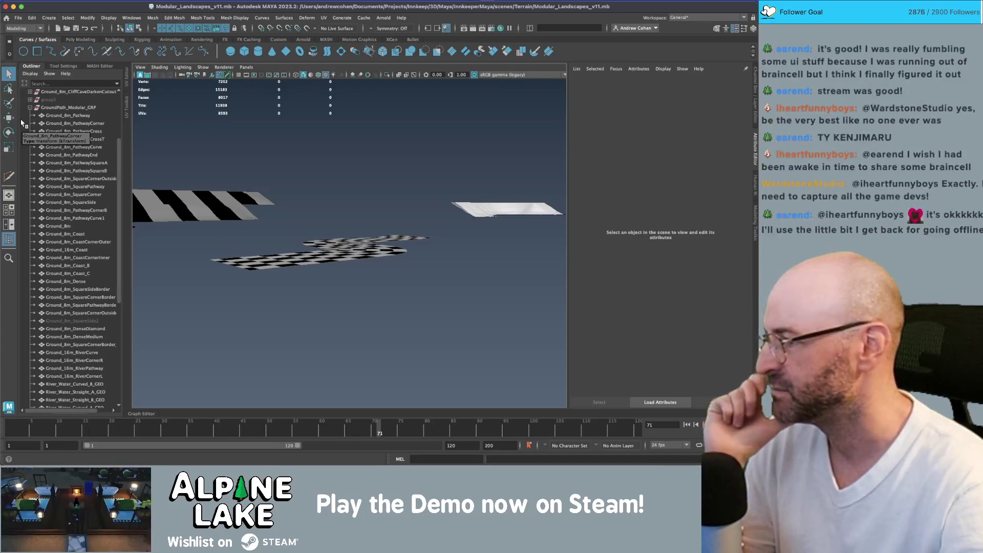
left_click(49, 108)
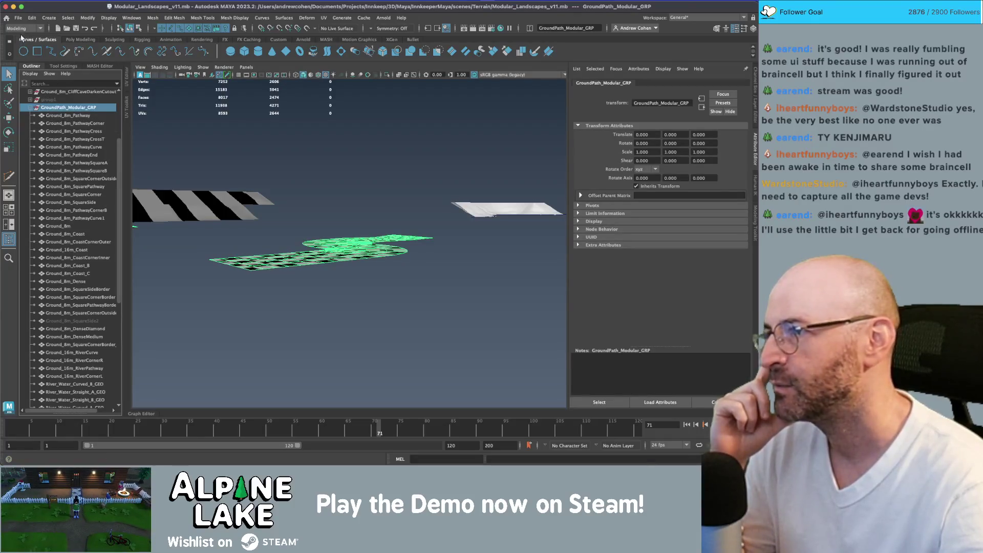
Step: Send GroundPath_Modular_GRP to Unity, overwriting Ground_DirtPaths.fbx, and orbit the updated Unity level
left_click(18, 17)
mouse_move(76, 132)
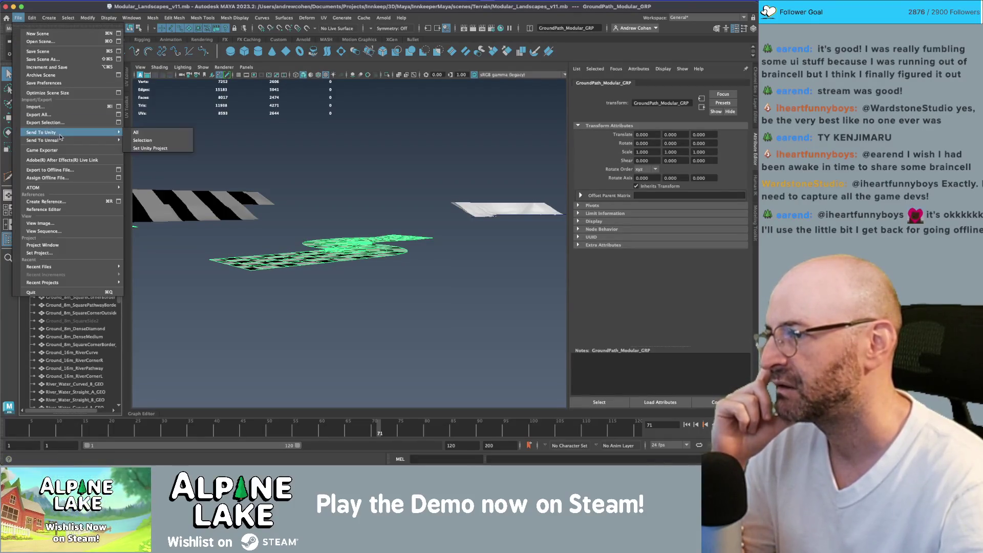
left_click(139, 142)
left_click(339, 110)
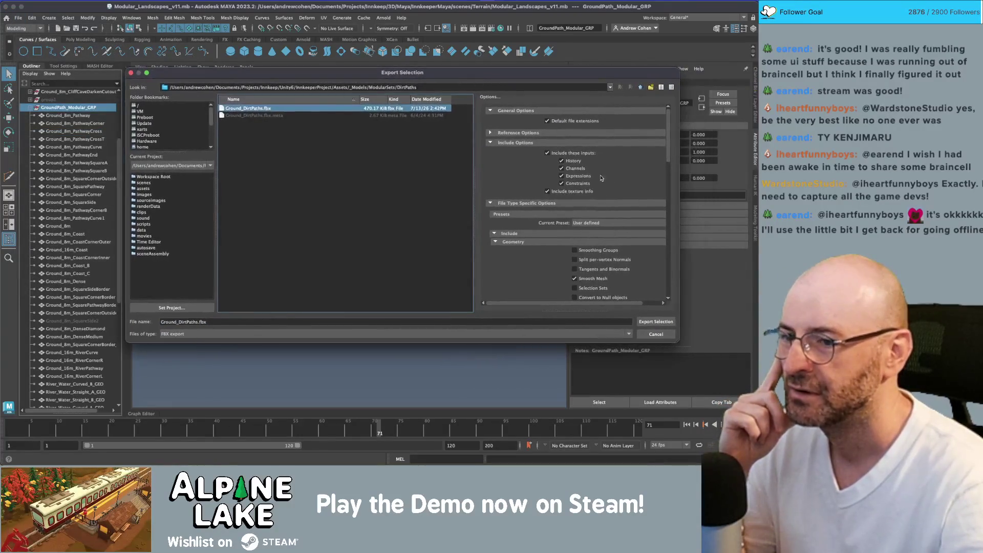
left_click(655, 322)
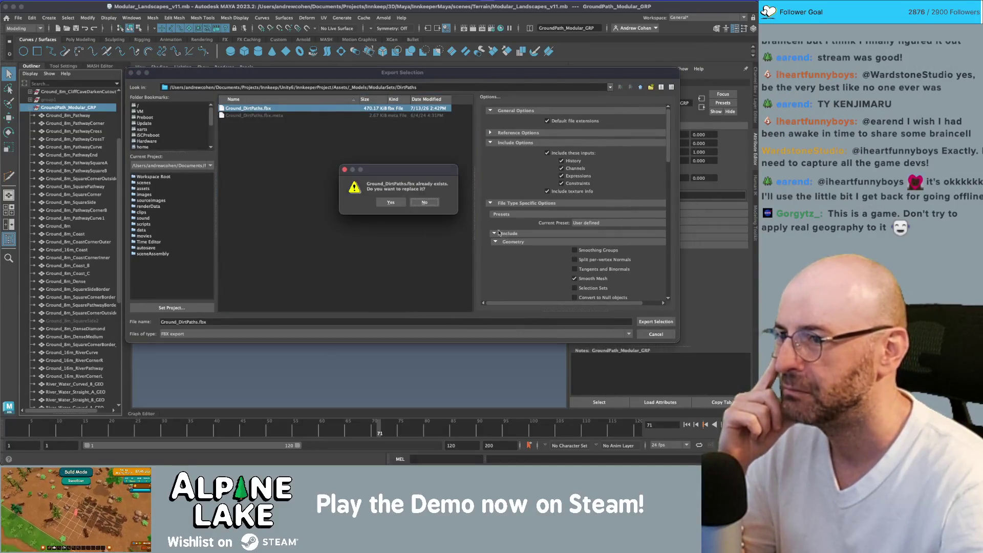
left_click(403, 206)
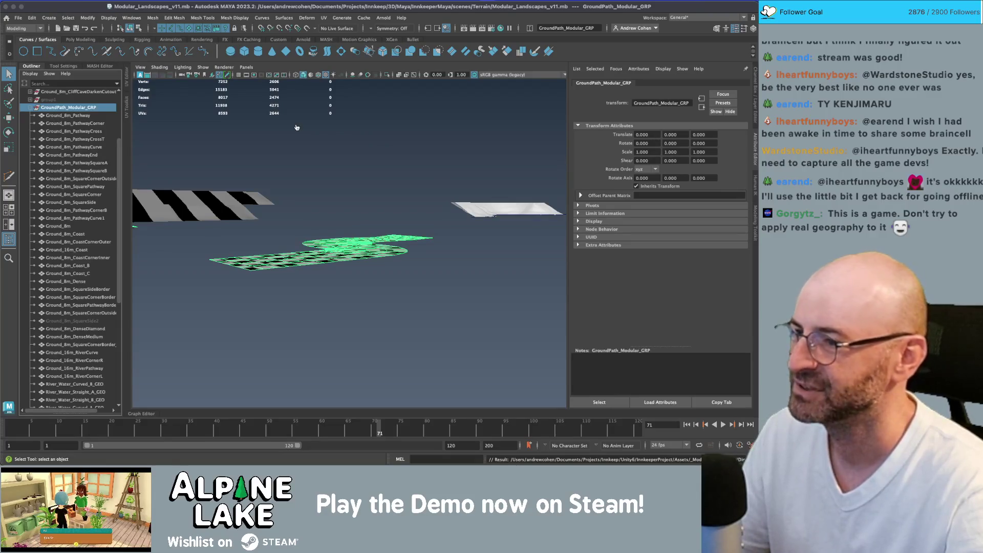
key("super+Tab")
mouse_move(364, 129)
left_mouse_down()
mouse_move(380, 152)
mouse_move(301, 75)
mouse_move(177, 131)
left_mouse_up()
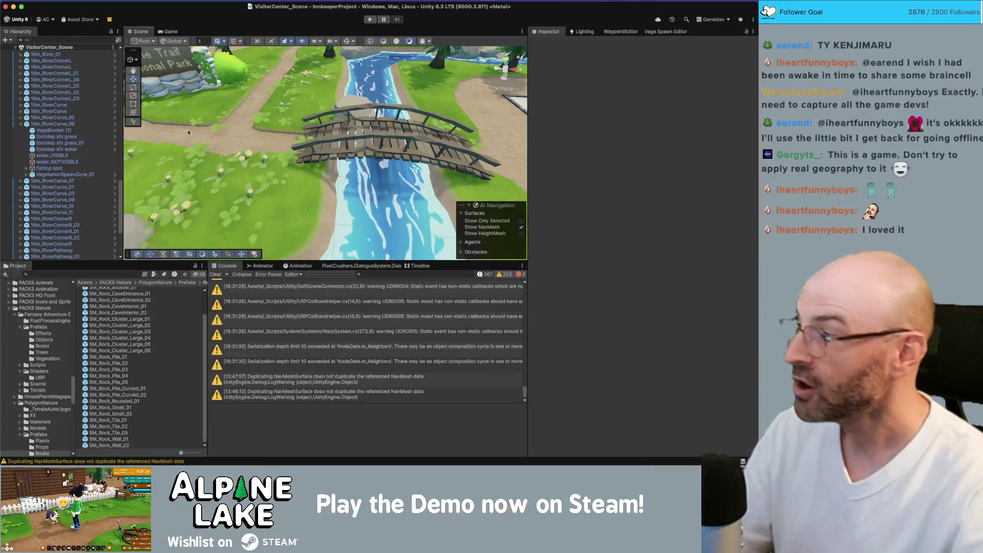
Step: Lower SM_Prop_Bridge_Curved_01 to Y -0.657 over the stream and save the scene
left_click(352, 135)
key("f")
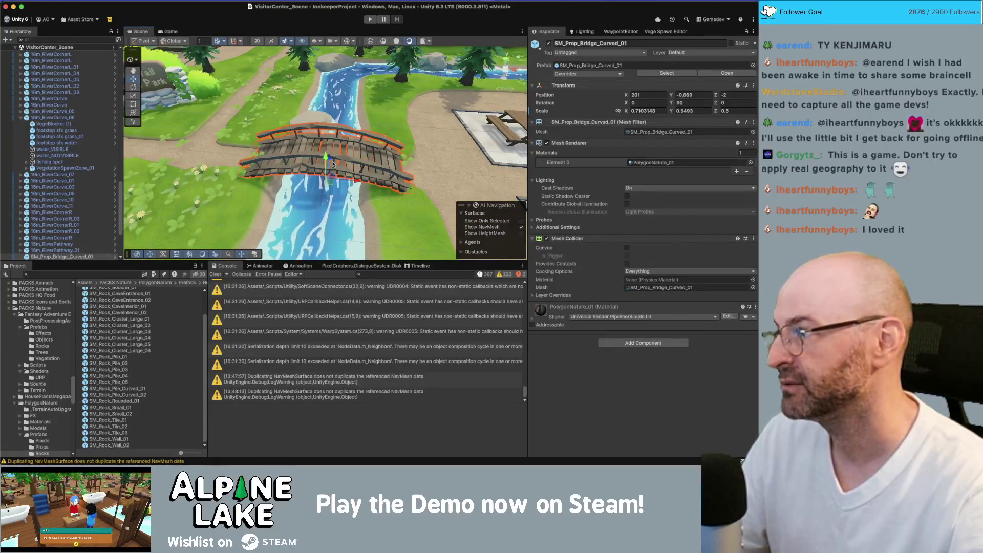
mouse_move(308, 164)
left_mouse_down("alt")
mouse_move(353, 152)
mouse_move(332, 178)
mouse_move(354, 197)
mouse_move(322, 198)
mouse_move(324, 171)
left_mouse_up("alt")
key("w")
scroll(325, 171, "down", 5)
key("ctrl+s")
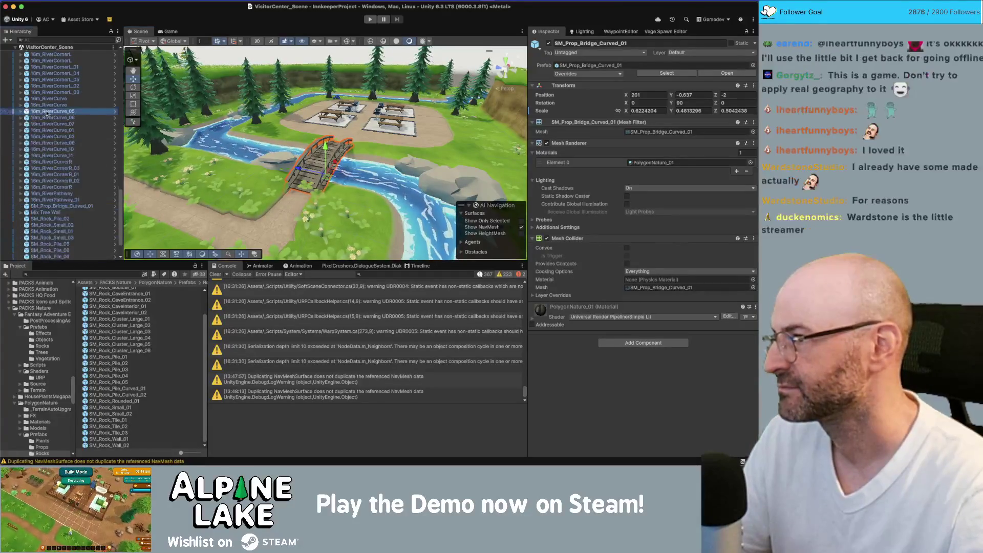
Step: Collapse the hierarchy and select the Navmesh object
key("Left")
key("Left")
key("Left")
key("Right")
key("Down")
key("Down")
key("Down")
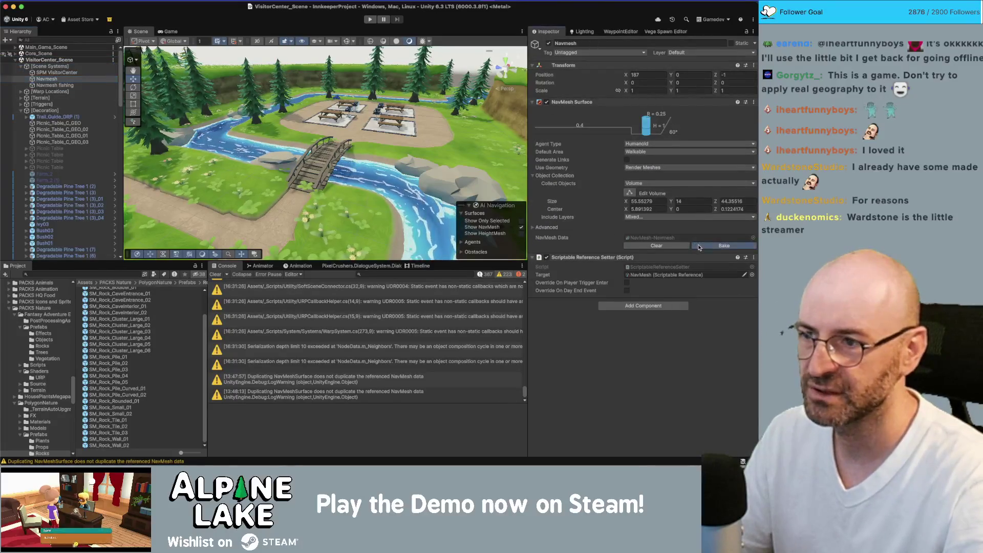
Step: Rebake the Navmesh and Navmesh fishing surfaces
left_click(700, 248)
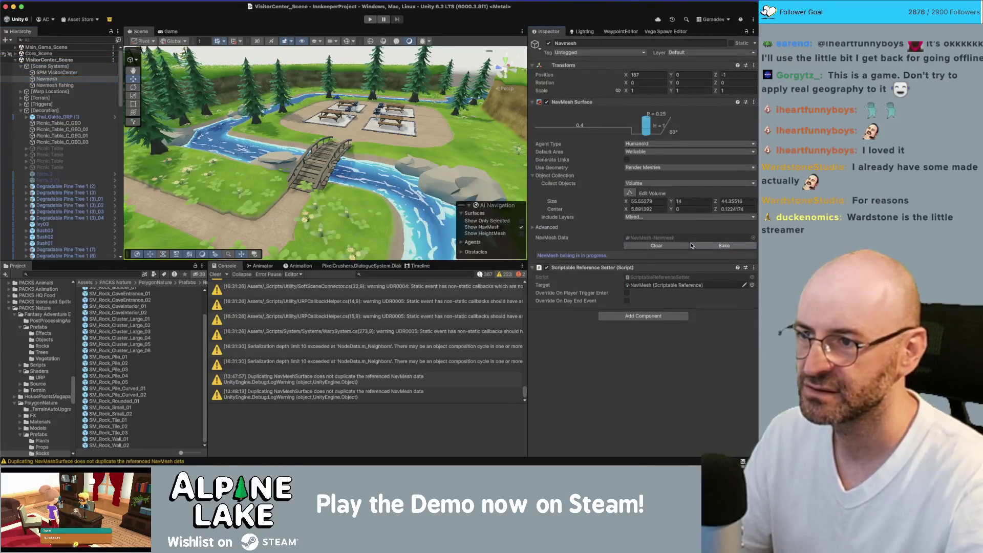
left_click(72, 86)
left_click(706, 270)
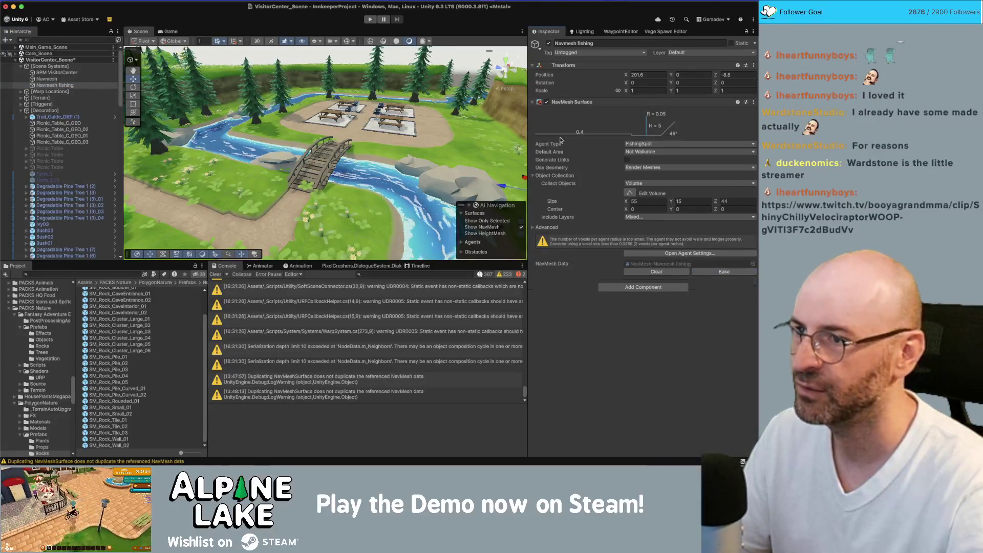
Step: Try wireframe and unlit shading, check the NavMesh overlay around the cabins, then view the Game tab
left_click(372, 43)
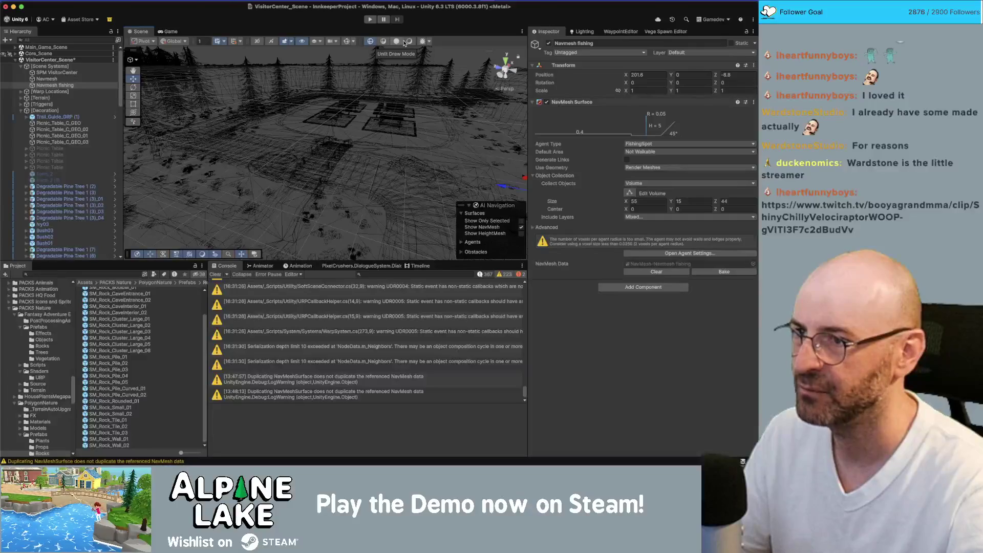
left_click(408, 42)
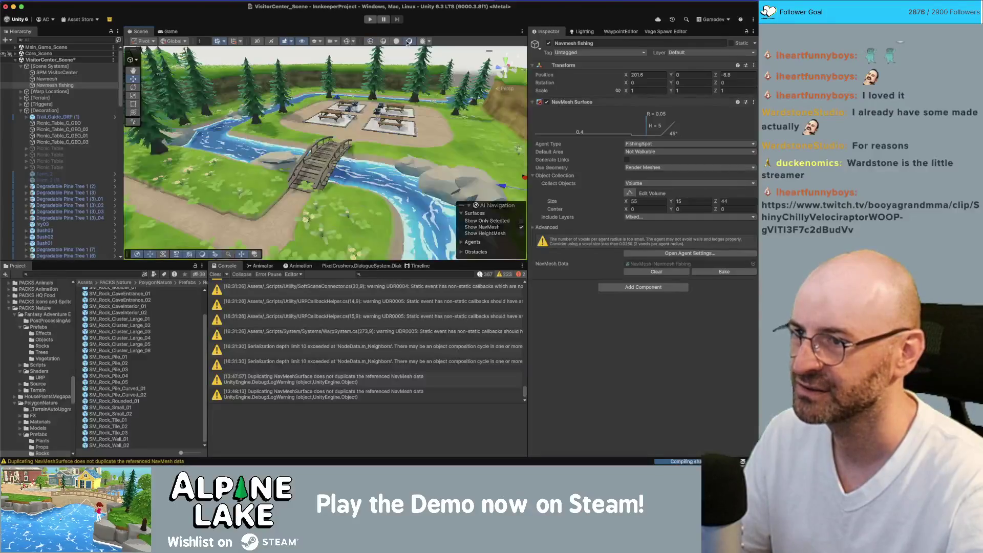
left_click(346, 42)
scroll(276, 154, "down", 5)
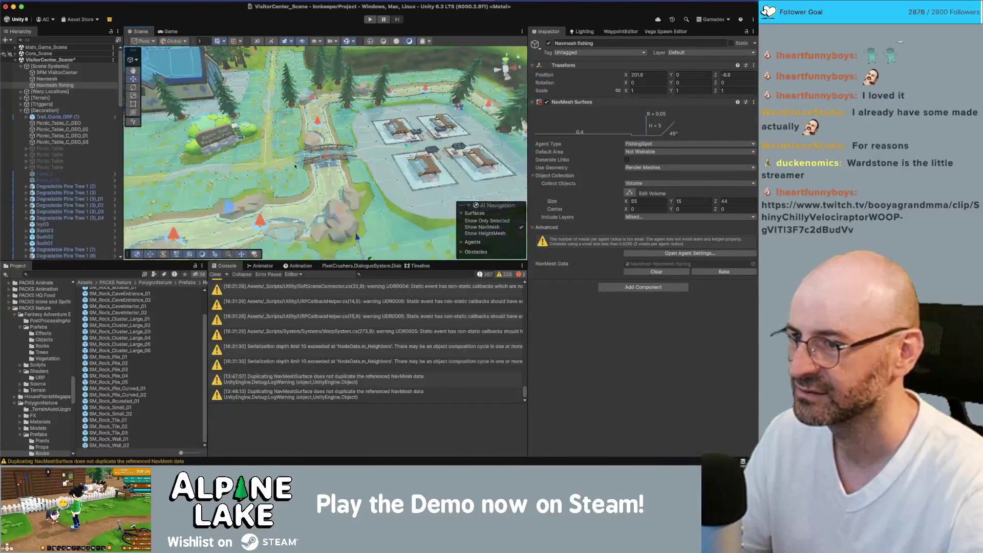
scroll(276, 153, "up", 5)
mouse_move(276, 153)
left_mouse_down()
mouse_move(269, 174)
mouse_move(374, 148)
left_mouse_up()
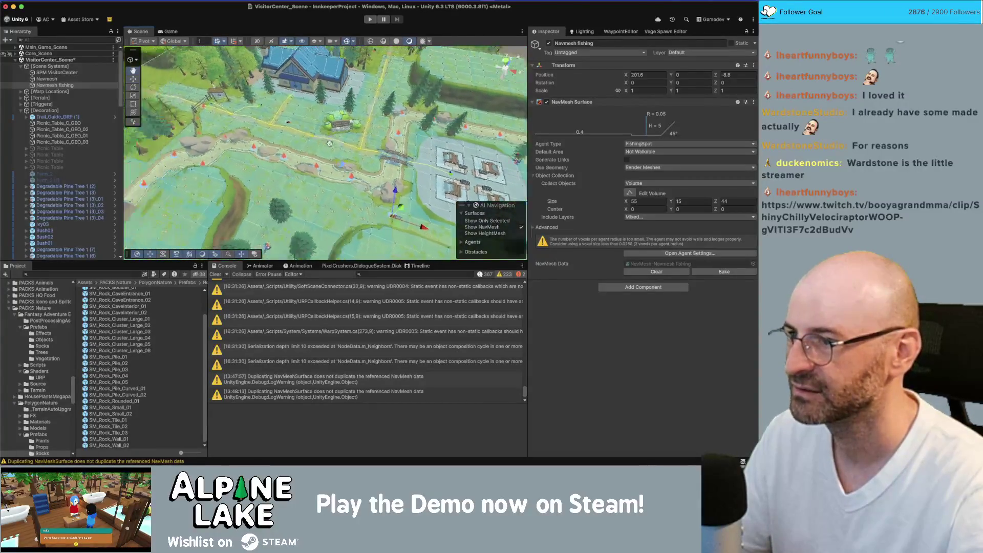
scroll(375, 148, "down", 5)
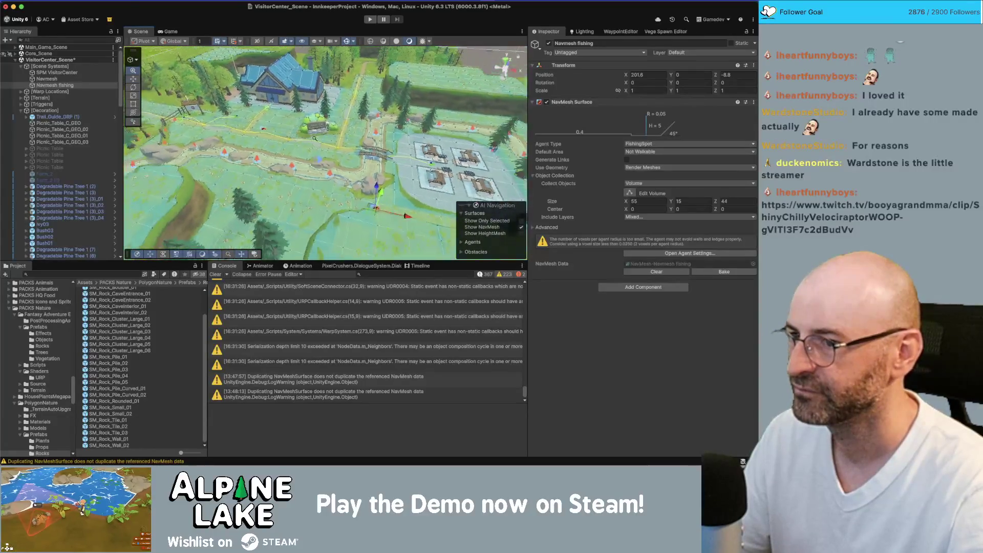
left_click_drag(315, 138, 247, 19)
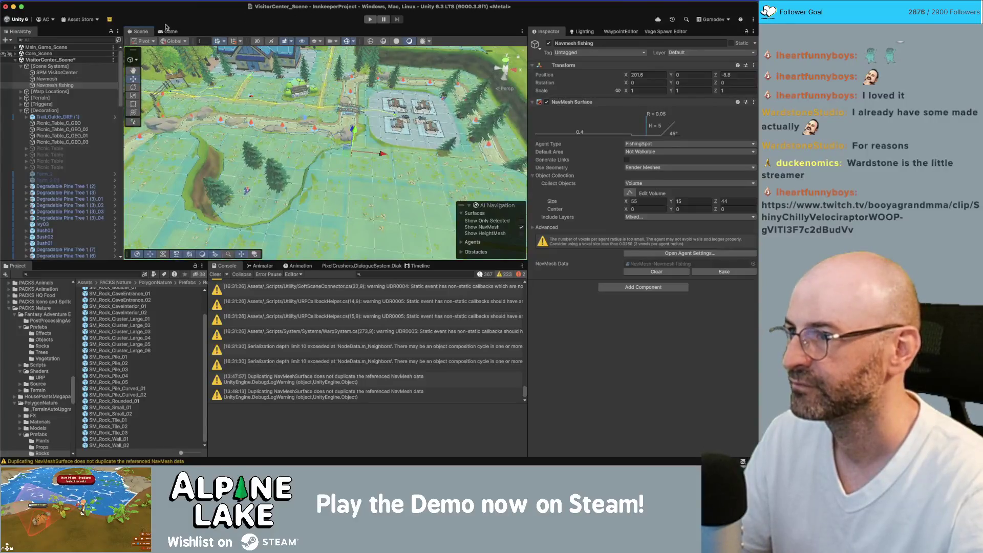
left_click(169, 31)
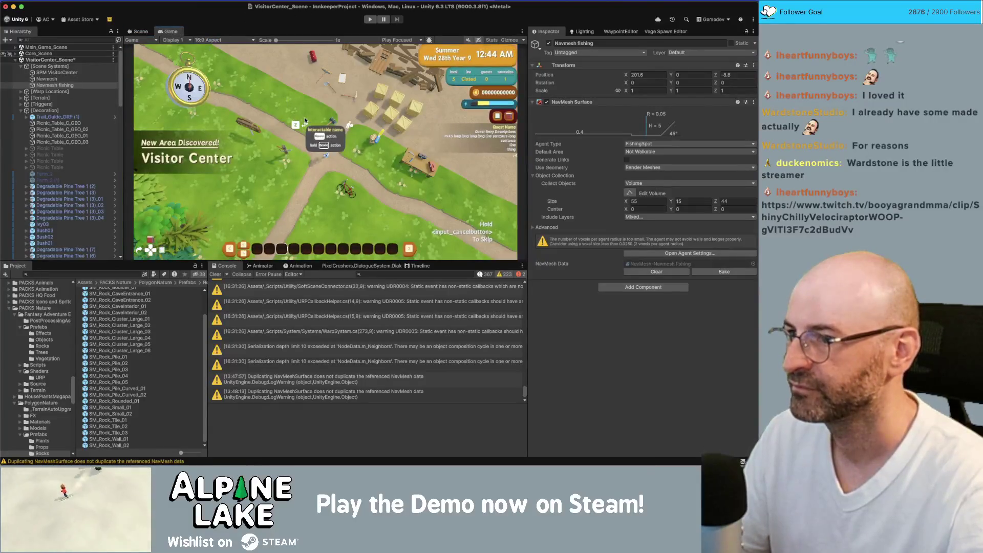
Step: Run the game at the Visitor Center with the Game view maximised via Shift+Space
left_click(146, 33)
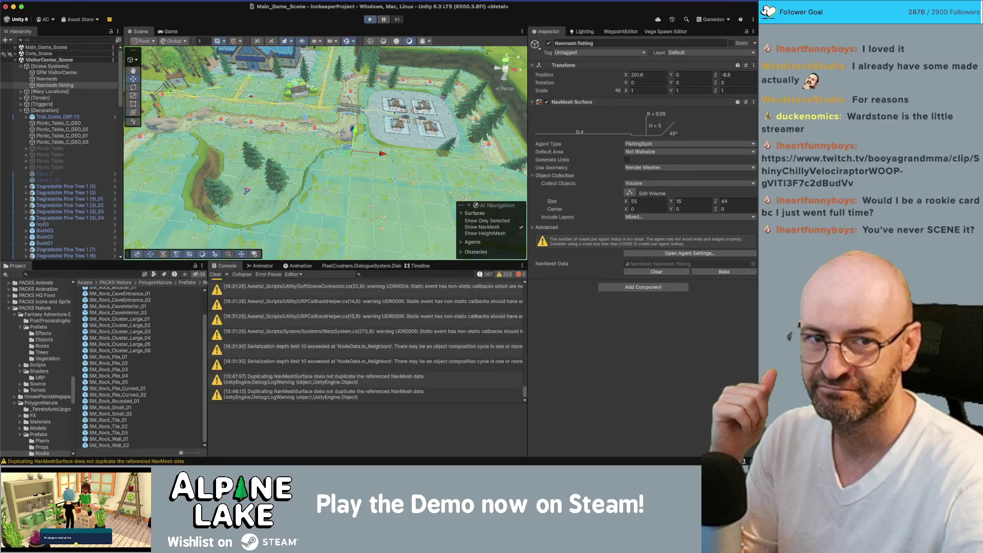
key("super+Tab")
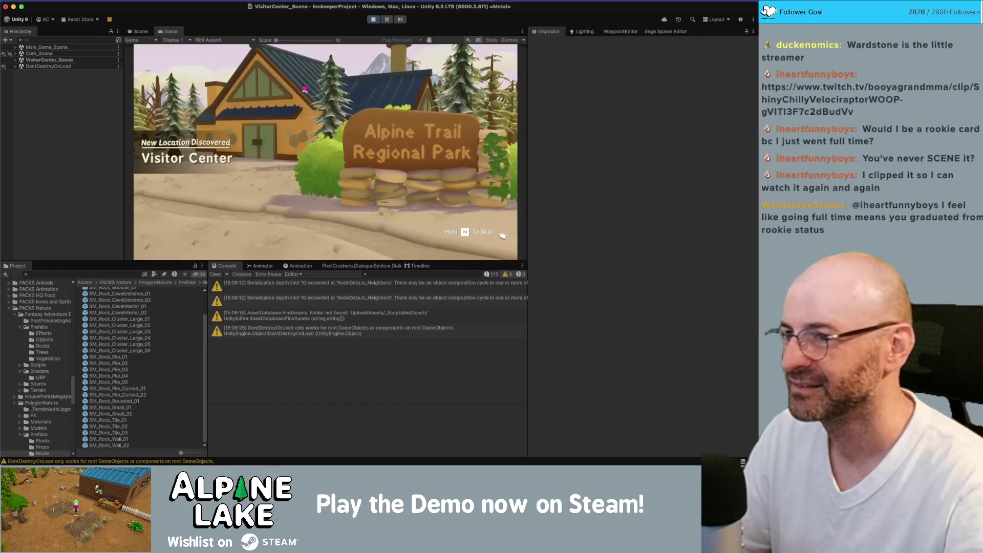
key("shift+space")
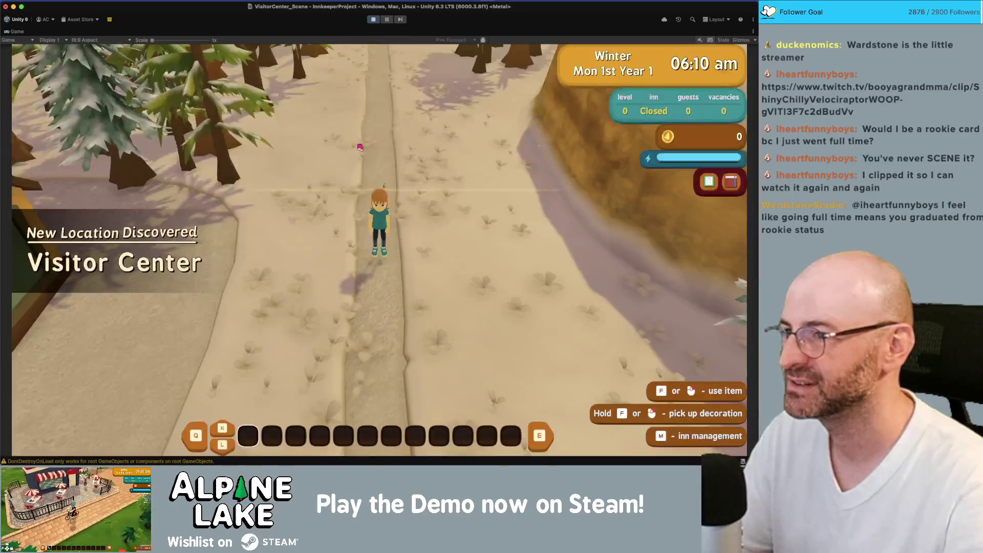
Step: Walk the character up the path, across the bridge and past the Regional Park sign to the stream's edge
key("w")
key("w")
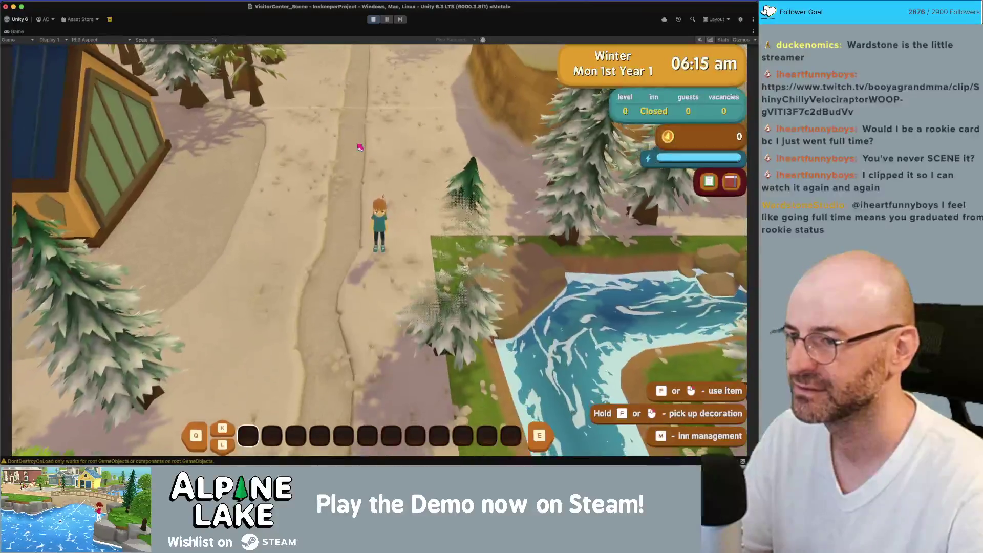
key("d")
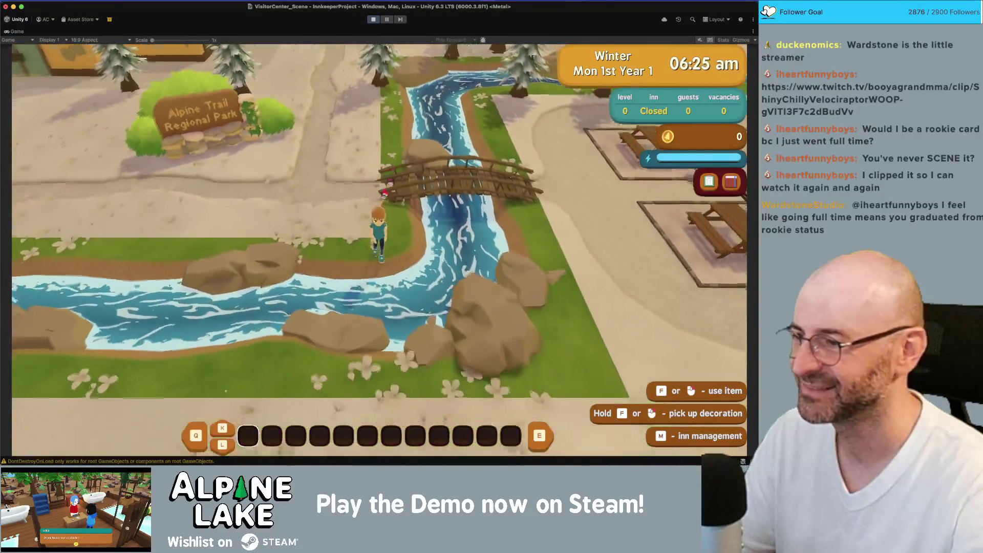
key("a")
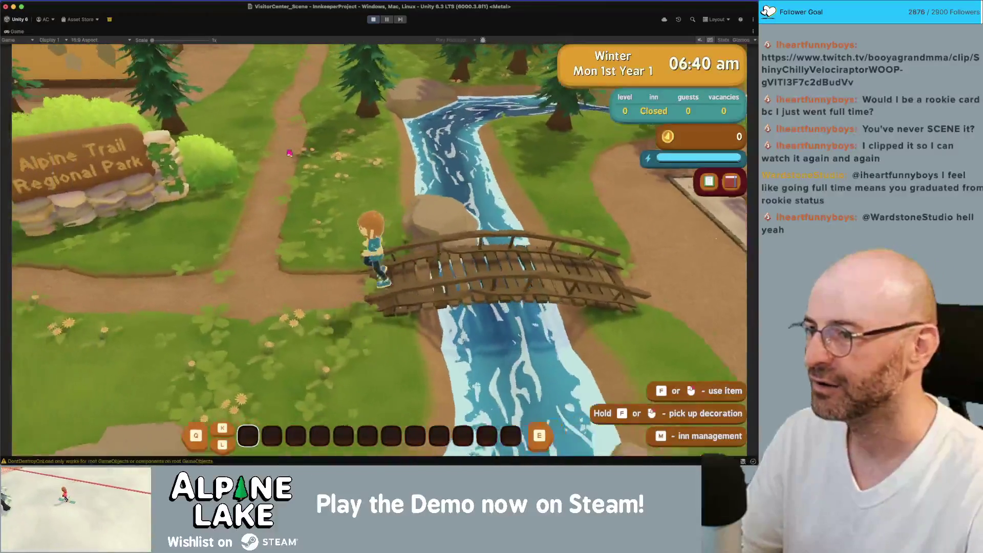
key("w")
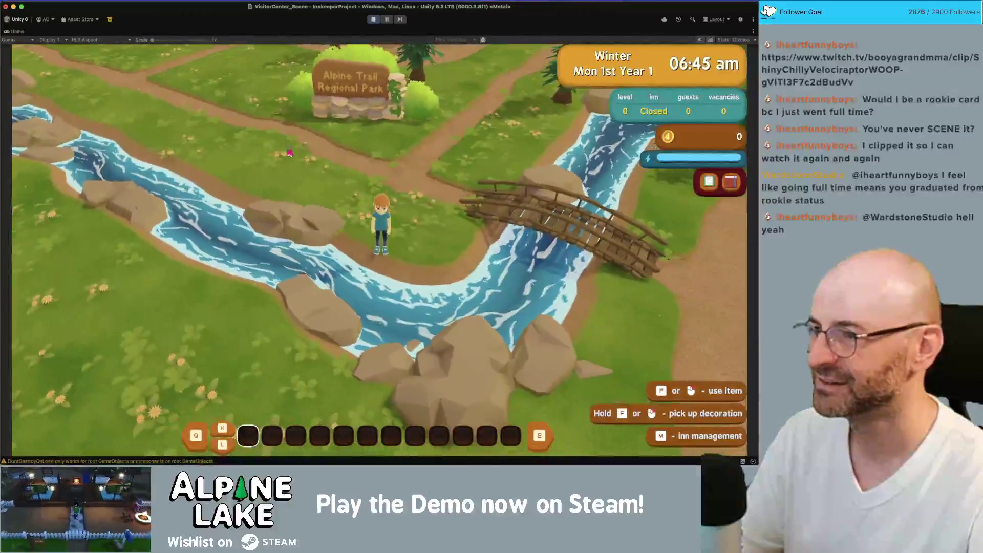
key("d")
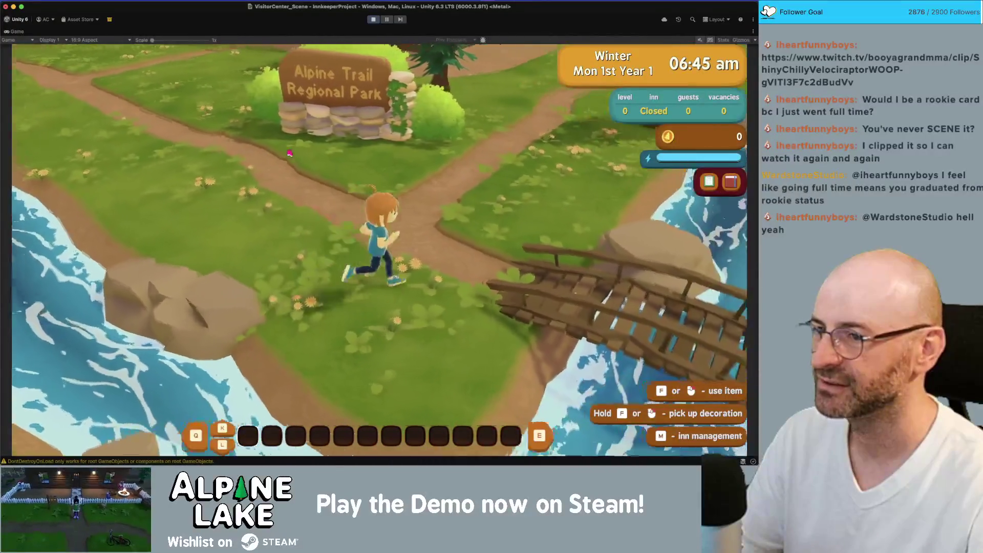
key("d")
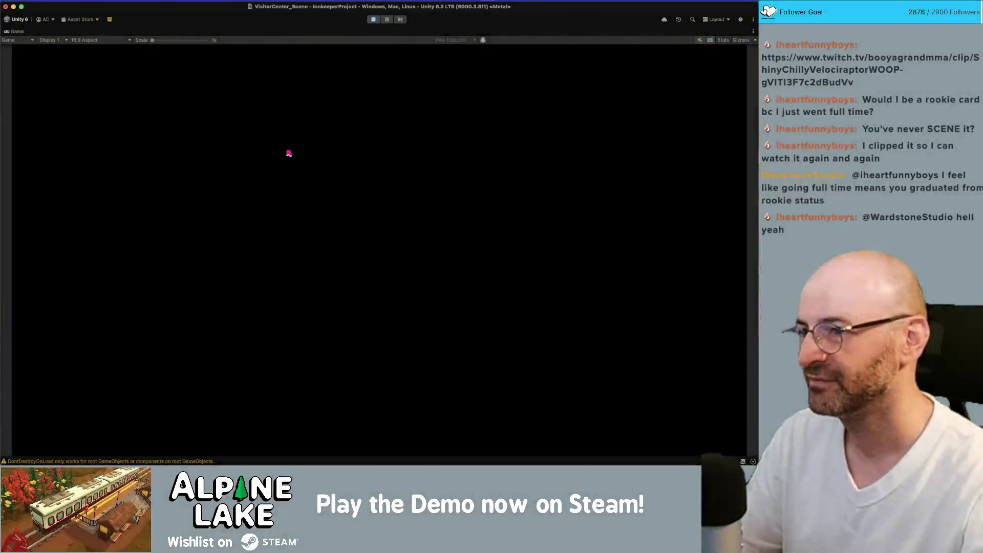
key("s")
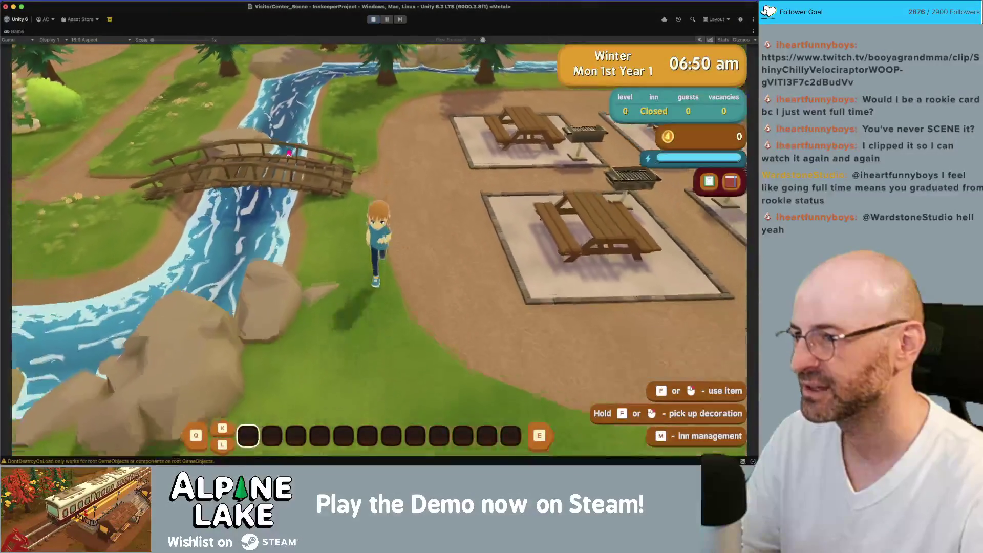
key("s")
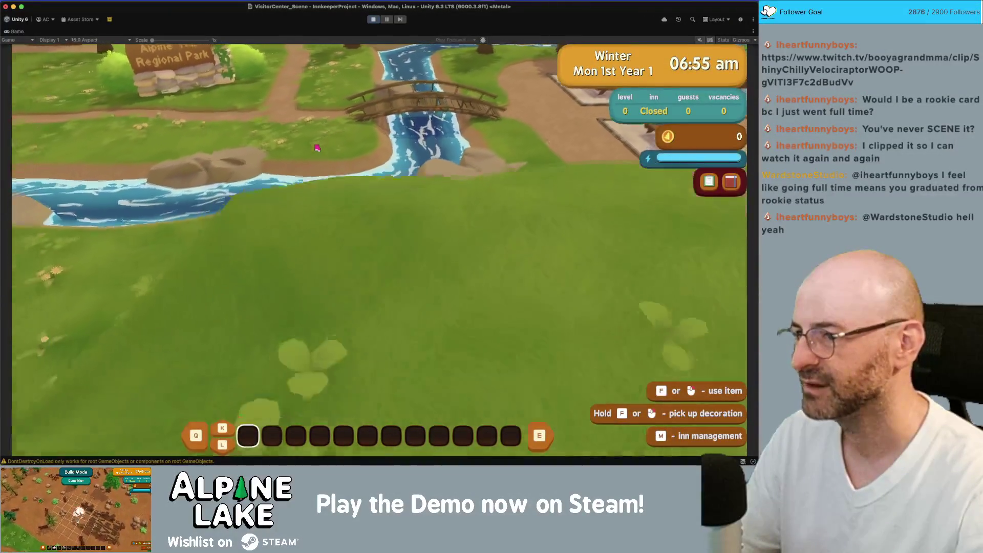
key("s")
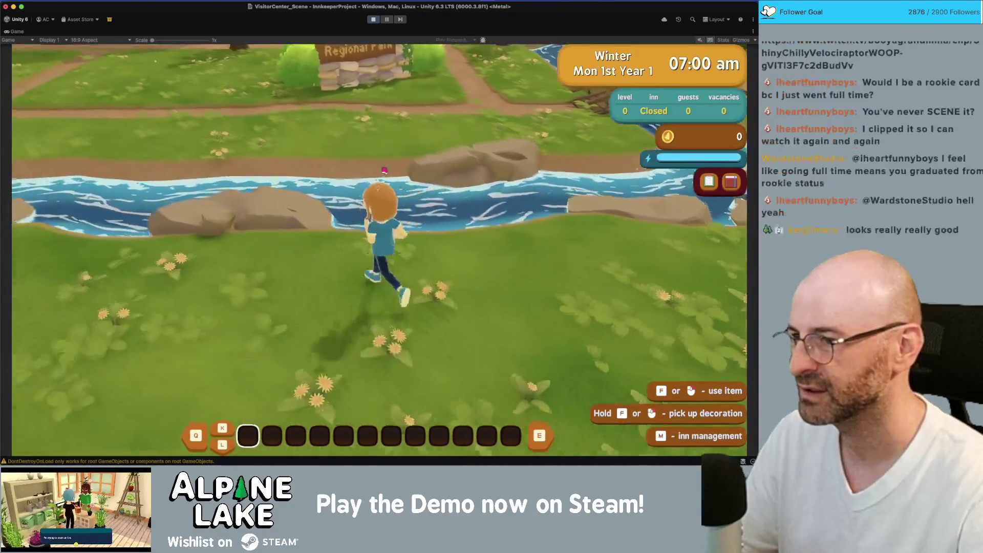
key("s")
key("w")
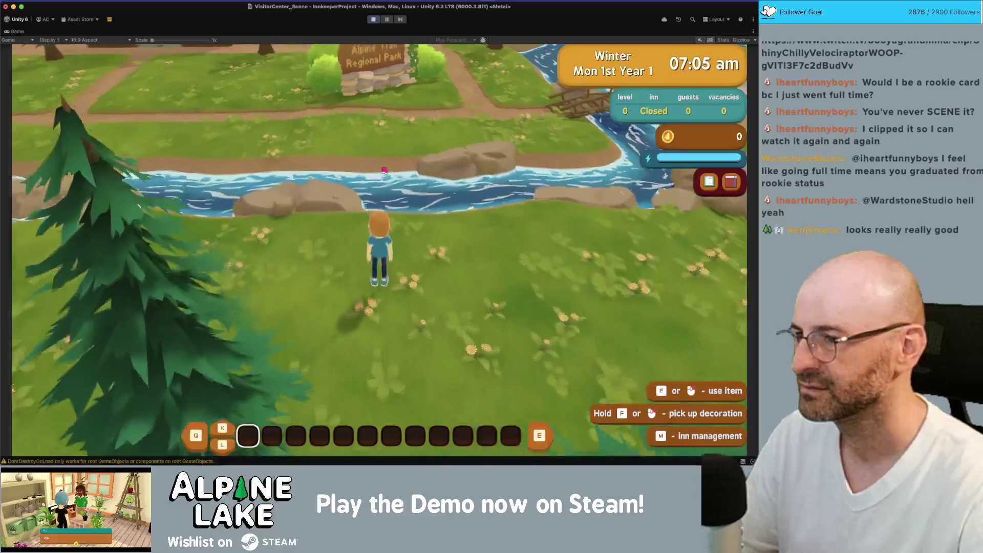
key("w")
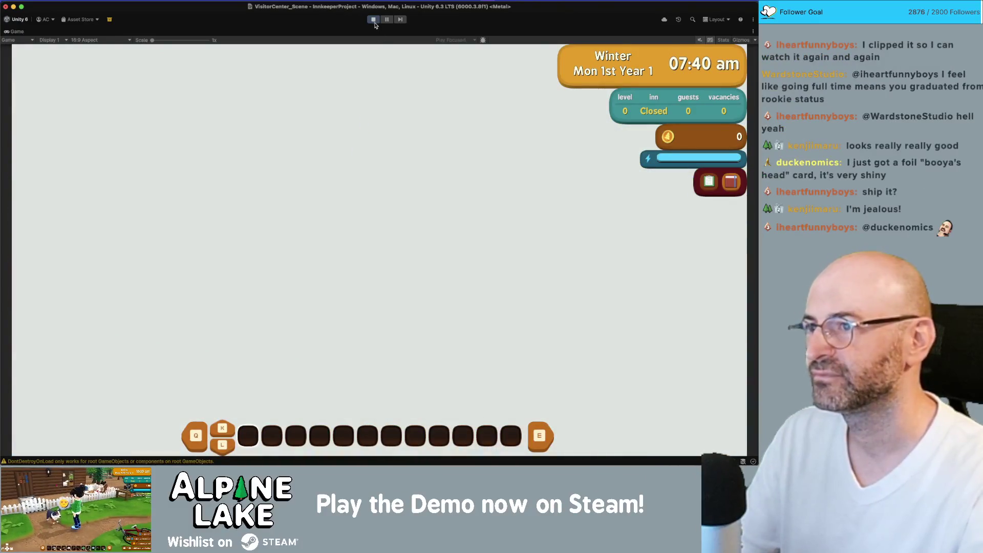
Step: Stop the playtest, load VisitorCenter_Scene, and bring the view close over the river path
left_click(374, 20)
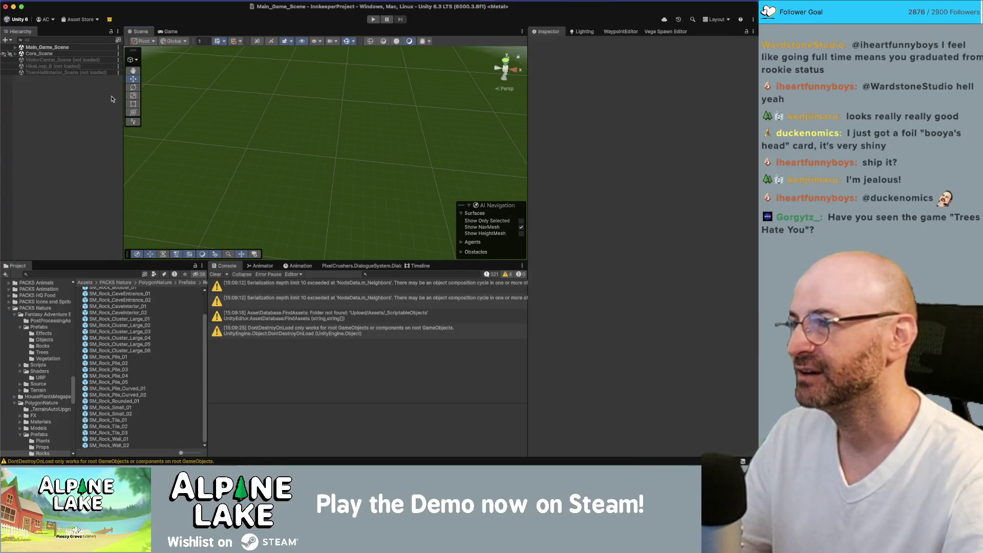
right_click(68, 61)
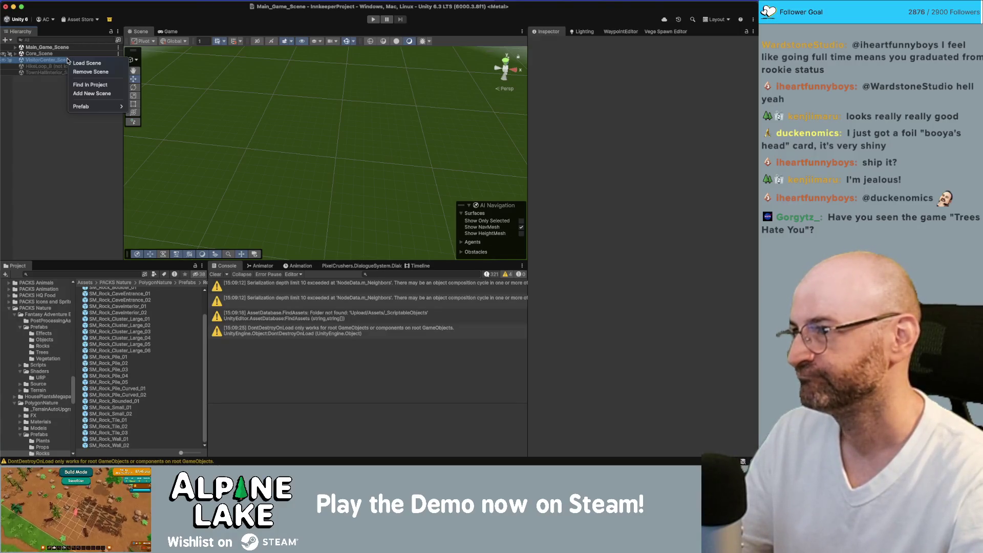
left_click(78, 63)
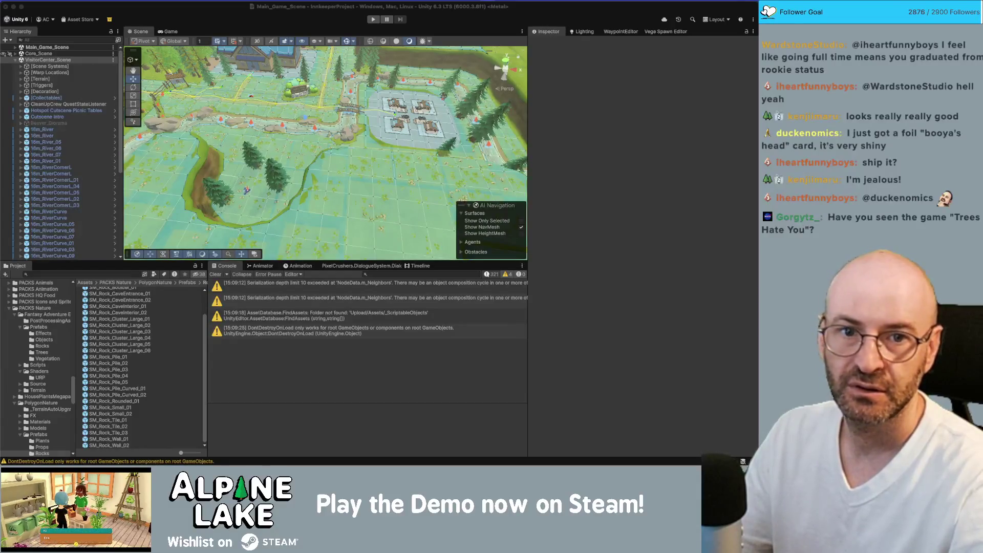
mouse_move(391, 121)
left_mouse_down()
mouse_move(307, 116)
mouse_move(382, 117)
left_mouse_up()
mouse_move(371, 155)
left_mouse_down()
mouse_move(344, 107)
mouse_move(435, 205)
left_mouse_up()
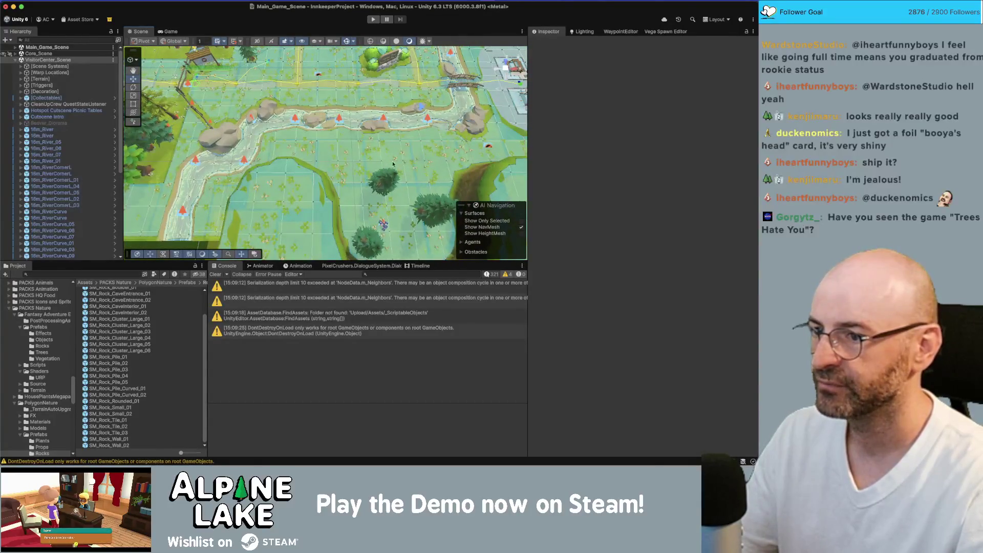
Step: Select and frame the pine tree Degradable Pine Tree 1 (3)_05 by the river path
left_click(394, 163)
left_click_drag(393, 164, 379, 132)
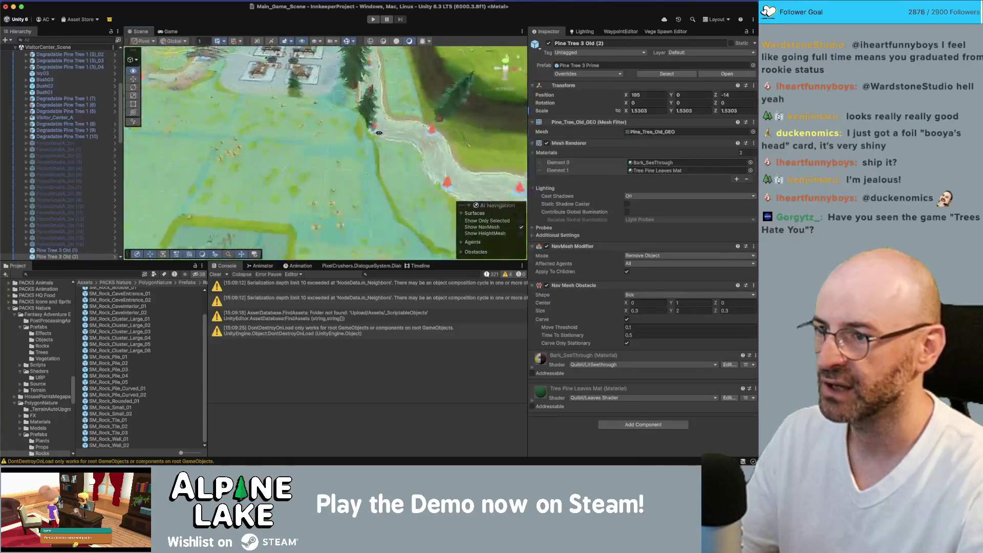
key("f")
left_click(233, 104)
scroll(299, 107, "down", 6)
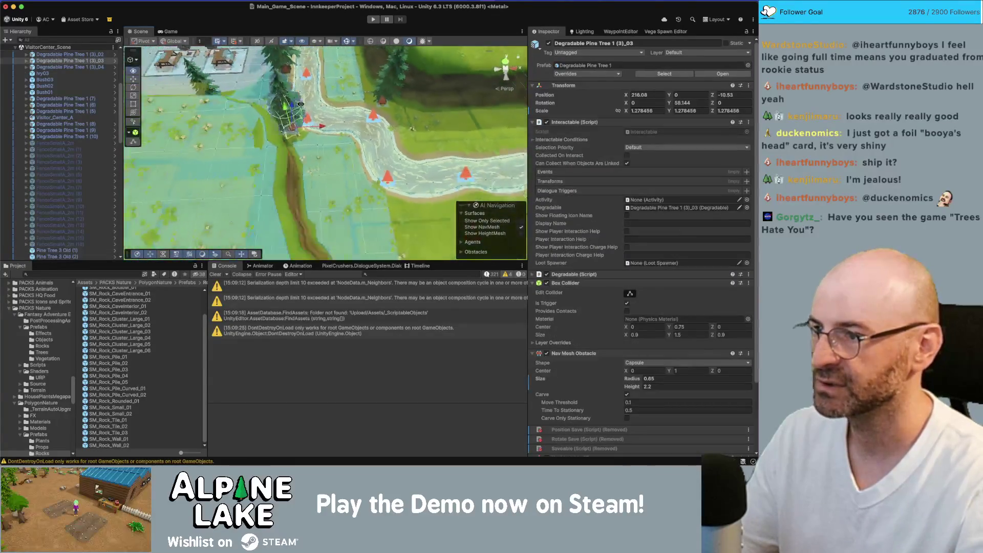
left_click(429, 139)
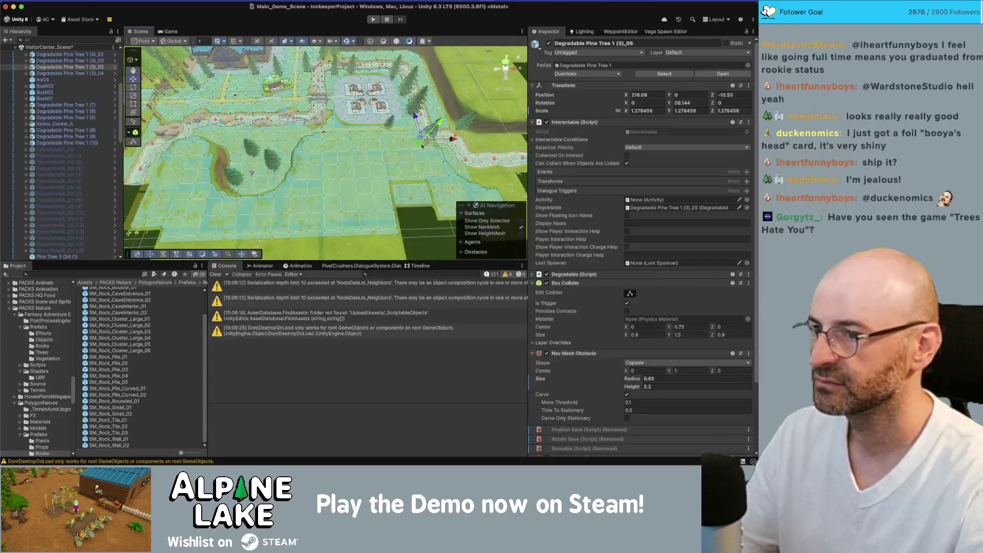
key("f")
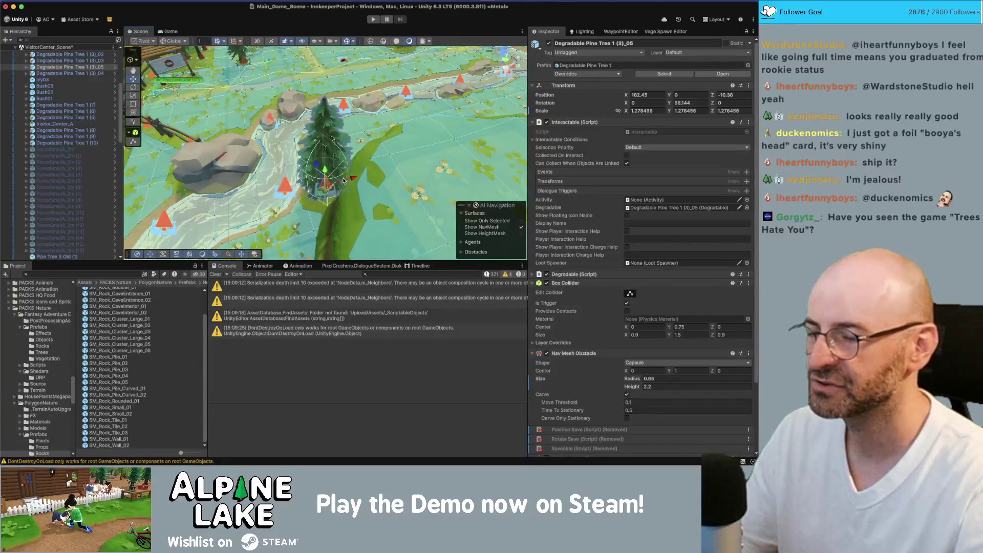
mouse_move(354, 159)
left_mouse_down()
mouse_move(363, 139)
mouse_move(338, 144)
left_mouse_up()
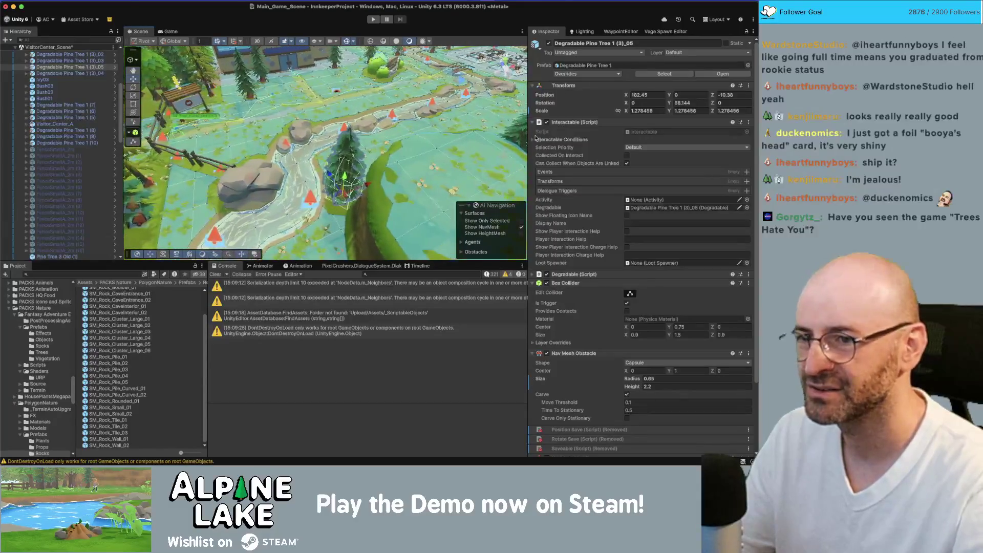
Step: Remove the Interactable and Degradable components, leaving the Box Collider untouched
right_click(561, 123)
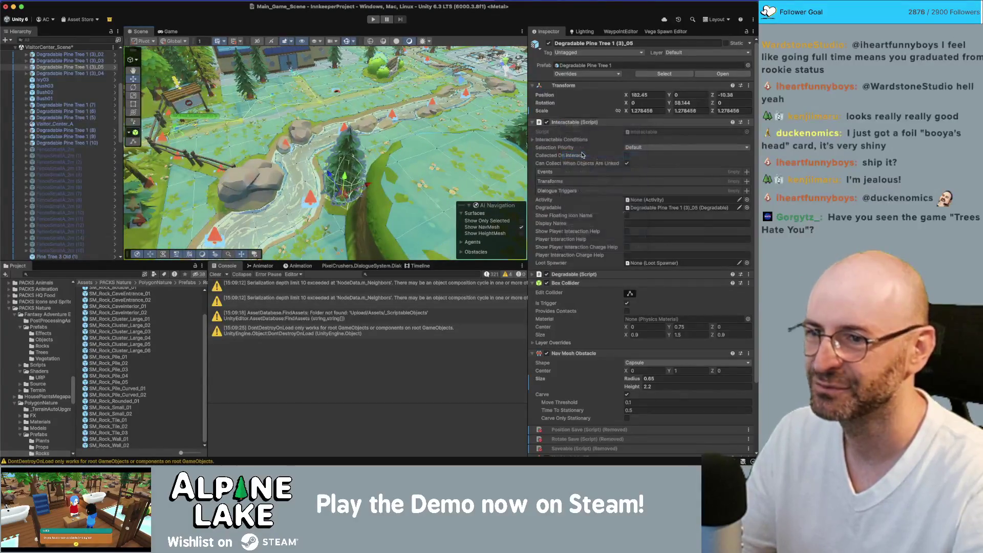
left_click(585, 156)
right_click(573, 131)
left_click(587, 164)
right_click(567, 142)
left_click(428, 165)
scroll(450, 199, "down", 5)
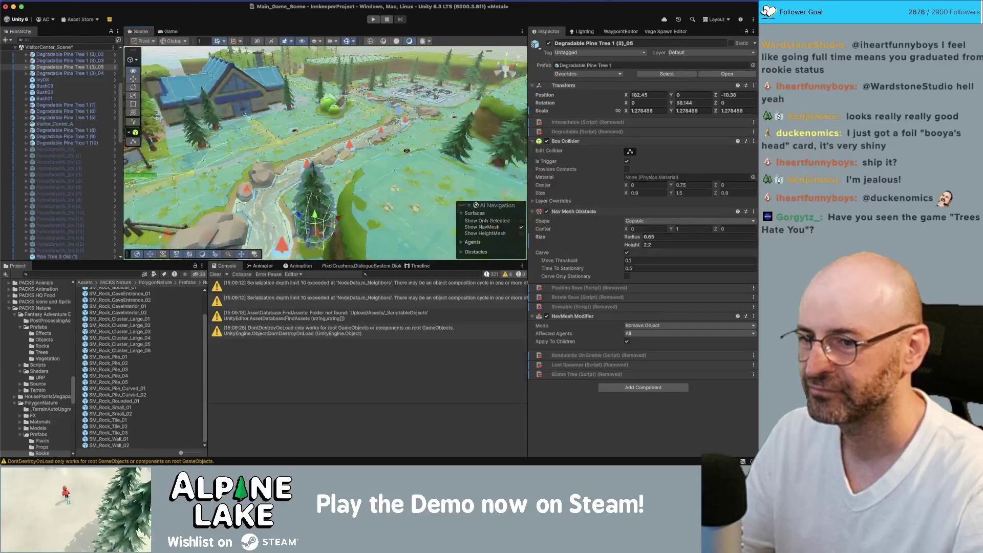
left_click_drag(449, 199, 509, 124)
Step: Select five Degradable Pine Tree objects near the picnic area, starting with Degradable Pine Tree 1 (3)_03
key("f")
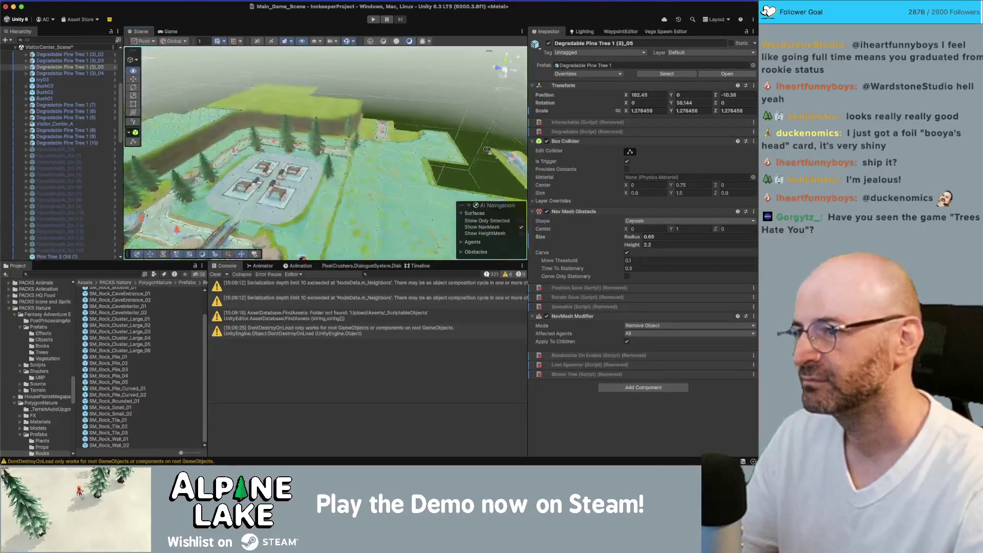
left_click(387, 138)
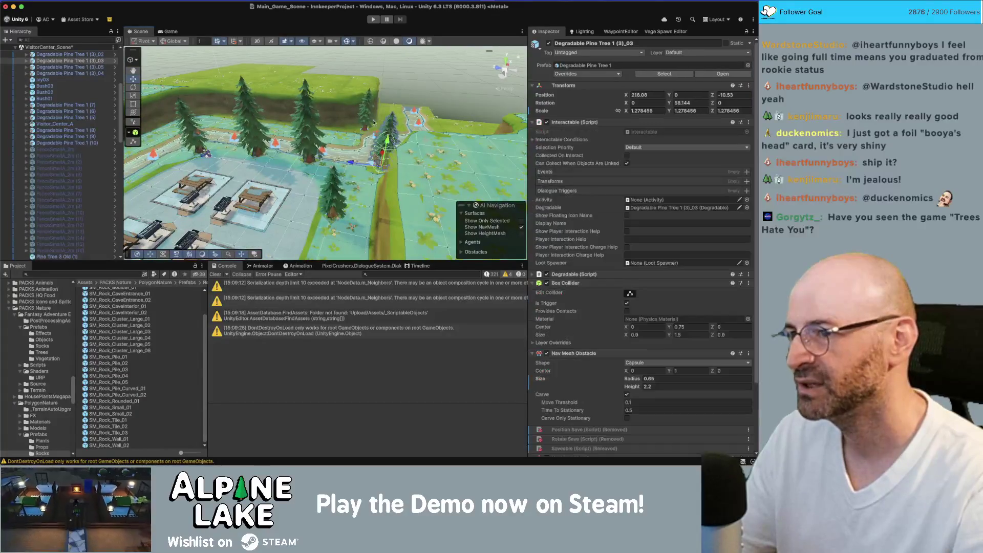
left_click(367, 115, "shift")
key("f")
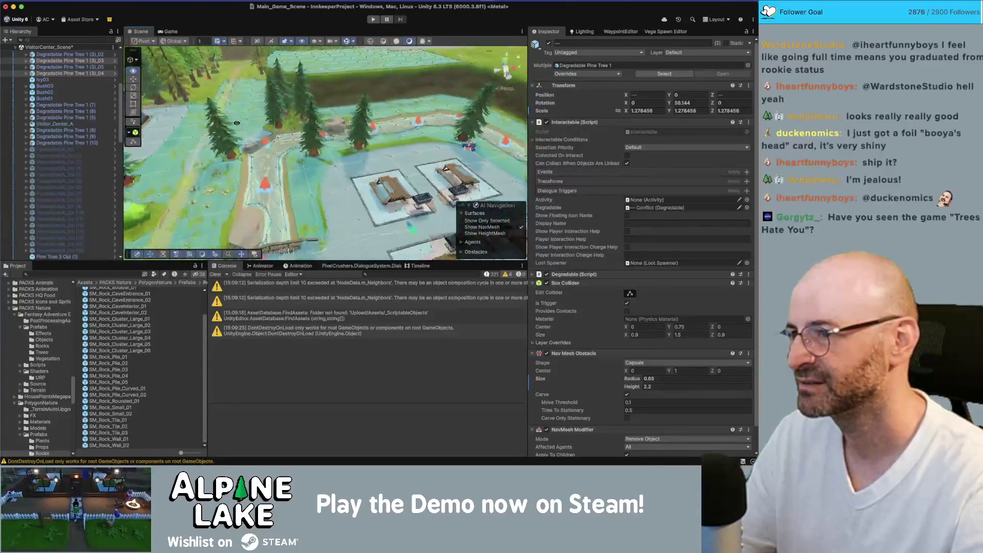
left_click(308, 82, "shift")
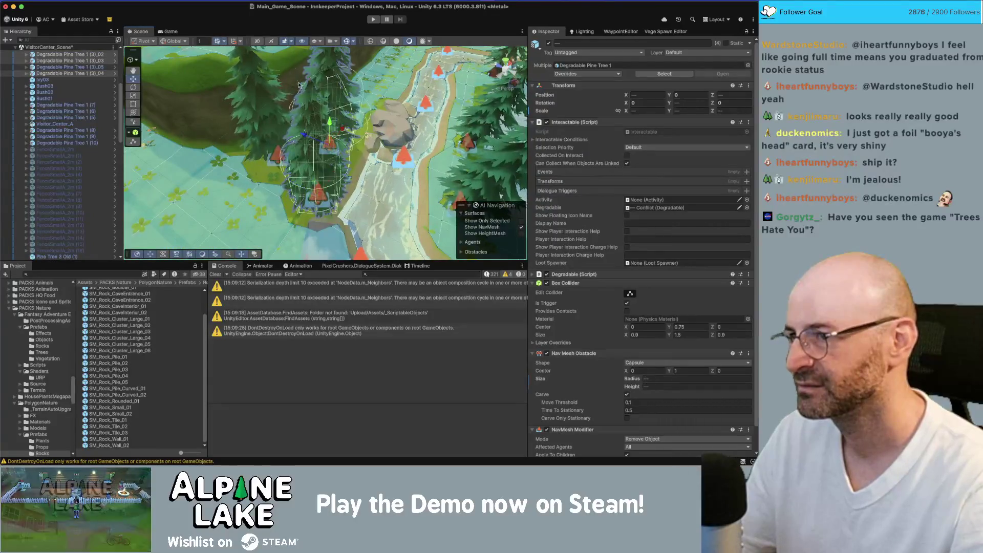
left_click(263, 95, "shift")
Step: Remove the Interactable and Degradable components from all five selected pine trees
right_click(563, 124)
left_click(579, 159)
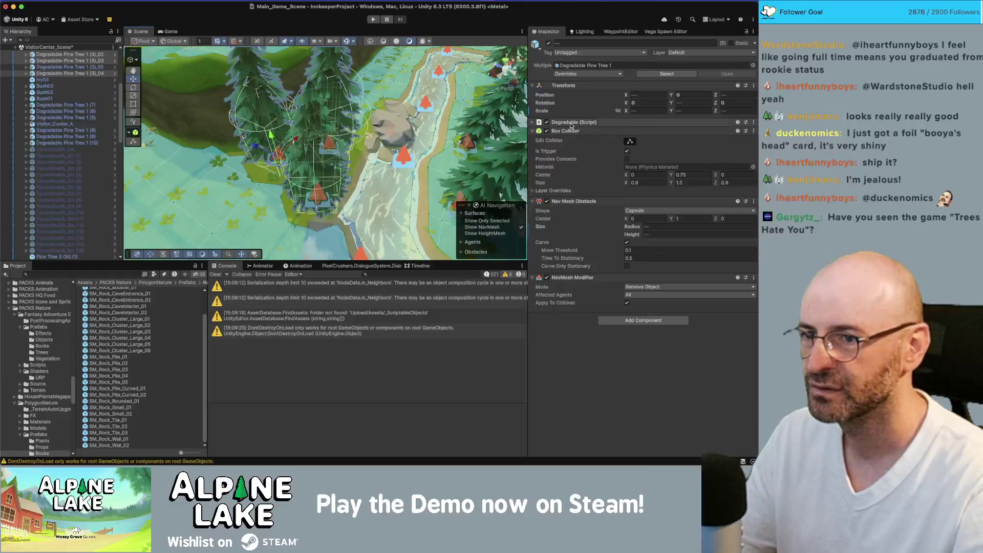
right_click(575, 123)
left_click(592, 158)
left_click_drag(277, 169, 302, 175)
key("f")
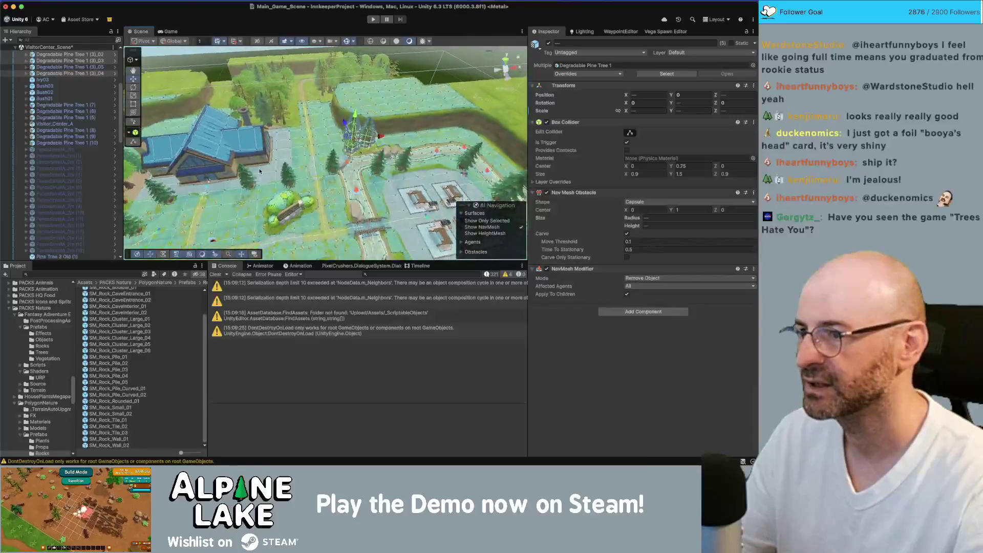
key("alt")
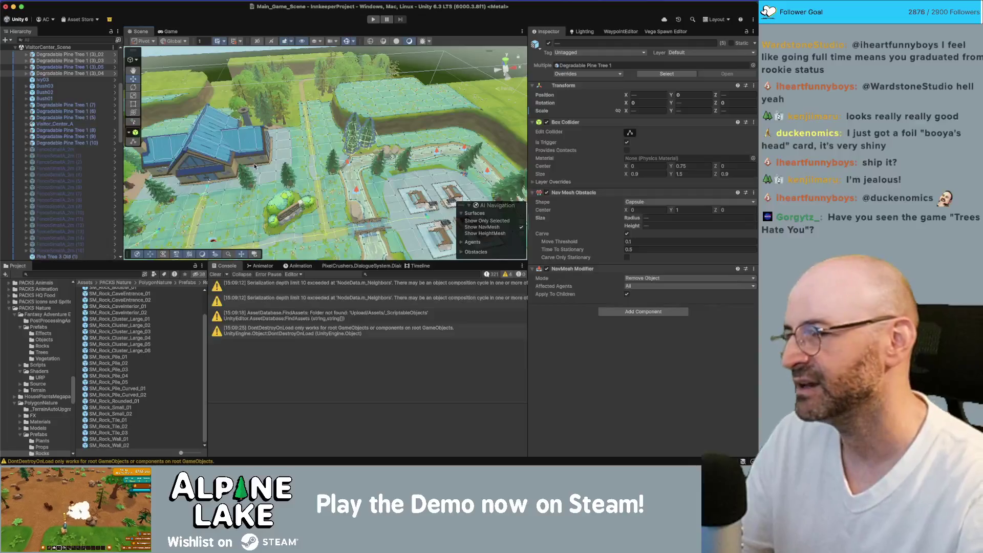
left_click_drag(306, 174, 286, 183)
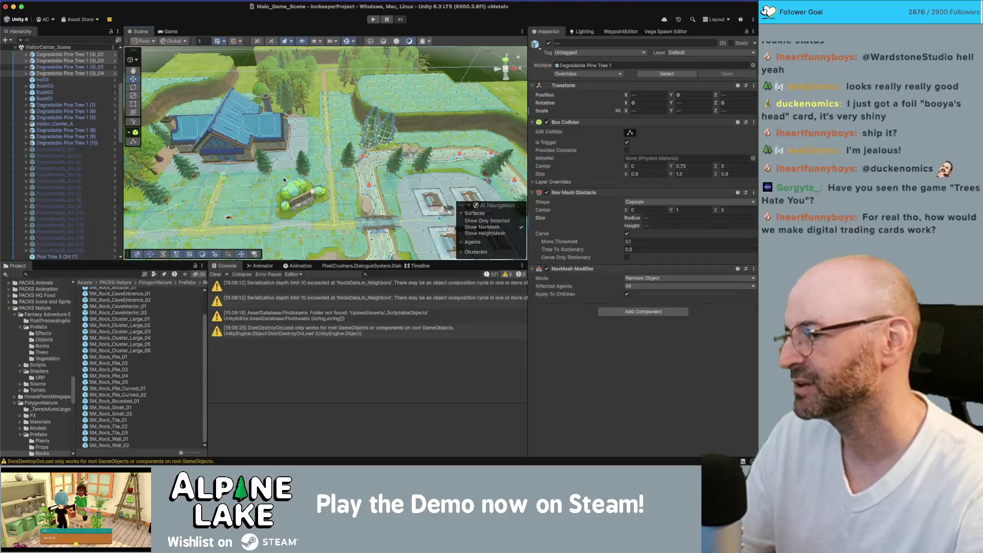
left_click_drag(327, 171, 338, 117)
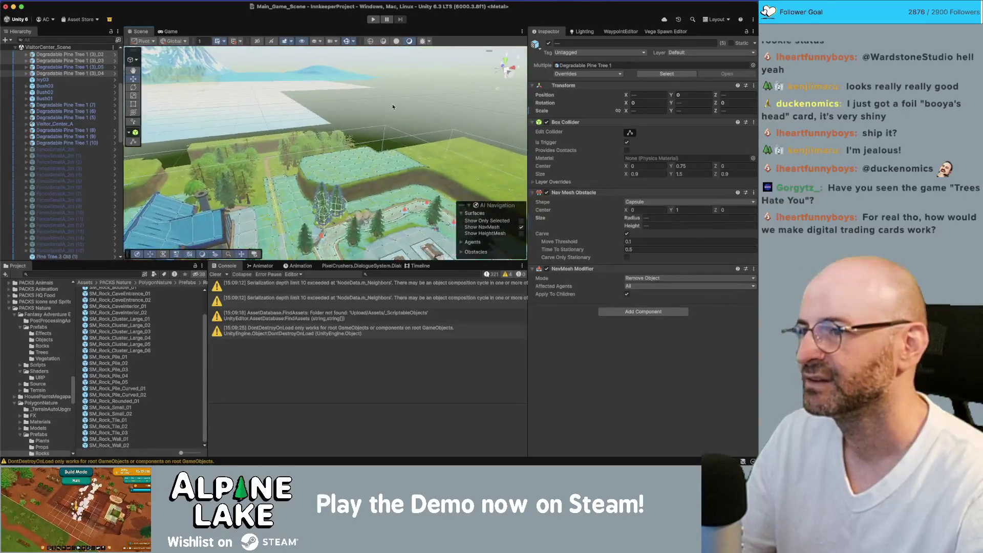
left_click(339, 115)
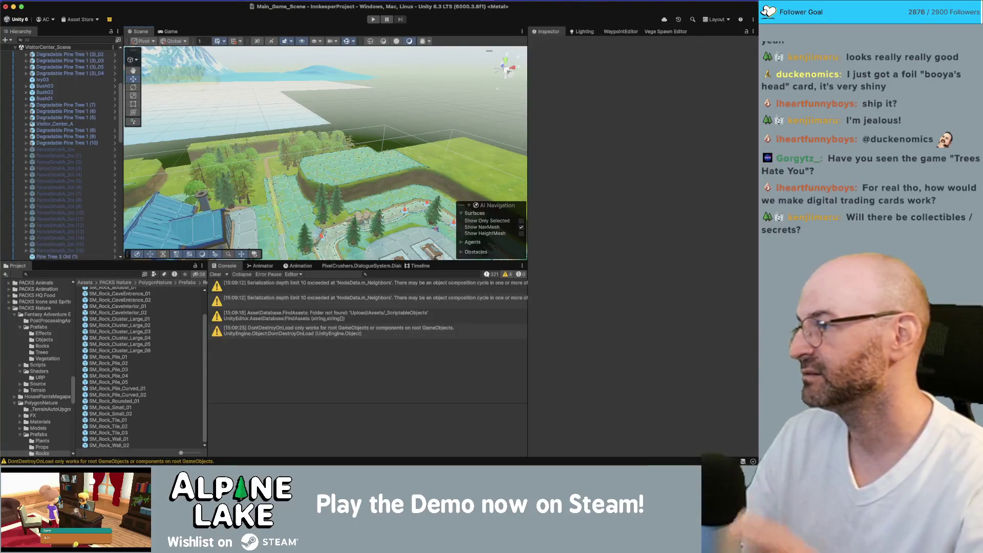
mouse_move(284, 196)
left_mouse_down()
mouse_move(221, 237)
mouse_move(276, 153)
mouse_move(287, 178)
mouse_move(260, 160)
left_mouse_up()
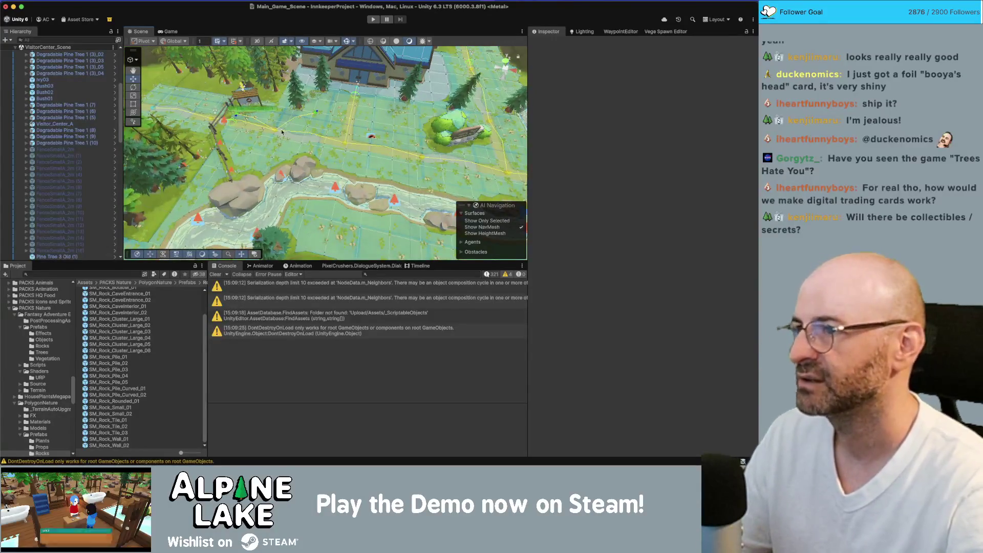
mouse_move(448, 117)
left_mouse_down()
mouse_move(405, 89)
mouse_move(387, 98)
mouse_move(372, 142)
mouse_move(338, 95)
left_mouse_up()
left_click(336, 91)
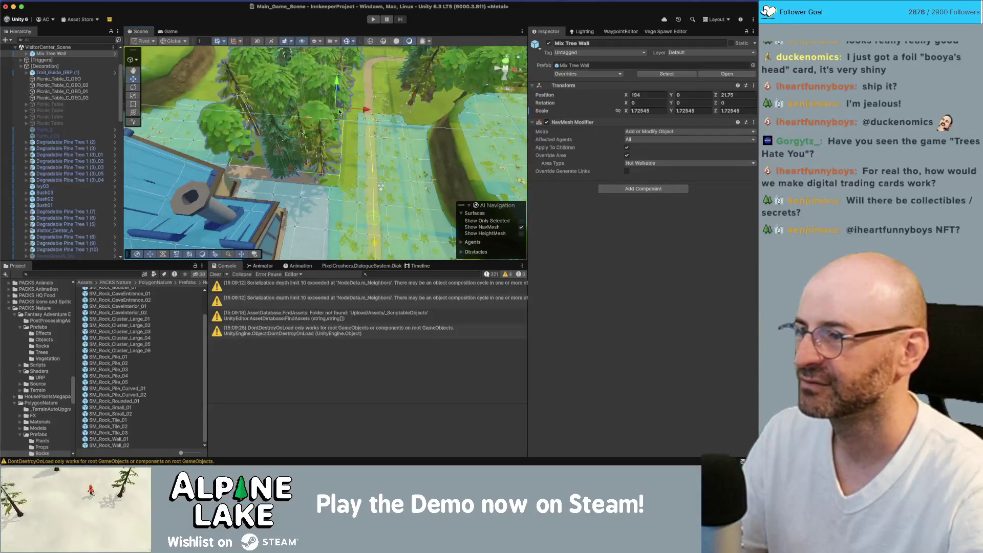
Step: Reselect the original Mix Tree Wall piece and view the area around it
scroll(85, 100, "up", 2)
left_click(72, 69)
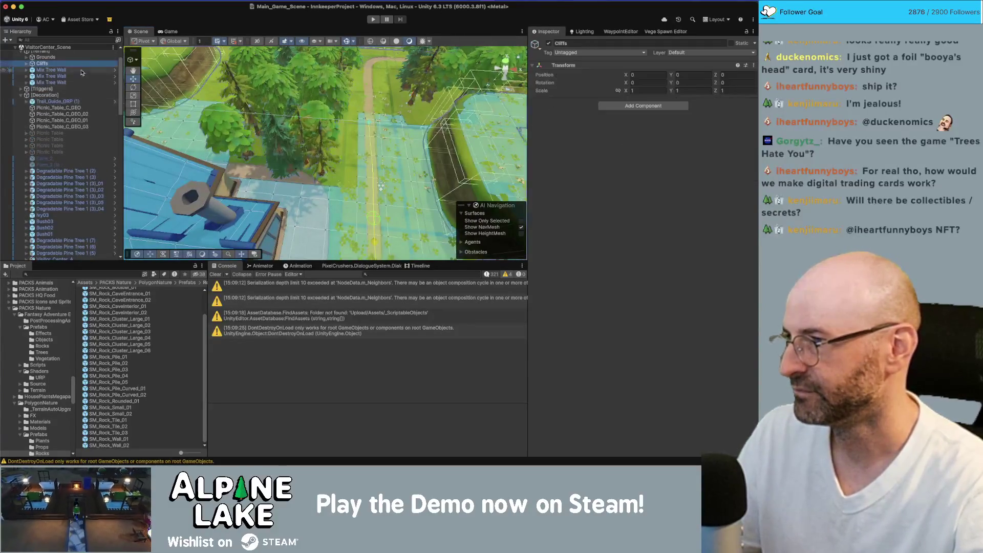
left_click(78, 82)
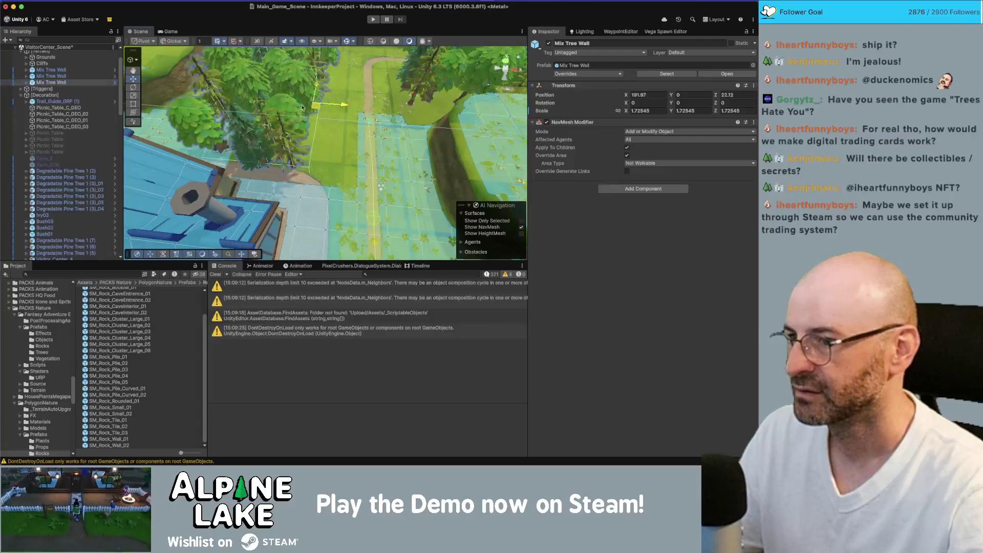
left_click_drag(341, 128, 152, 104)
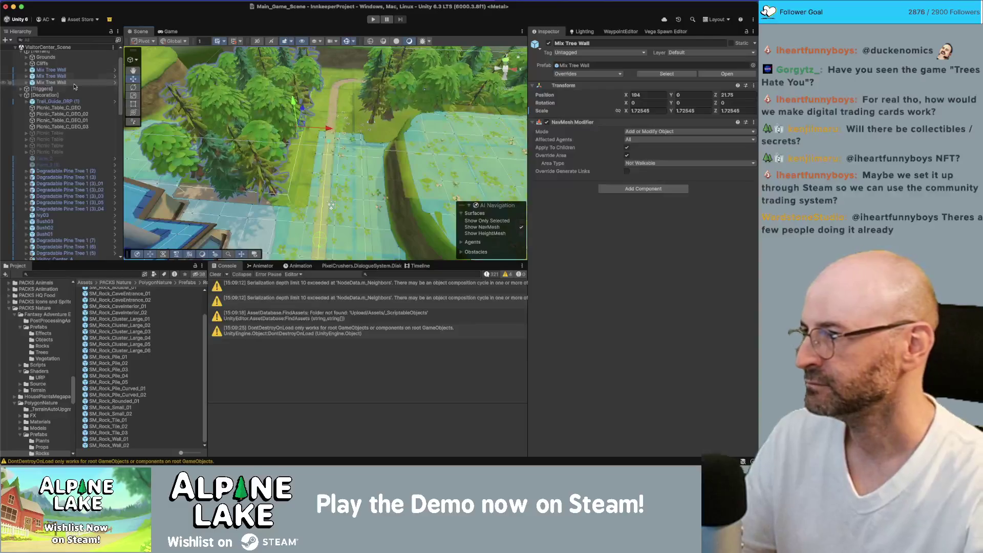
Step: Collapse the [Triggers], [Decoration] and [Terrain] groups in the Hierarchy
key("Right")
key("Down")
key("Down")
key("Down")
key("Left")
key("Left")
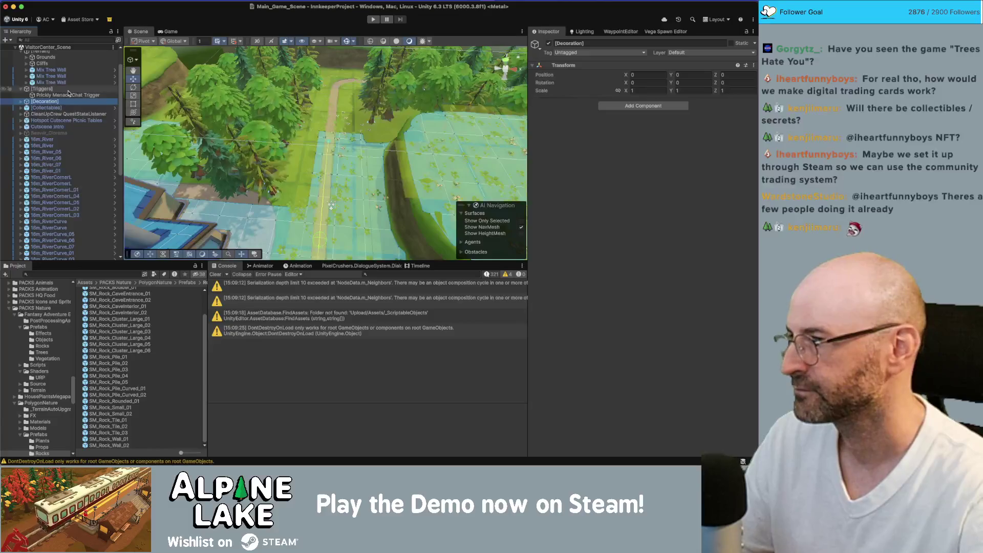
key("Up")
key("Left")
key("Left")
key("Up")
key("Left")
key("Left")
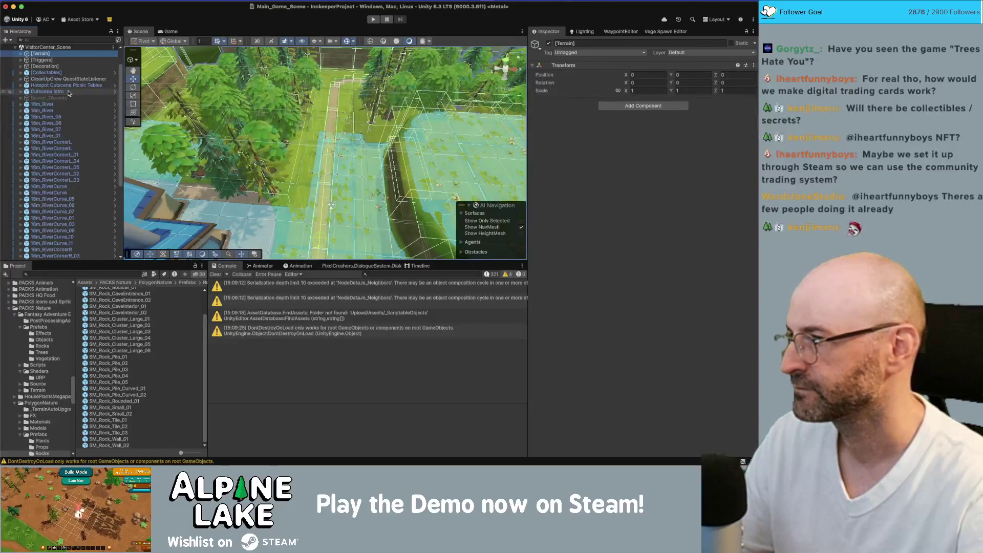
Step: Make VisitorCenter_Scene the active scene
left_click(49, 104)
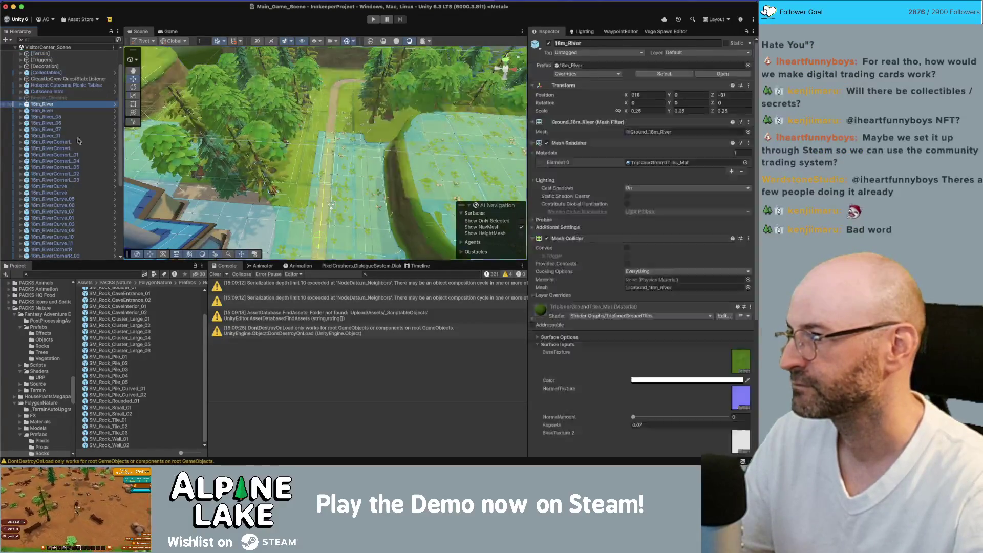
scroll(89, 165, "down", 5)
scroll(88, 165, "up", 5)
left_click_drag(220, 138, 210, 129)
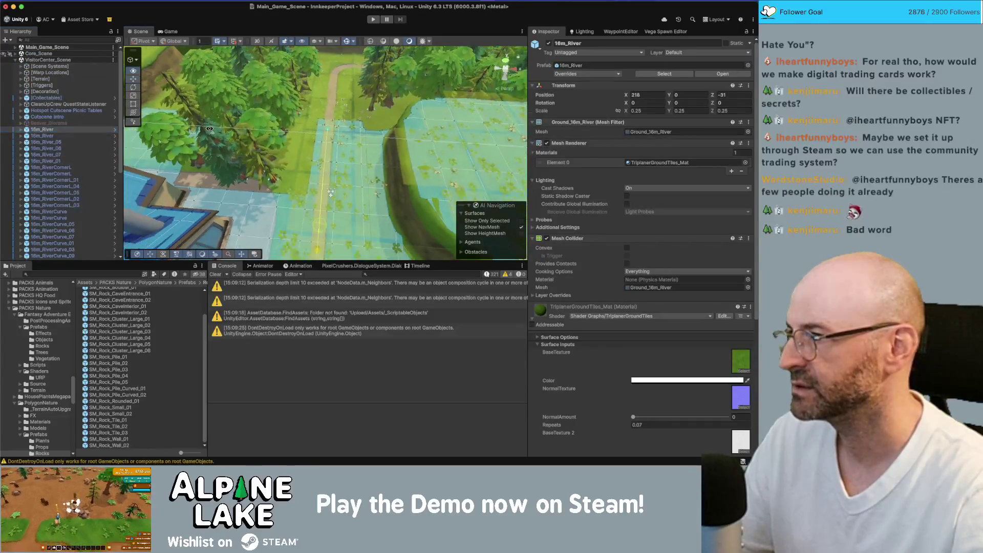
right_click(82, 61)
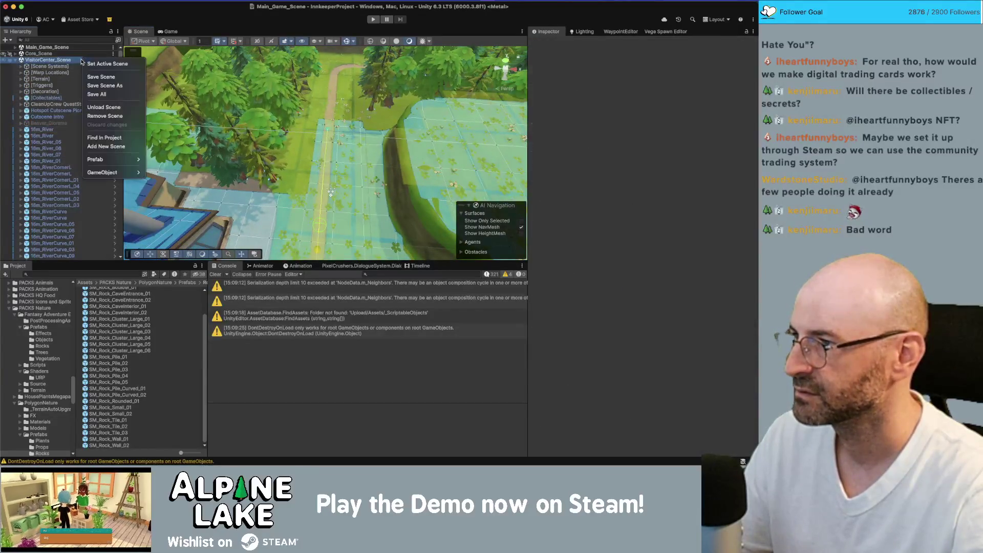
left_click(91, 64)
Step: Create an empty GameObject named Rivers and parent all the 16m_River tiles under it
key("super+shift+n")
type("Rivers")
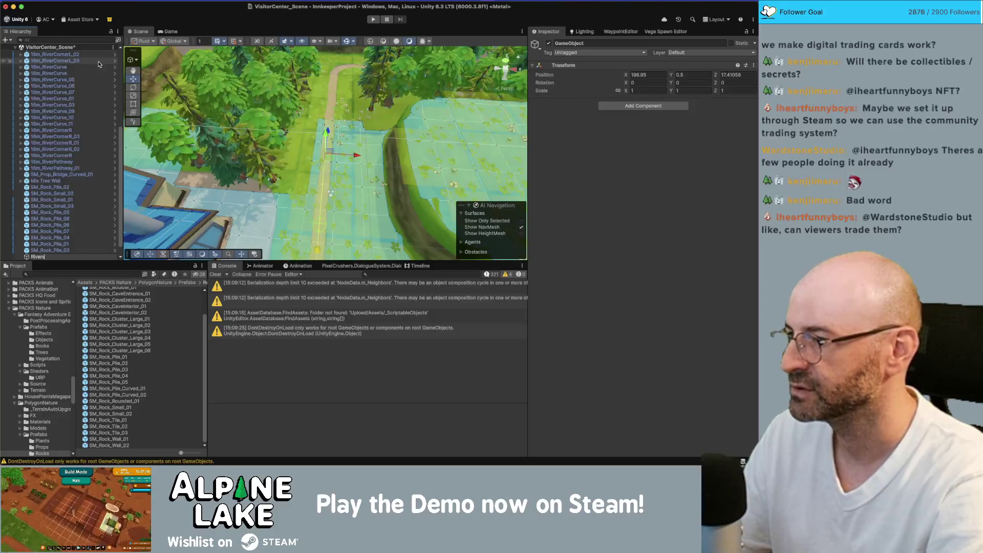
key("Return")
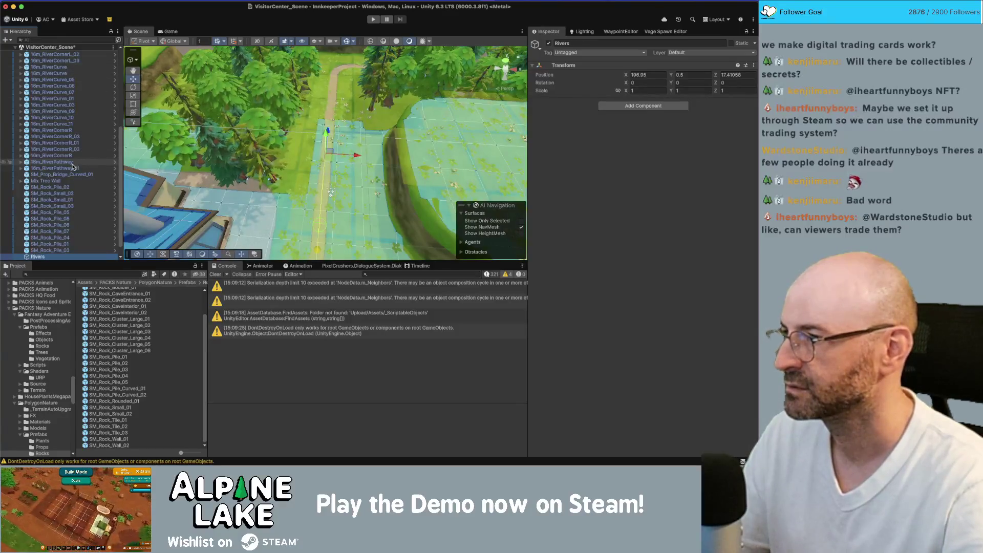
scroll(73, 163, "up", 5)
left_click(65, 96)
scroll(77, 123, "down", 6)
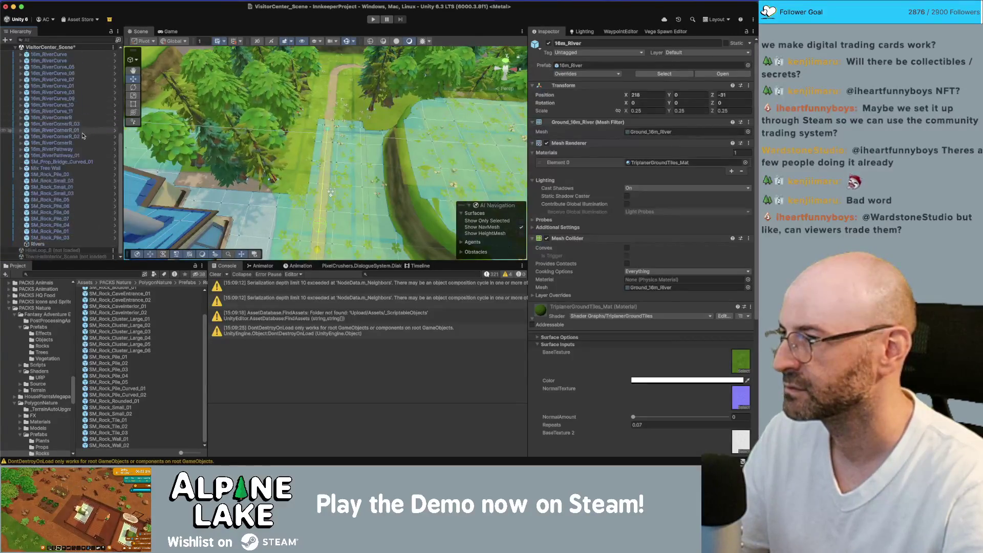
left_click(62, 155, "shift")
left_click_drag(42, 245, 43, 244)
Step: Move the loose rocks SM_Rock_Pile_02 through SM_Rock_Pile_03 into [Decoration]
left_click(54, 142)
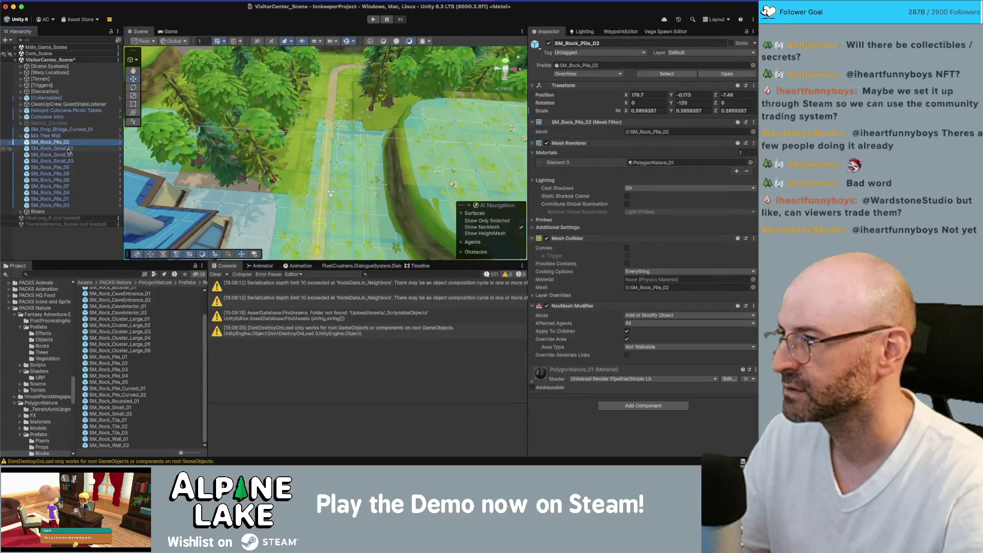
left_click(59, 204, "shift")
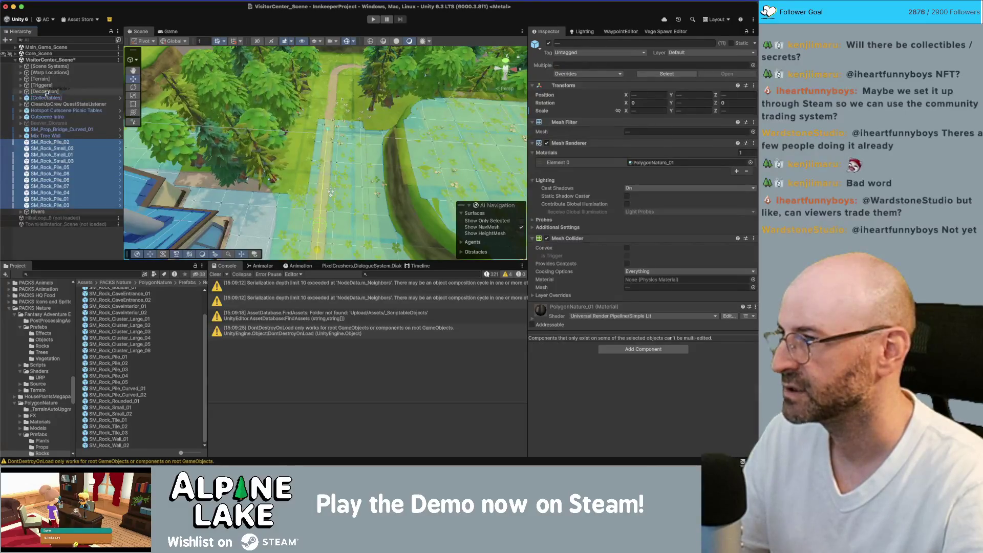
left_click_drag(46, 92, 46, 92)
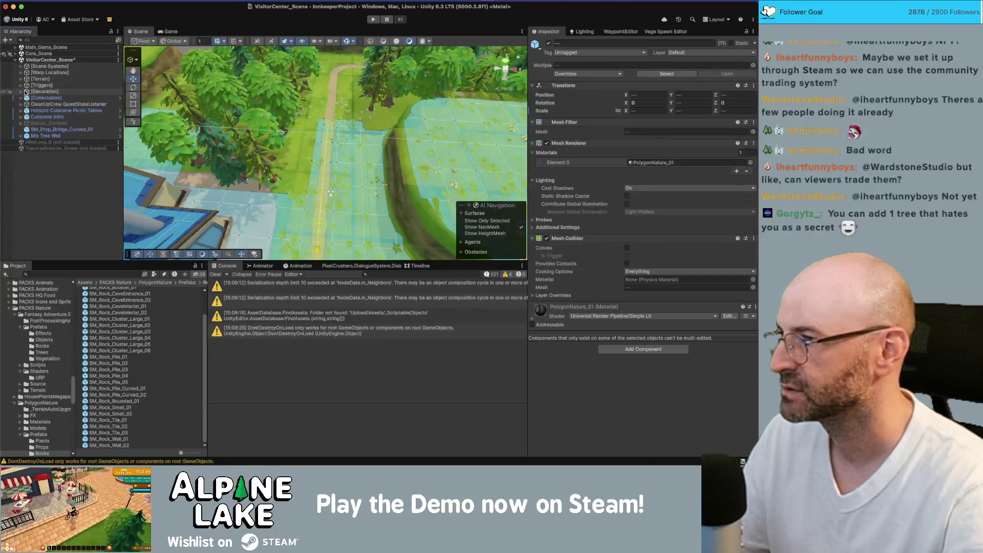
left_click(21, 80)
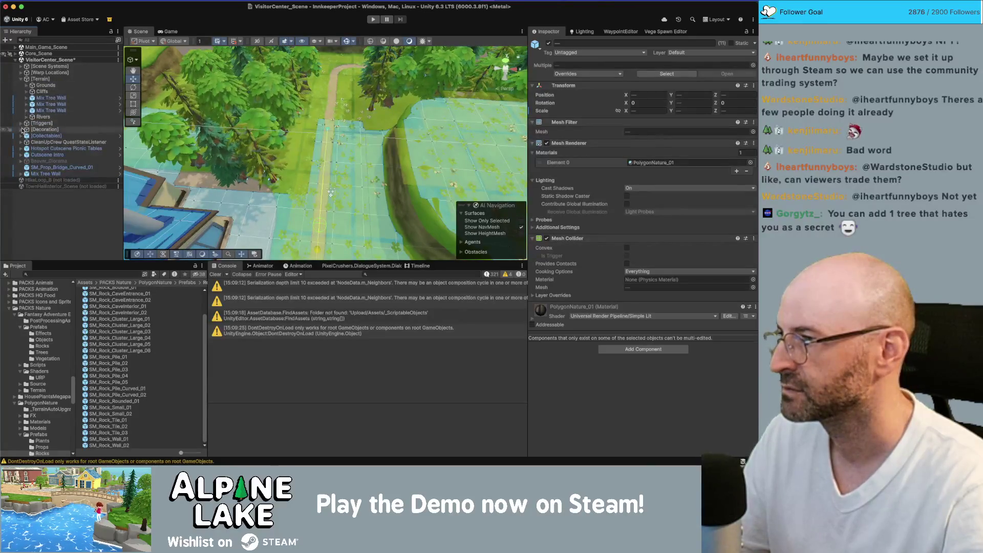
left_click(22, 129)
left_click(61, 205)
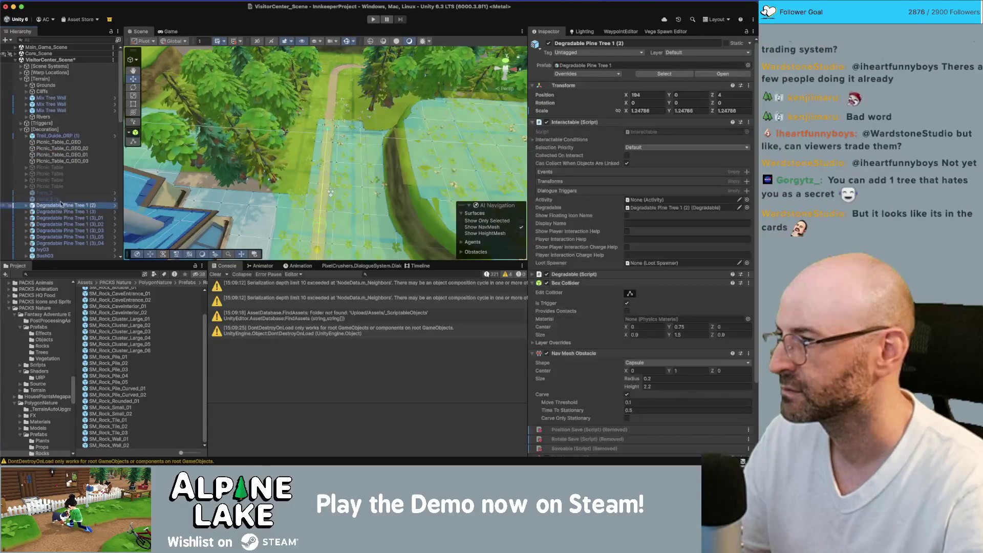
scroll(62, 225, "down", 5)
scroll(62, 233, "down", 10)
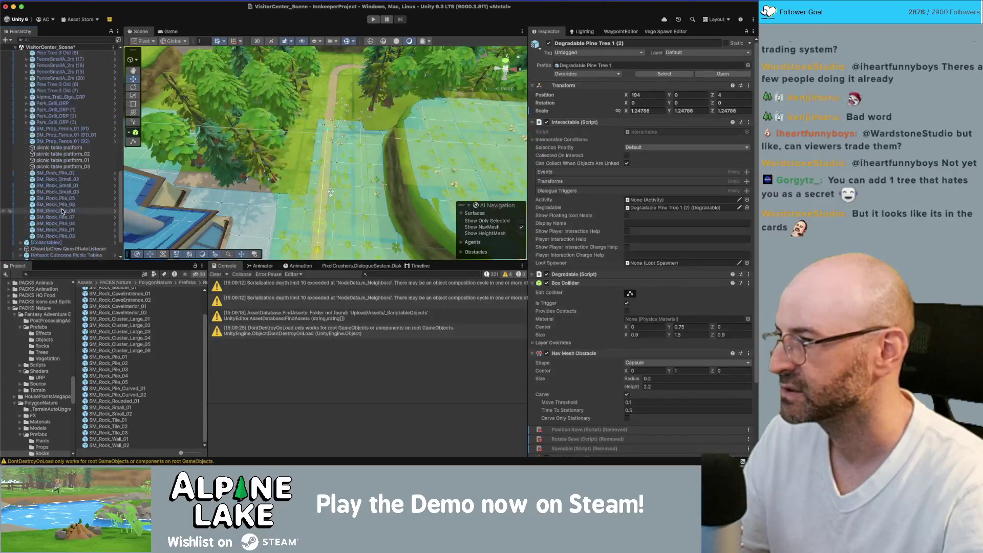
left_click(61, 174)
left_click(62, 236, "shift")
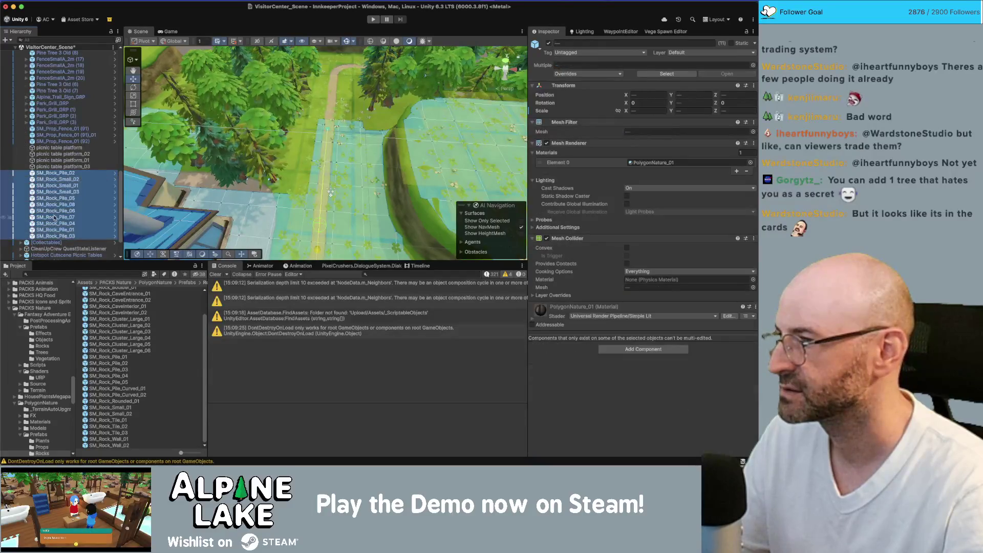
scroll(56, 225, "up", 8)
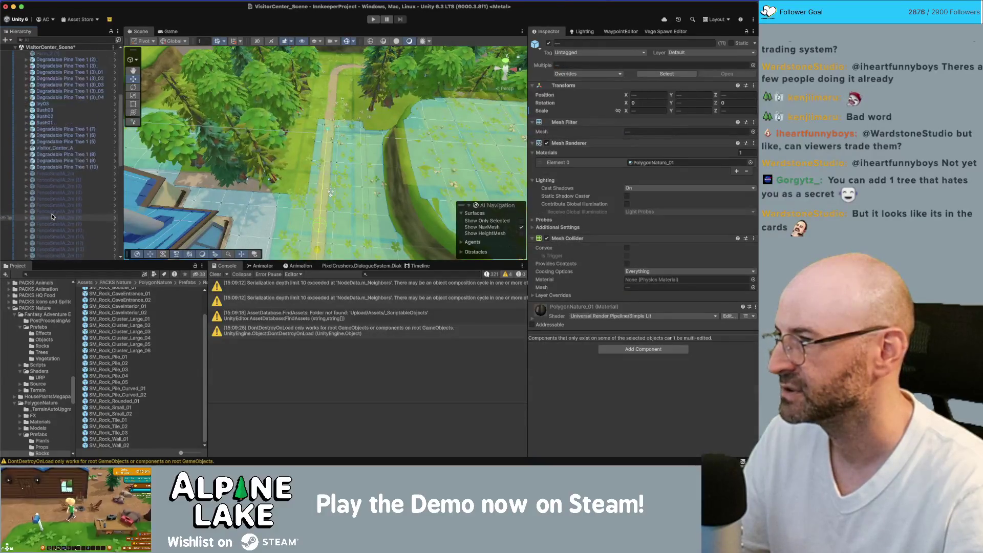
scroll(56, 205, "down", 8)
key("f")
scroll(77, 205, "up", 5)
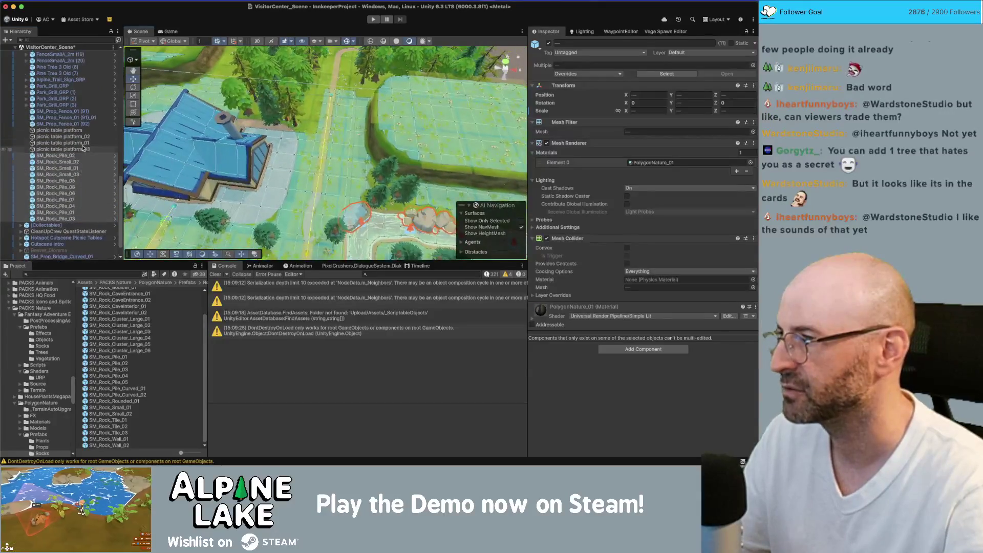
scroll(58, 227, "up", 10)
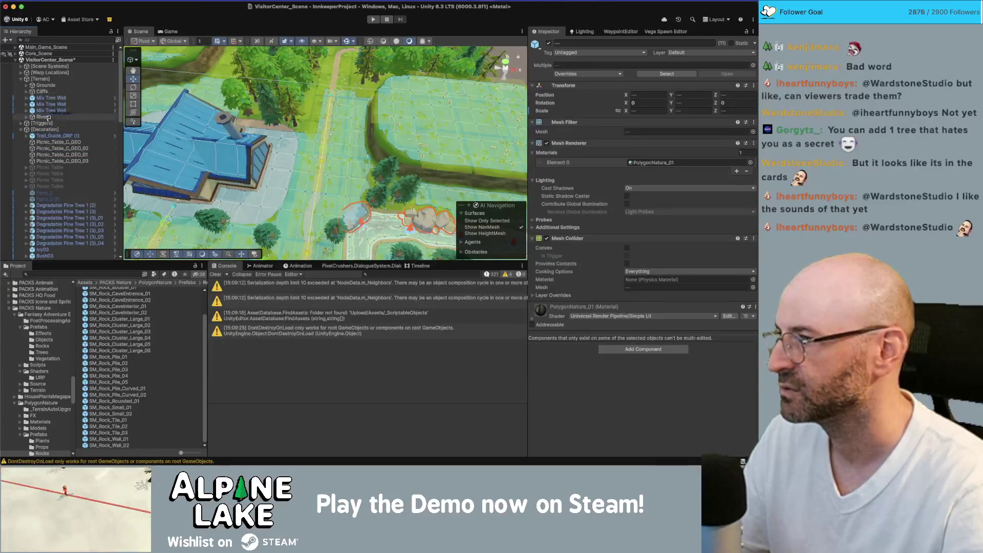
double_click(55, 117)
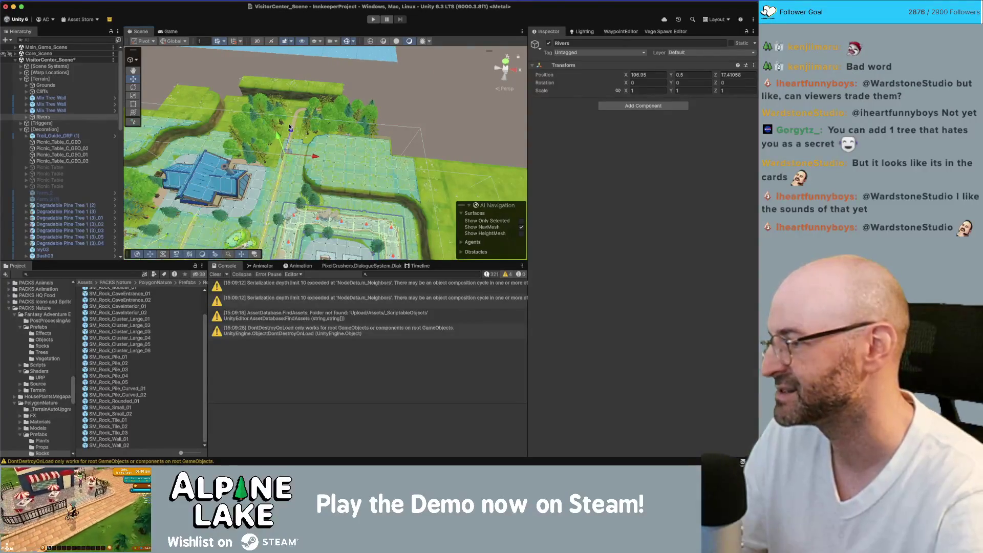
mouse_move(290, 128)
left_mouse_down()
mouse_move(320, 174)
mouse_move(470, 10)
left_mouse_up()
mouse_move(386, 66)
left_mouse_down()
mouse_move(353, 53)
mouse_move(361, 123)
mouse_move(408, 63)
mouse_move(371, 154)
left_mouse_up()
left_click(405, 74)
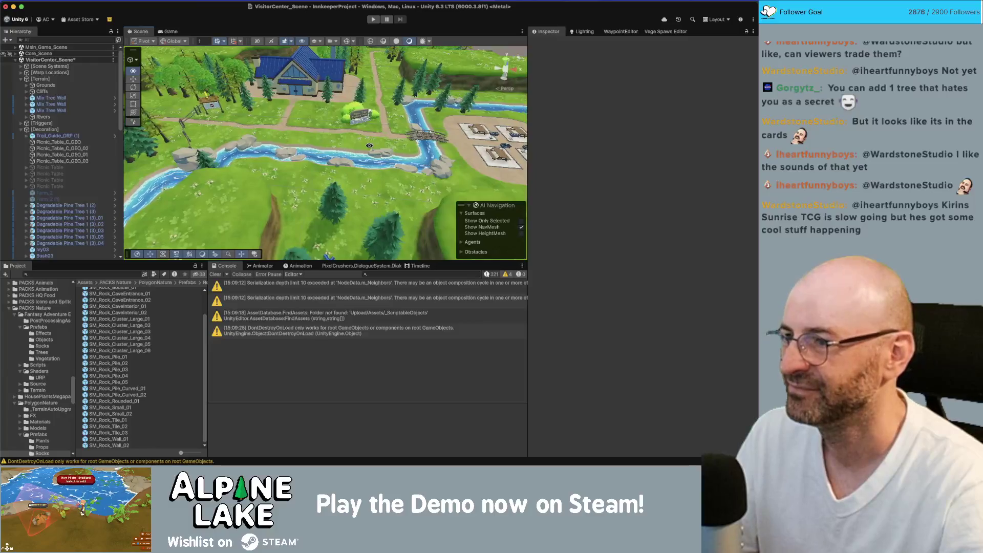
scroll(367, 165, "up", 5)
scroll(366, 164, "down", 3)
left_click(287, 159)
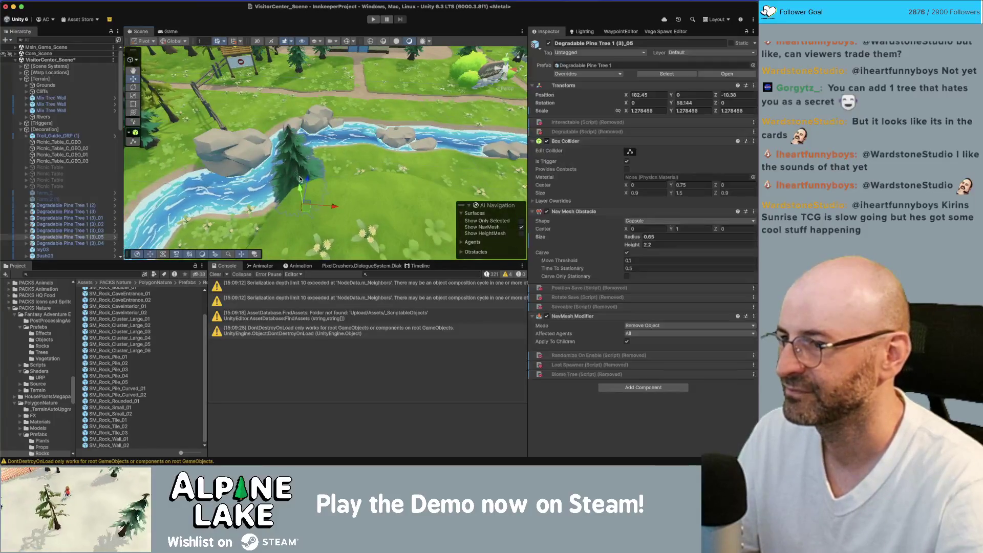
Step: Move SM_Rock_Pile_09 along the river bank and turn it to about 44 degrees
scroll(314, 189, "down", 3)
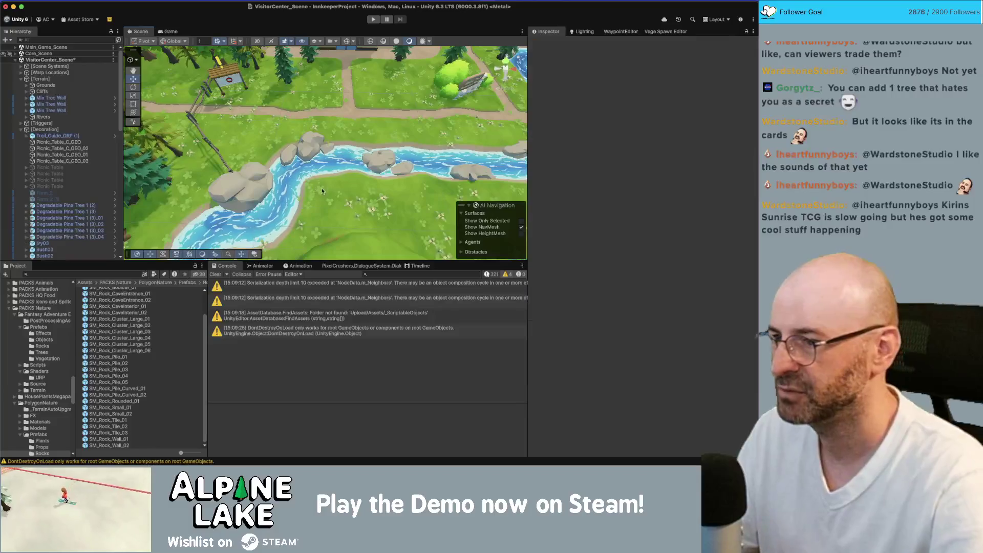
left_click(258, 195)
mouse_move(258, 195)
left_mouse_down()
mouse_move(307, 235)
mouse_move(351, 202)
mouse_move(308, 199)
mouse_move(215, 225)
mouse_move(97, 274)
mouse_move(246, 207)
mouse_move(274, 212)
mouse_move(277, 192)
mouse_move(352, 147)
mouse_move(216, 217)
mouse_move(382, 168)
mouse_move(470, 173)
mouse_move(461, 163)
mouse_move(368, 189)
mouse_move(366, 218)
mouse_move(365, 209)
left_mouse_up()
key("w")
Step: Review the bridge and picnic area, then collapse the Rivers group in the Hierarchy
key("f")
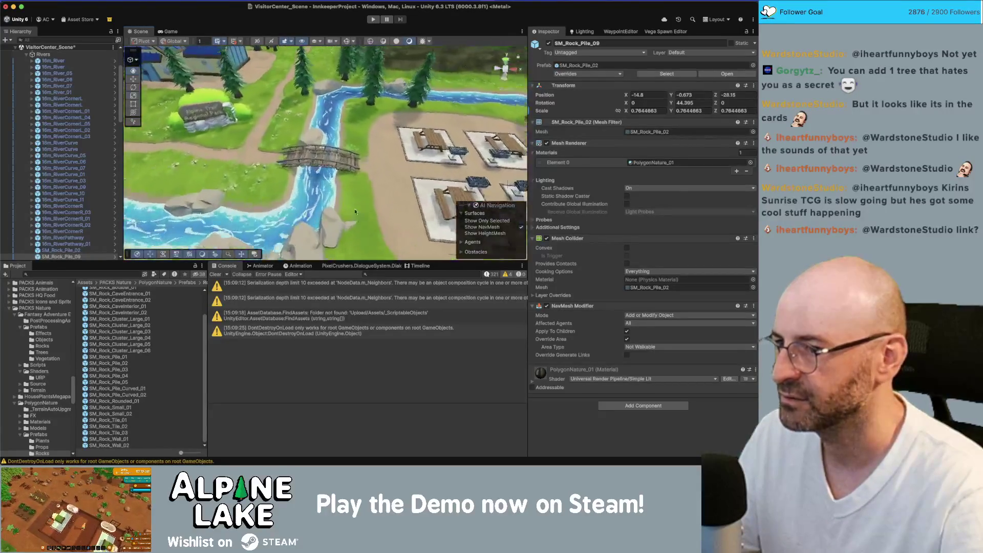
scroll(341, 223, "down", 5)
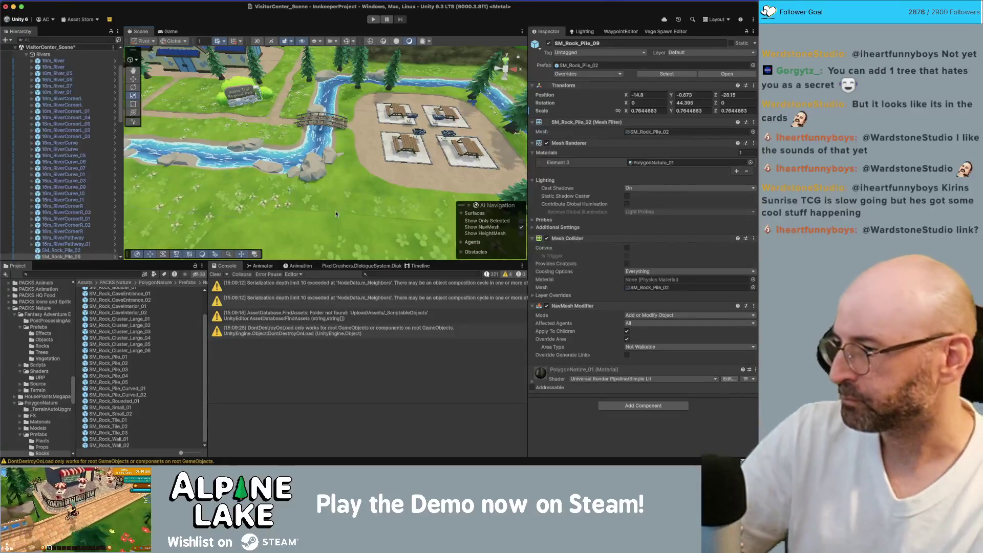
mouse_move(338, 211)
left_mouse_down()
mouse_move(398, 153)
mouse_move(345, 178)
mouse_move(293, 181)
left_mouse_up()
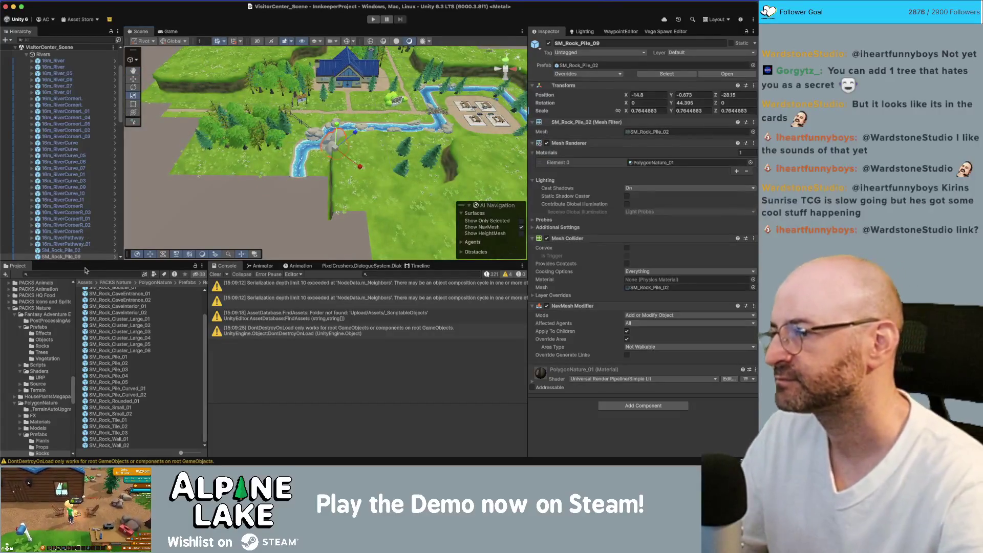
scroll(63, 173, "up", 3)
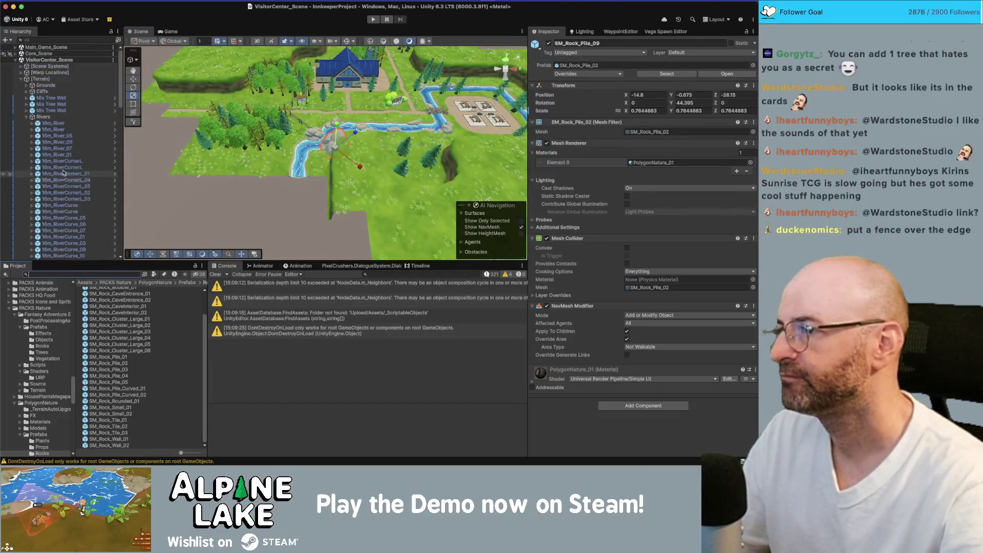
left_click(27, 118)
right_click(63, 62)
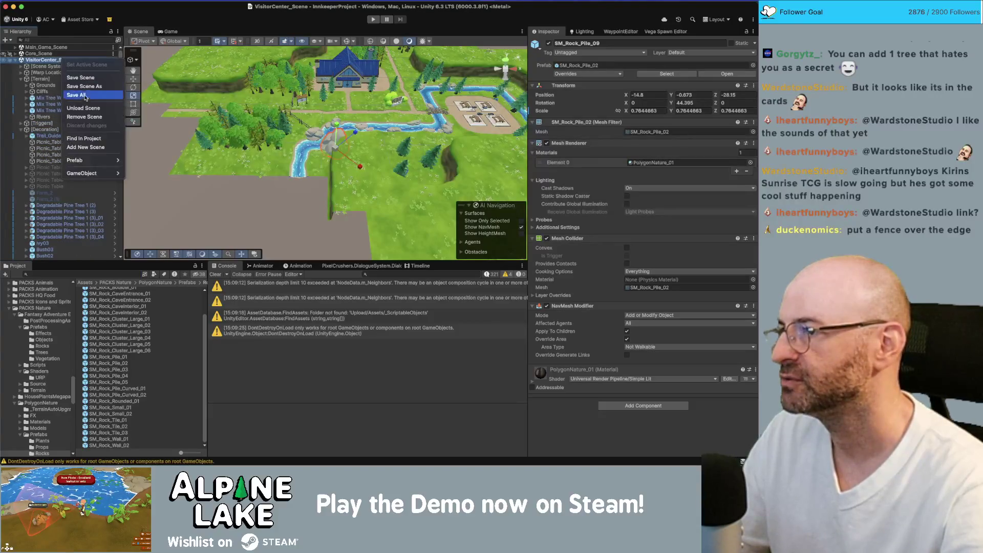
Step: Unload VisitorCenter_Scene and load the HikeLoop_A scene from the Project assets
left_click(86, 107)
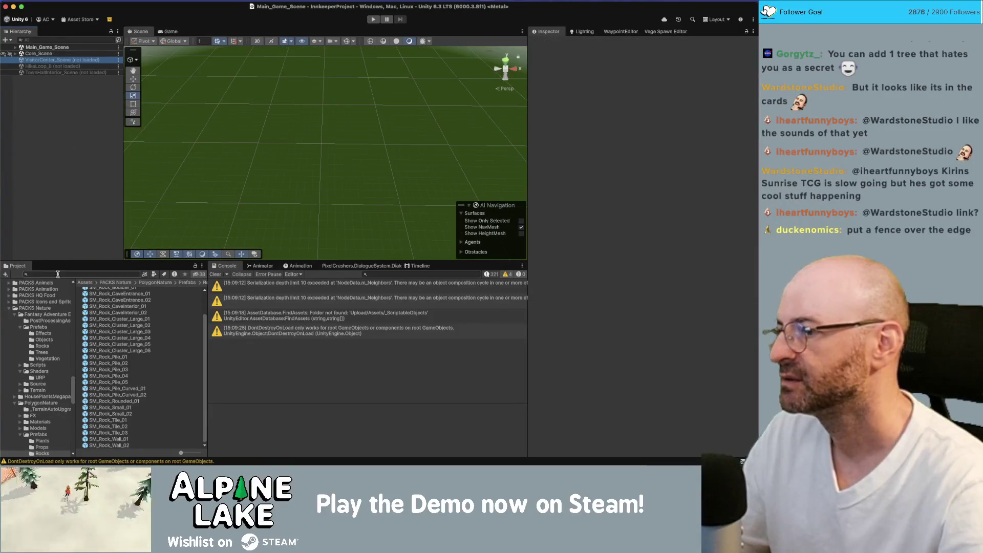
left_click(57, 274)
type("hike loop")
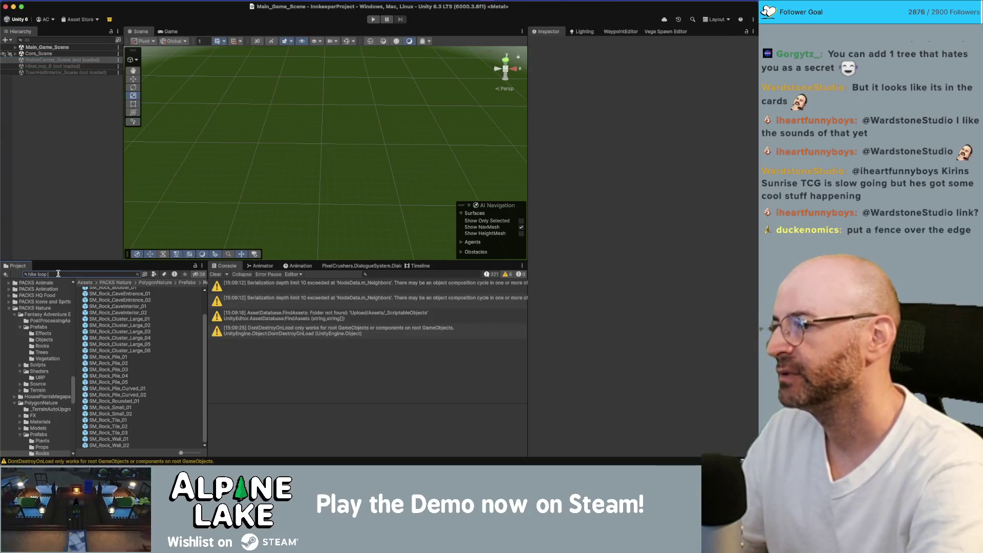
type("a")
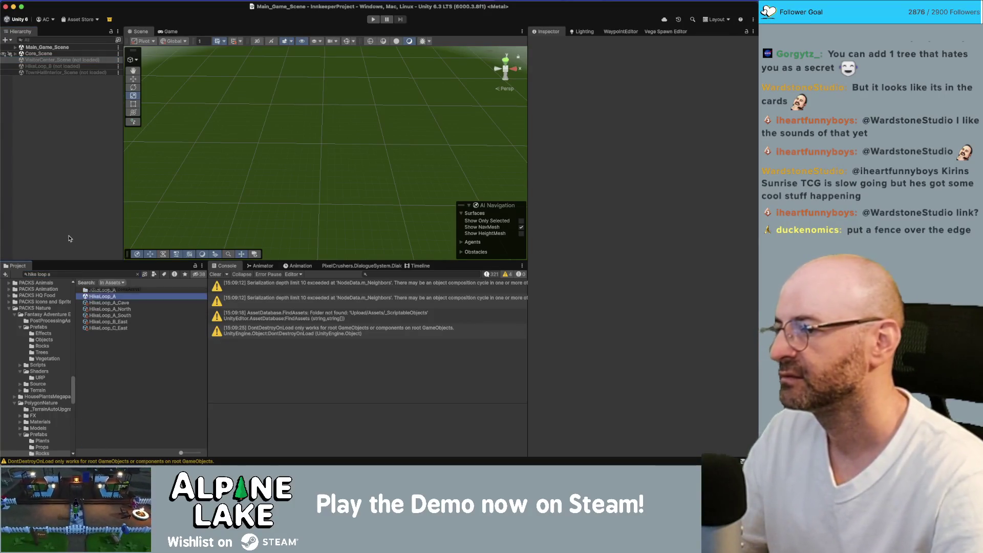
left_click_drag(70, 239, 70, 237)
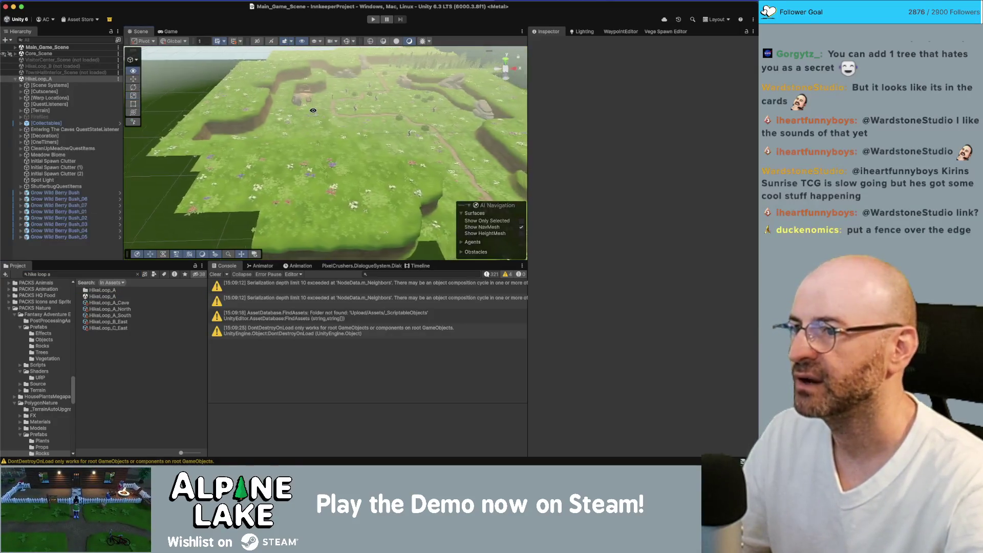
Step: Fly across the HikeLoop_A meadow to a close view of the rocky cliff edge
key("w")
key("w")
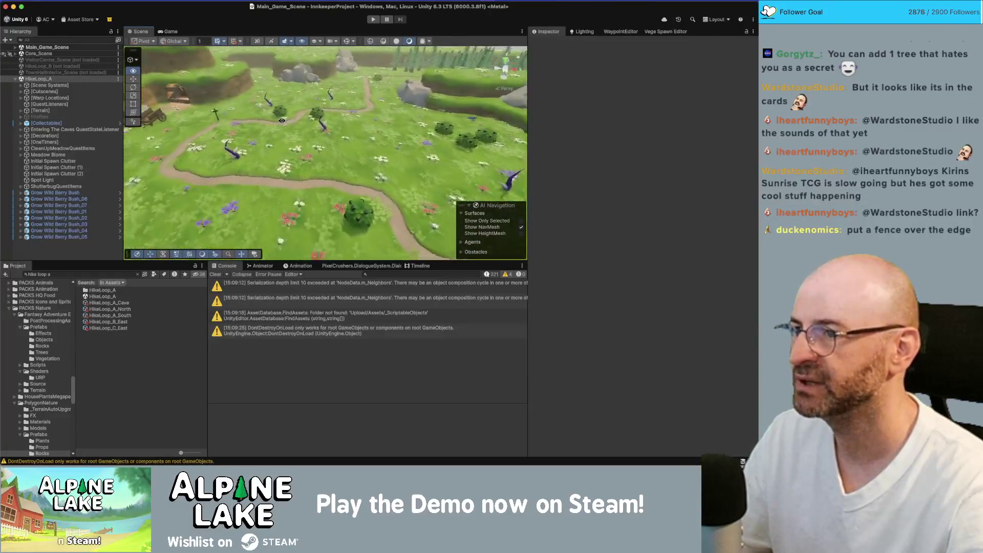
key("w")
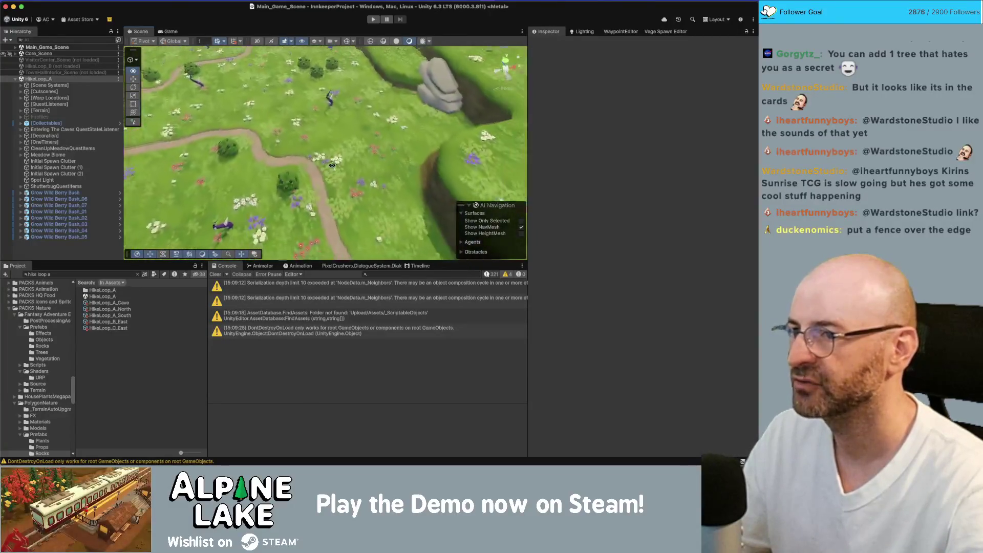
key("s")
key("w")
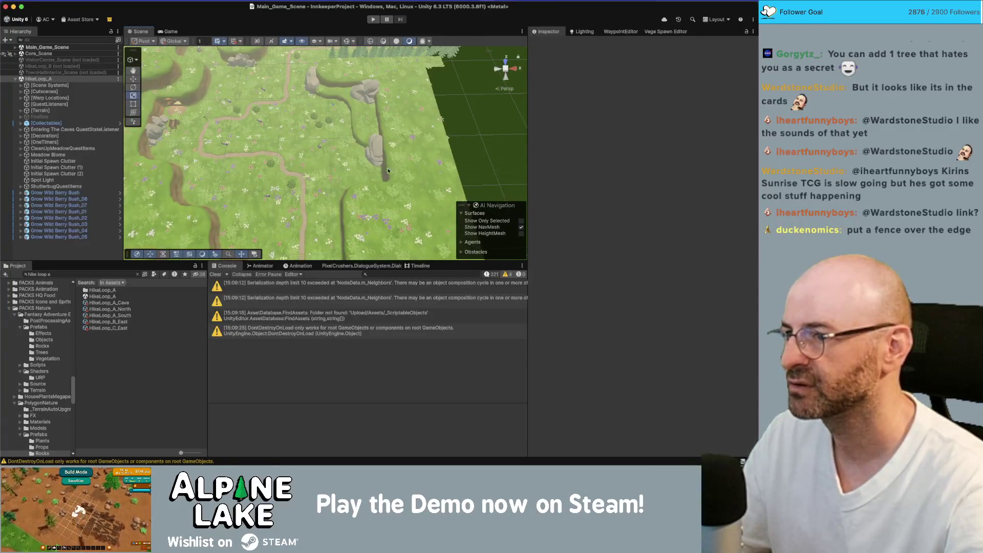
left_click_drag(300, 166, 308, 142)
key("w")
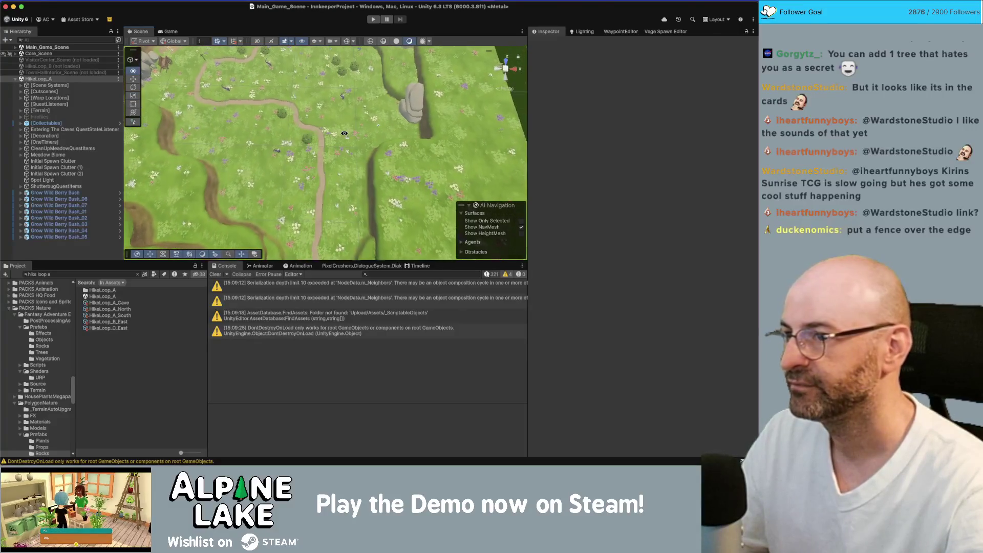
key("w")
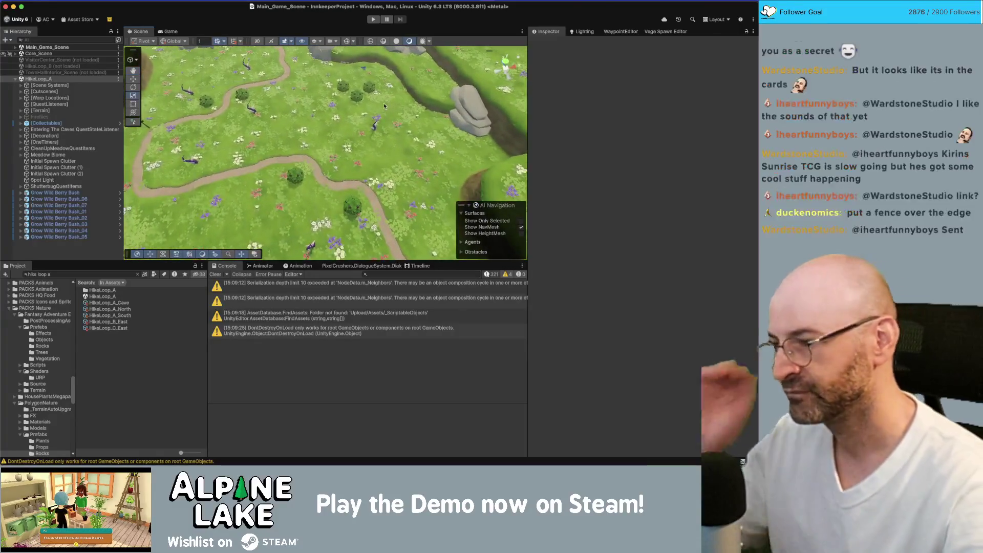
mouse_move(380, 104)
left_mouse_down()
mouse_move(306, 128)
mouse_move(292, 82)
mouse_move(253, 89)
mouse_move(380, 134)
mouse_move(355, 127)
left_mouse_up()
mouse_move(355, 127)
left_mouse_down()
mouse_move(417, 59)
mouse_move(336, 123)
left_mouse_up()
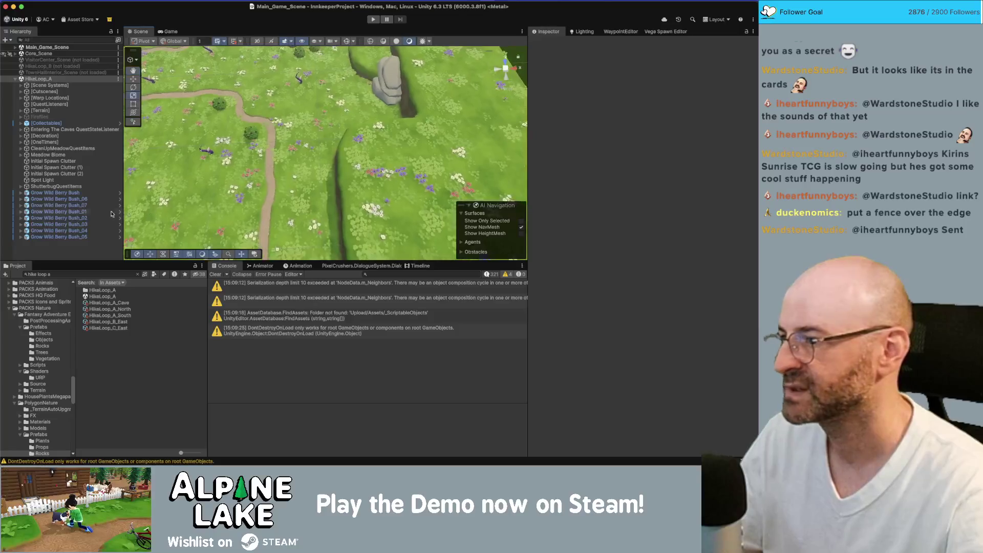
left_click(80, 272)
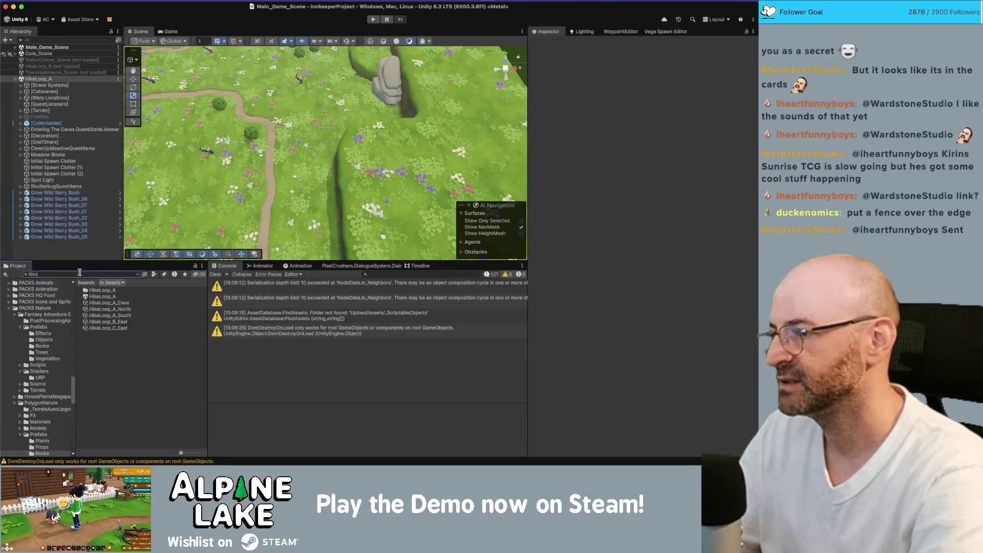
Step: Search for 'river' and place the five 16m river prefabs under HikeLoop_A
type("iver")
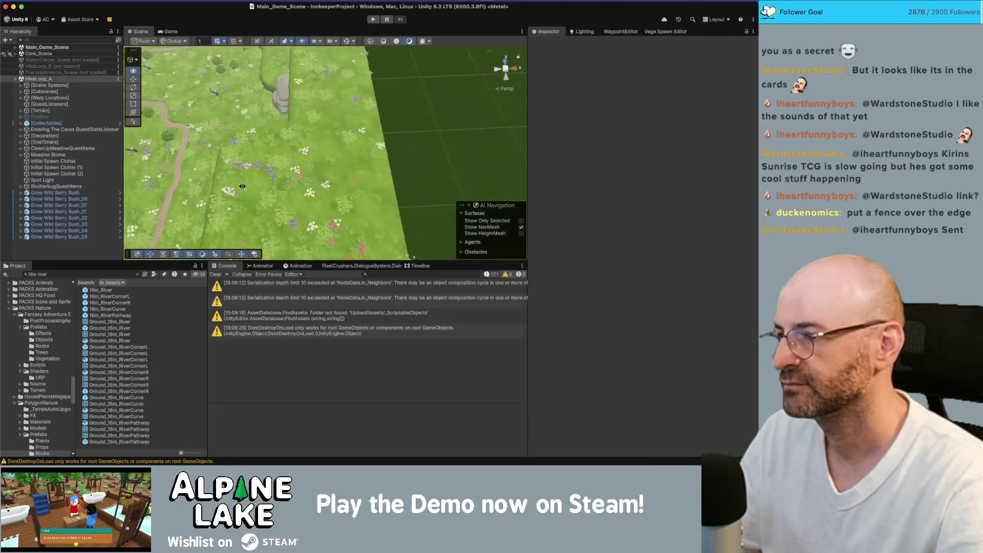
left_click(118, 291)
left_click(110, 316, "shift")
mouse_move(110, 309)
left_mouse_down()
mouse_move(384, 146)
mouse_move(422, 136)
left_mouse_up()
scroll(85, 167, "down", 10)
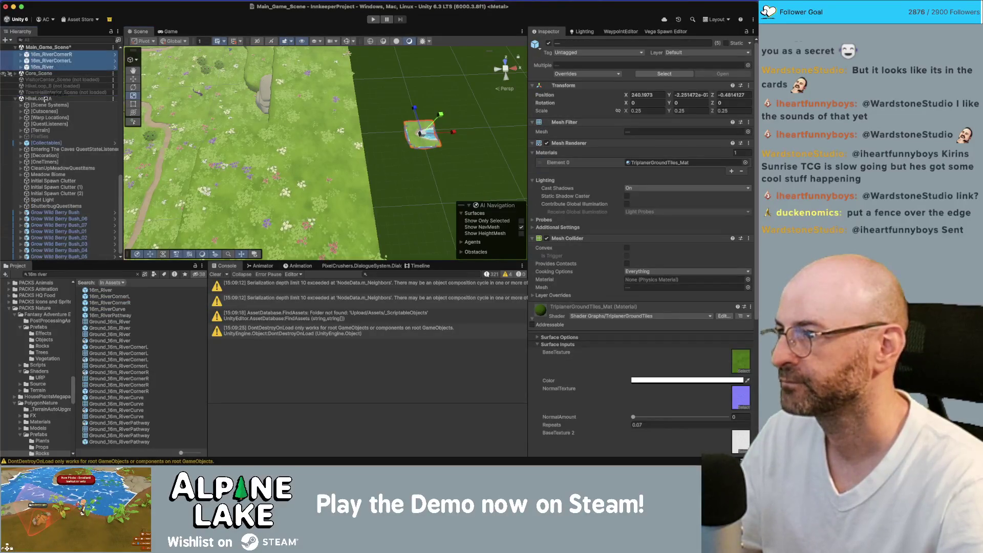
left_click_drag(45, 99, 45, 100)
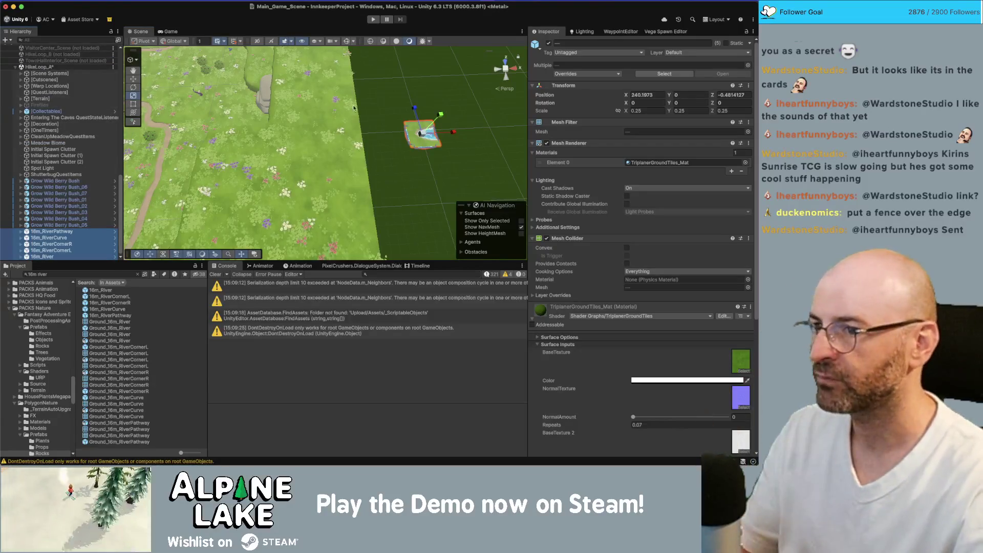
Step: Snap all five river tiles to whole-number positions
left_click(63, 233)
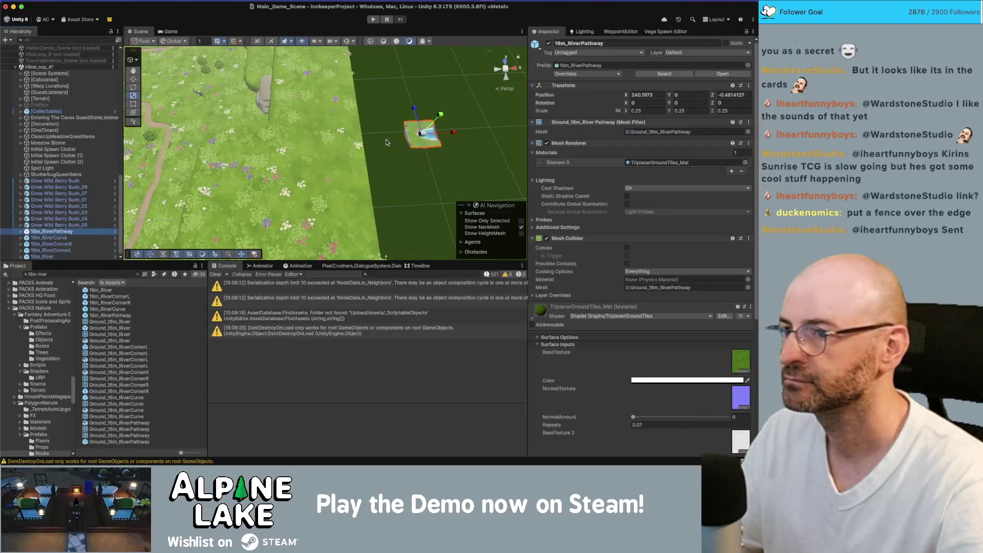
left_click(423, 142)
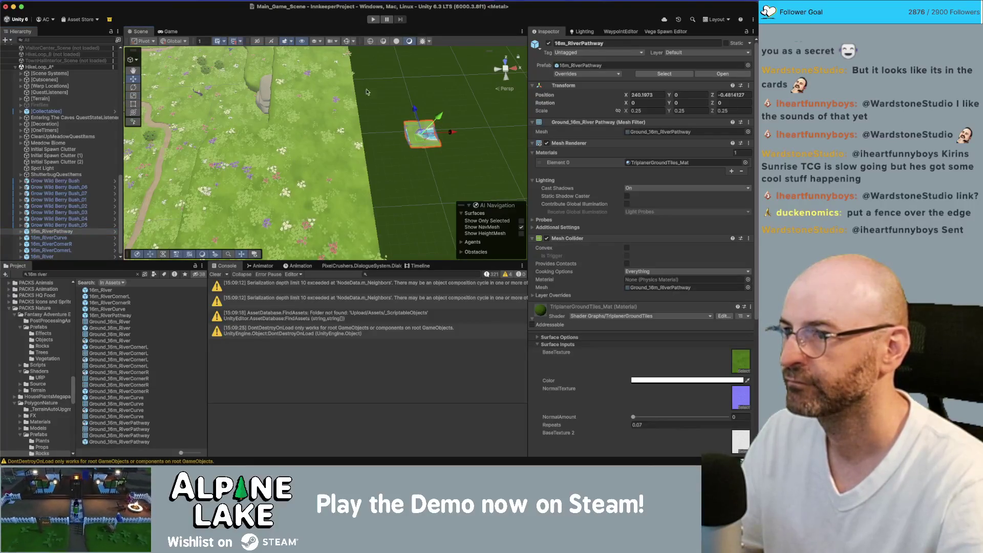
left_click_drag(408, 138, 464, 108)
key("super+backslash")
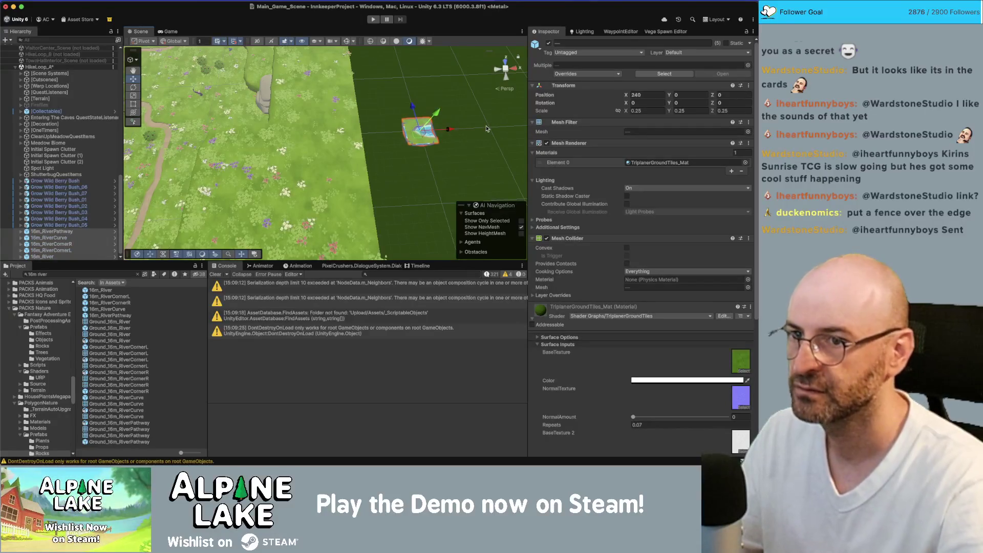
Step: Arrange the tiles: pathway 5 units back, 16m_River 4 forward, corner pieces shifted right
left_click(417, 138)
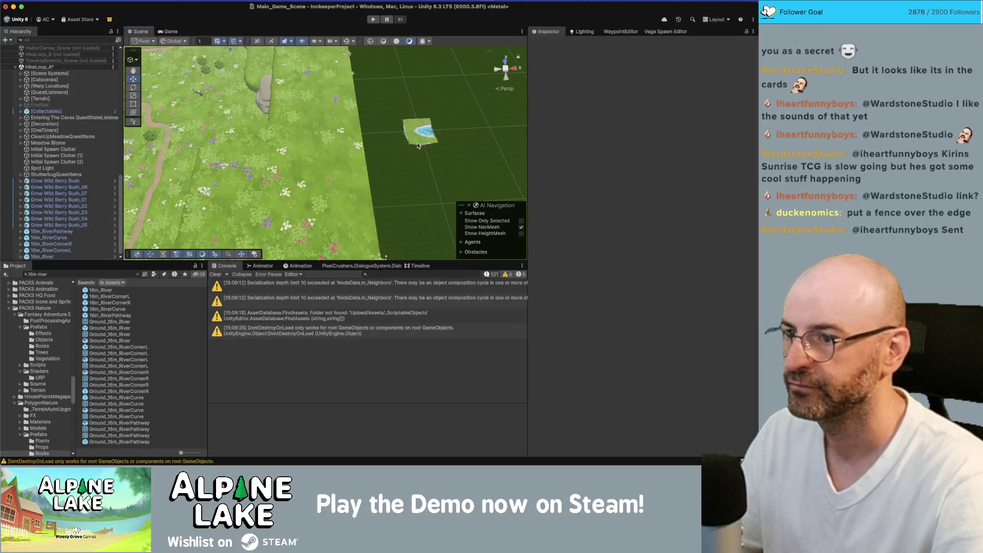
left_click_drag(421, 155, 428, 175)
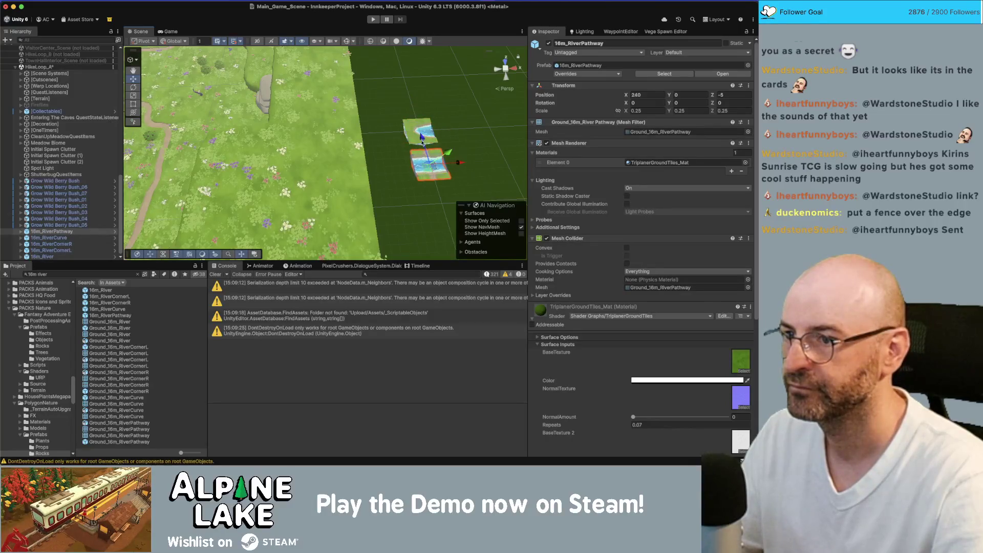
left_click(416, 144)
mouse_move(416, 136)
left_mouse_down()
mouse_move(412, 118)
mouse_move(460, 135)
mouse_move(456, 104)
left_mouse_up()
left_click(415, 136)
left_click(416, 143)
Step: Select the cliff cave entrance tile and switch over to Autodesk Maya
mouse_move(313, 126)
left_mouse_down()
mouse_move(298, 131)
mouse_move(292, 117)
mouse_move(333, 104)
mouse_move(400, 119)
mouse_move(397, 99)
mouse_move(373, 113)
mouse_move(462, 121)
mouse_move(362, 140)
left_mouse_up()
left_click(400, 119)
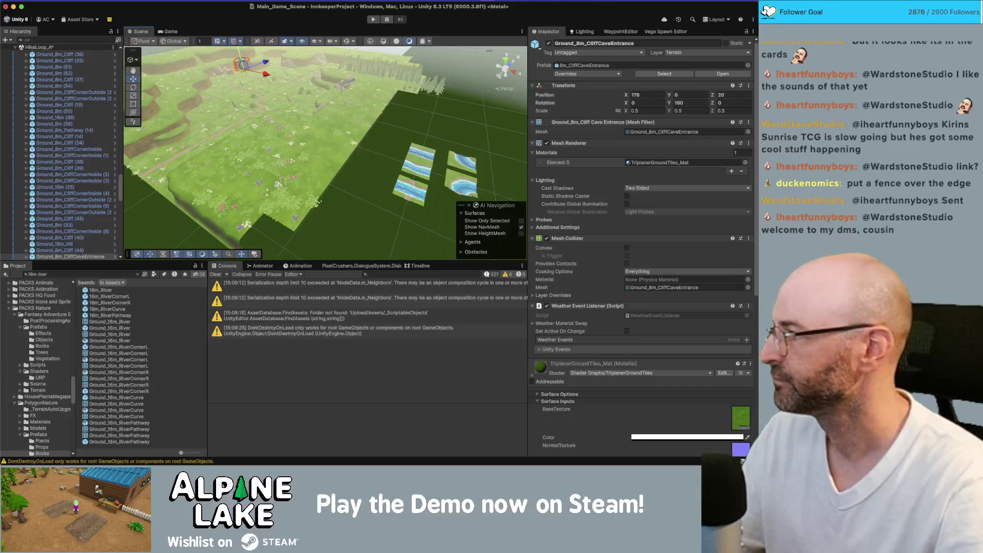
key("super+Tab")
left_click(286, 164)
Step: Frame the Ground_8m_CliffGrounded_C and cave-entrance cliff tiles in the viewport
mouse_move(281, 171)
left_mouse_down()
mouse_move(334, 176)
mouse_move(341, 188)
mouse_move(327, 177)
left_mouse_up()
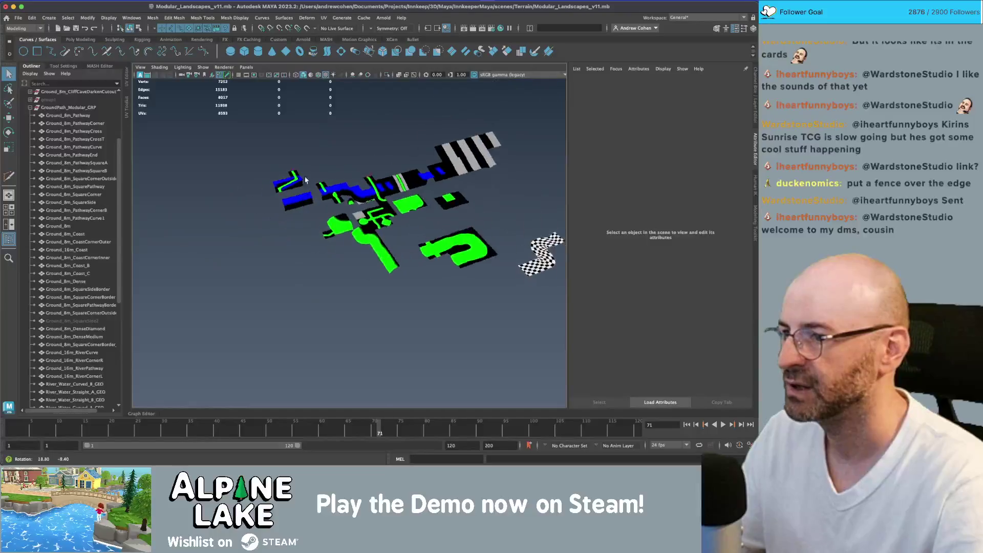
scroll(308, 164, "up", 5)
left_click(294, 159)
key("f")
scroll(294, 159, "down", 5)
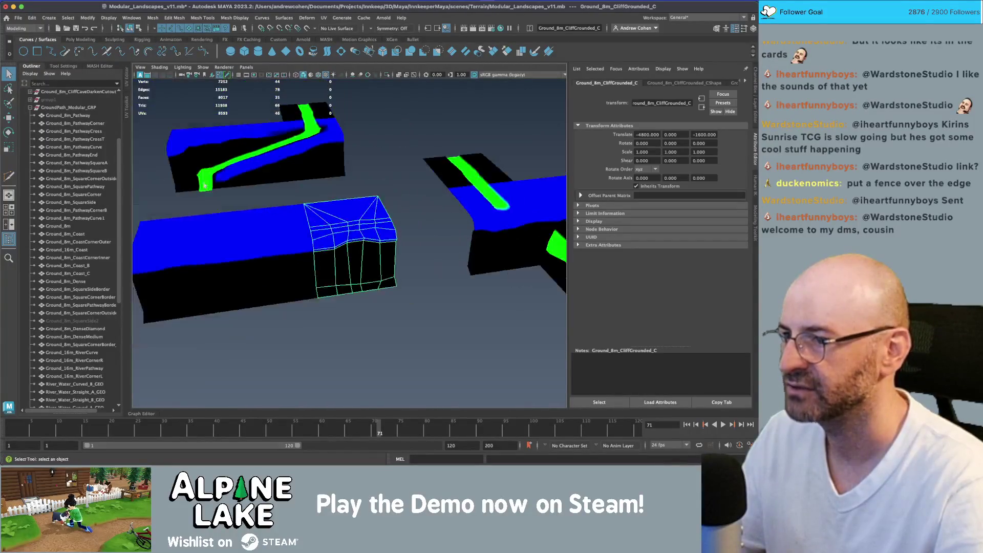
left_click(423, 196)
mouse_move(424, 196)
left_mouse_down()
mouse_move(445, 232)
mouse_move(324, 245)
left_mouse_up()
key("w")
scroll(324, 245, "down", 10)
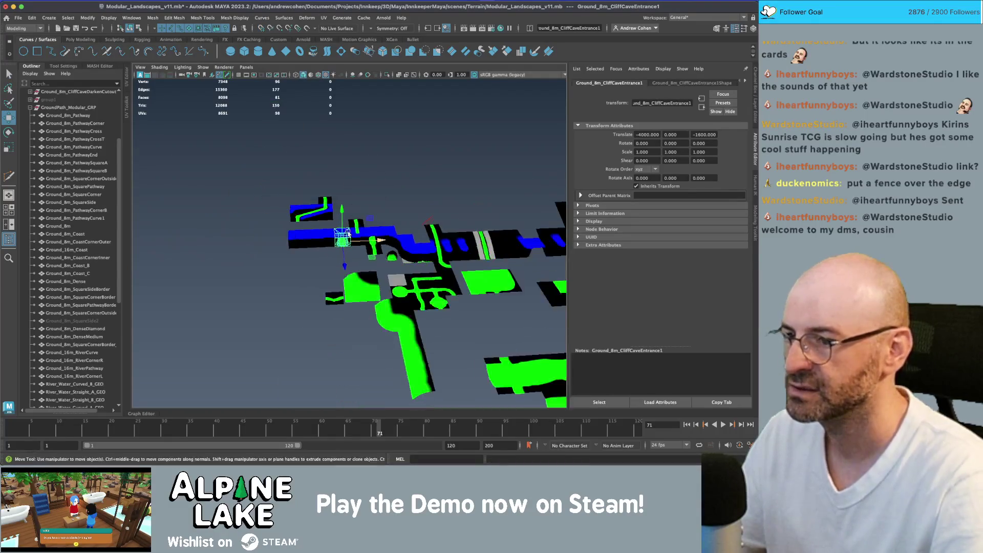
left_click_drag(394, 232, 431, 274)
key("q")
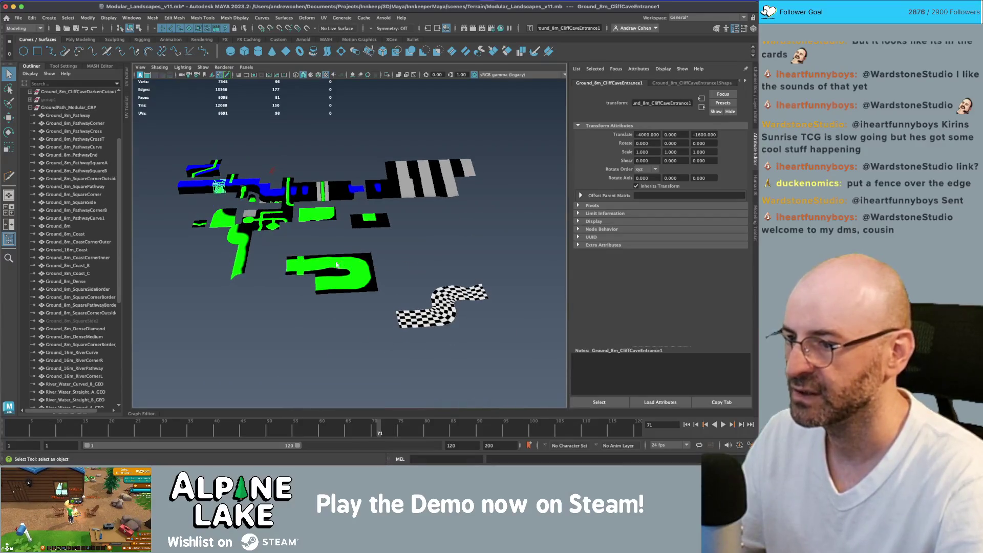
Step: Move Ground_16m_RiverCurve1 beside the cliff tiles with wireframe on shaded enabled
left_click(336, 264)
key("w")
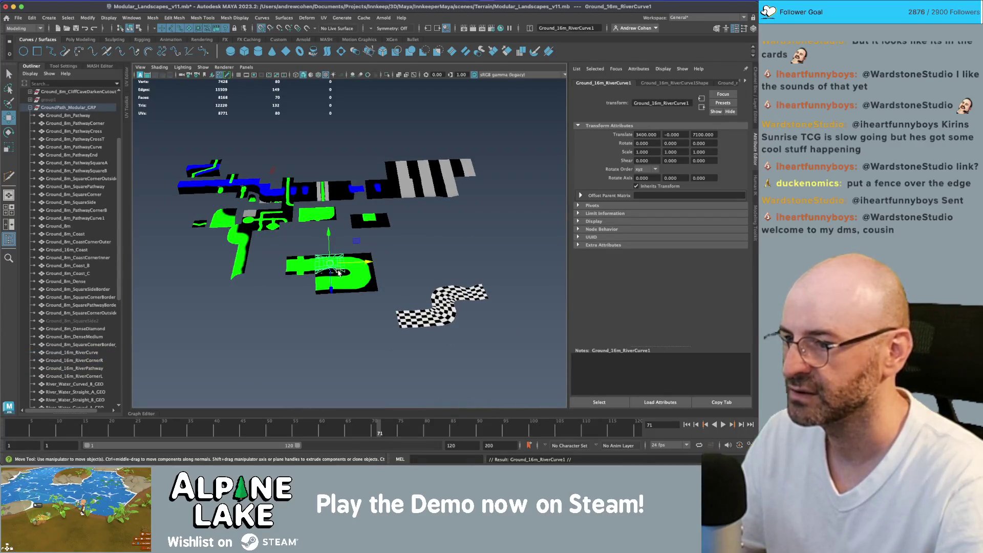
left_click(311, 76)
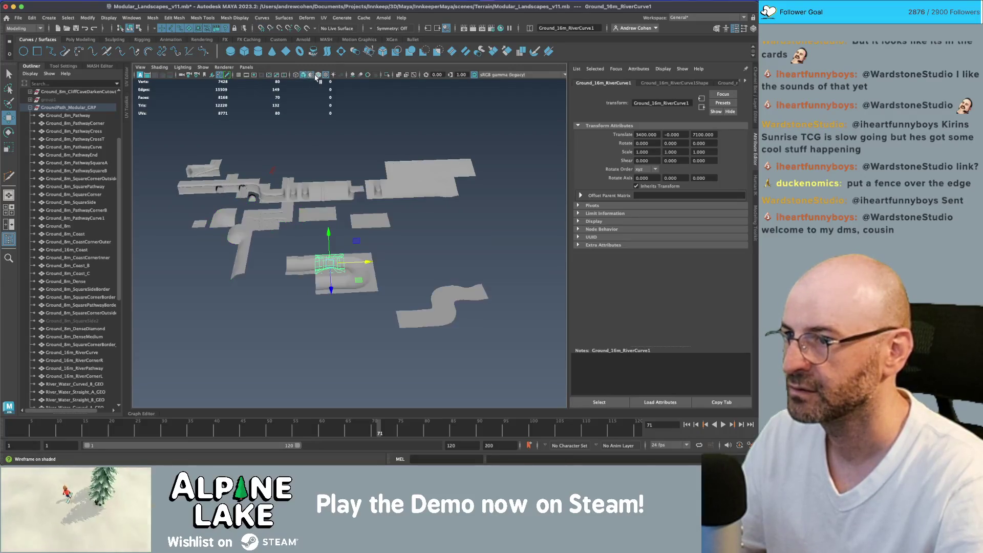
left_click(318, 76)
left_click_drag(358, 279, 229, 204)
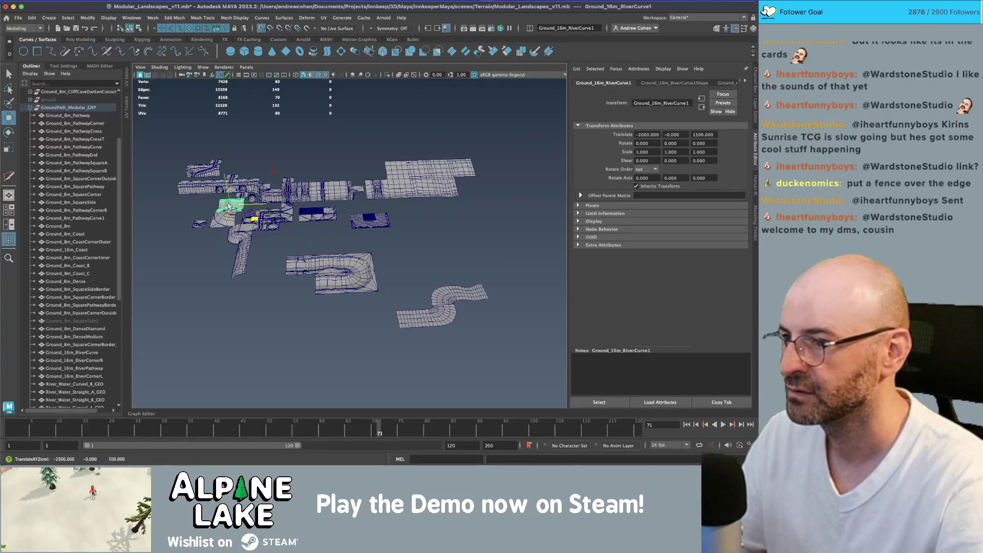
key("f")
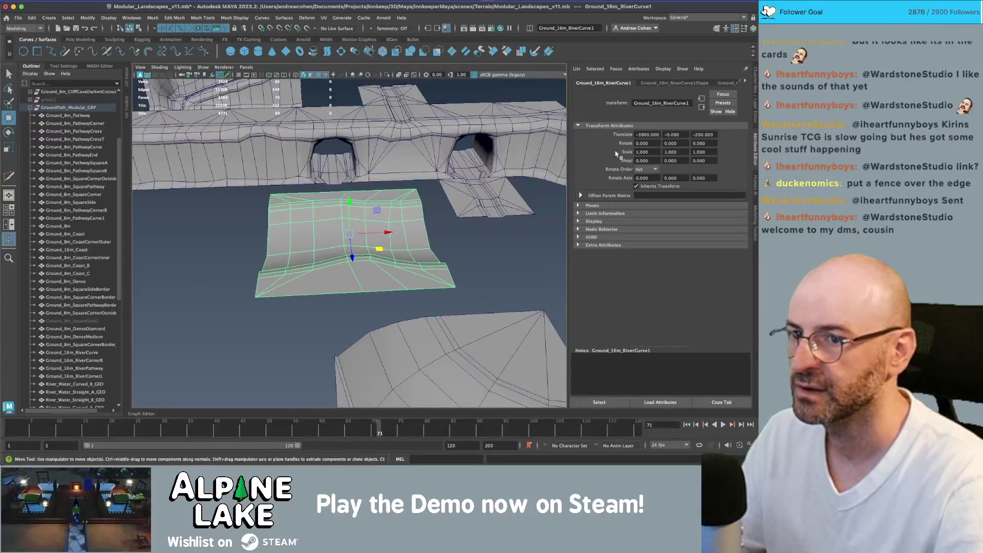
Step: Scale Ground_16m_RiverCurve1 to 0.5 on X, Y and Z
type("0.5")
key("Tab")
type("0.5")
key("Tab")
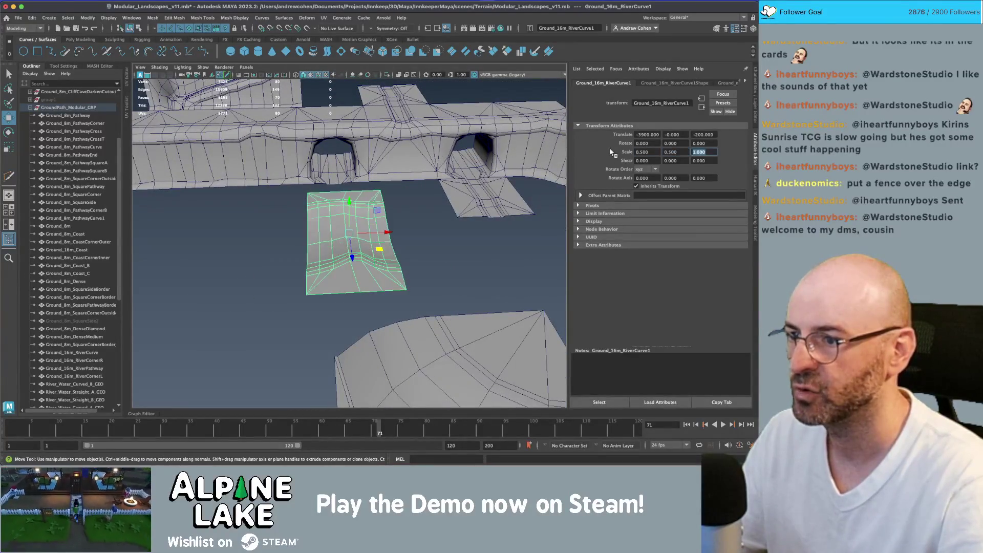
key("Tab")
key("e")
mouse_move(362, 230)
left_mouse_down()
mouse_move(366, 251)
mouse_move(358, 202)
mouse_move(346, 194)
mouse_move(475, 216)
mouse_move(383, 218)
mouse_move(362, 268)
mouse_move(236, 205)
mouse_move(377, 213)
mouse_move(355, 223)
left_mouse_up()
Step: Check the rotated river curve tile's placement in front of the cave entrance
key("w")
left_click(412, 195)
left_click(363, 271)
key("q")
Step: Delete the two floor faces inside the cave entrance mesh in face mode
left_click(264, 208)
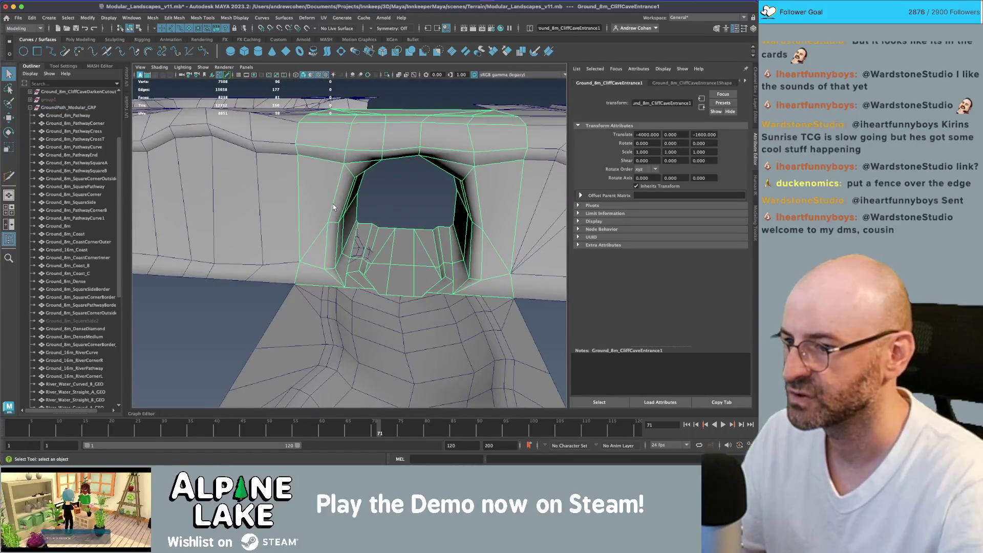
scroll(333, 207, "up", 3)
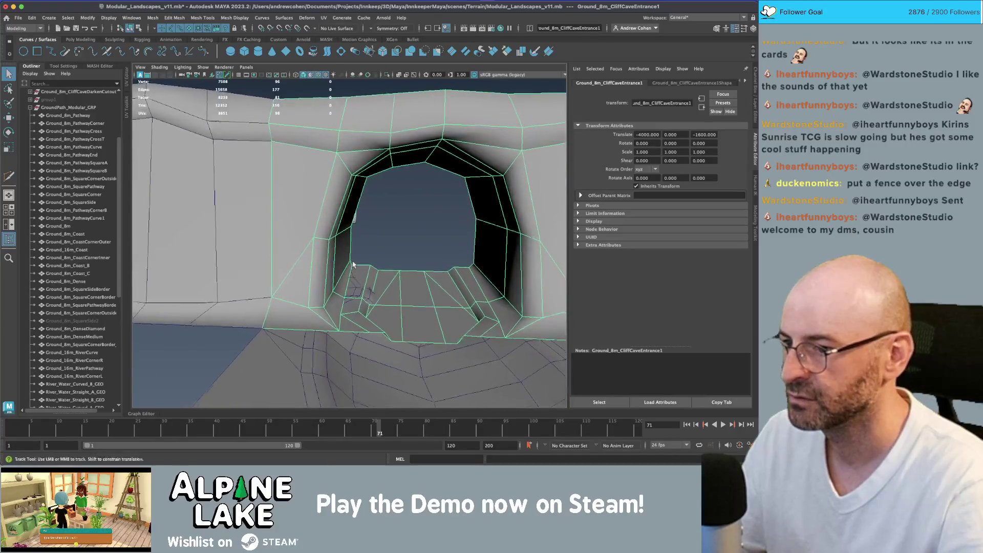
right_click(410, 233)
left_click(409, 249)
scroll(346, 224, "up", 2)
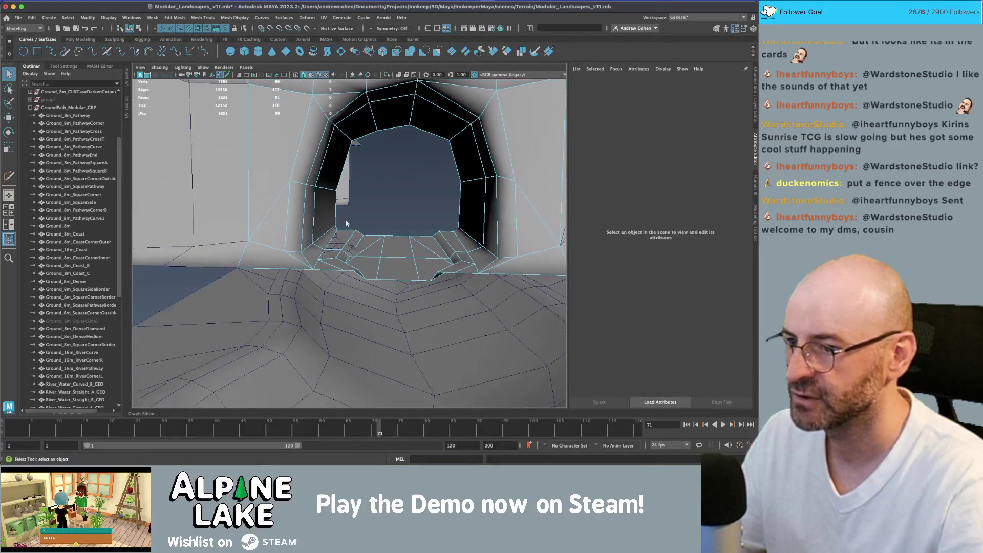
scroll(346, 224, "down", 1)
left_click(336, 237)
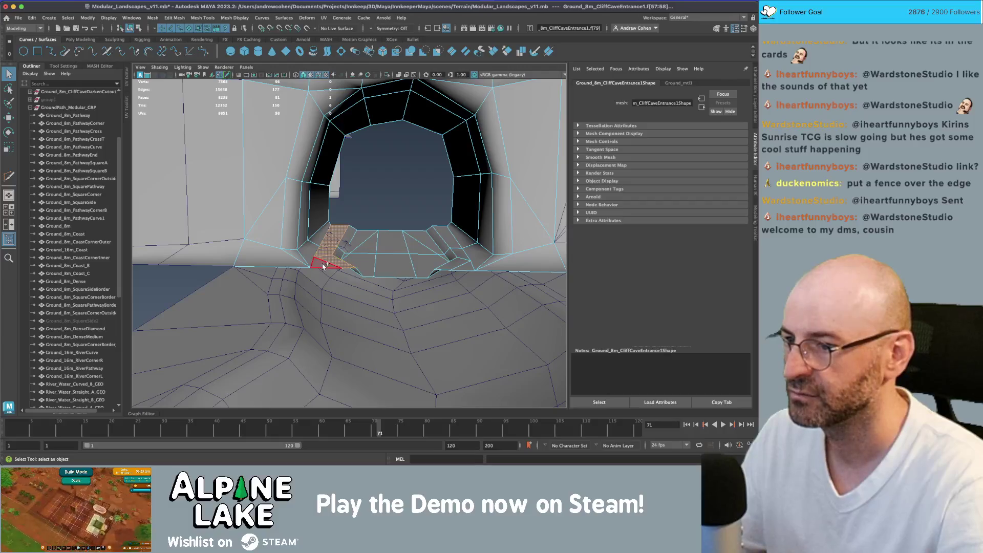
key("Delete")
Step: Delete the remaining stray cave-floor faces and turn off wireframe on shaded
left_click(445, 235)
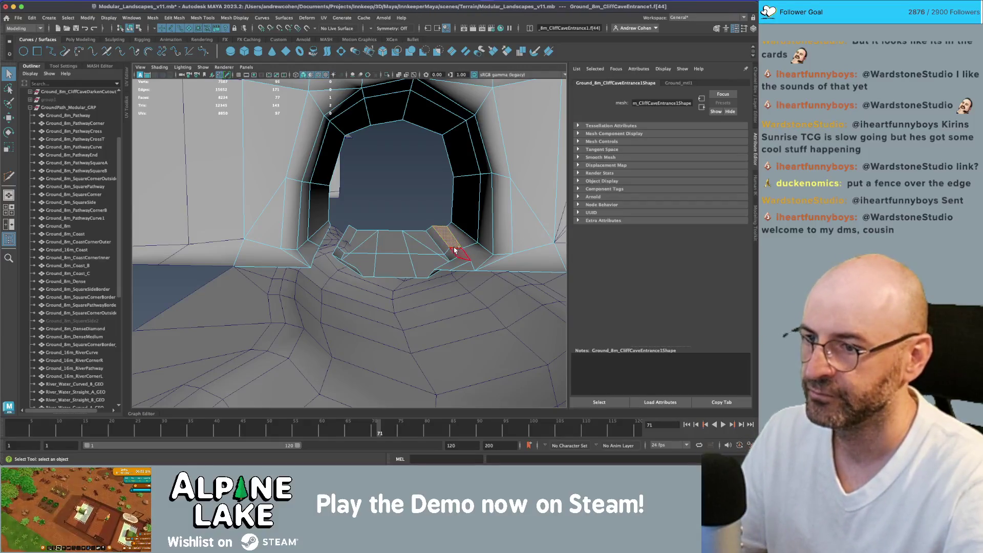
key("Delete")
double_click(428, 259)
key("Delete")
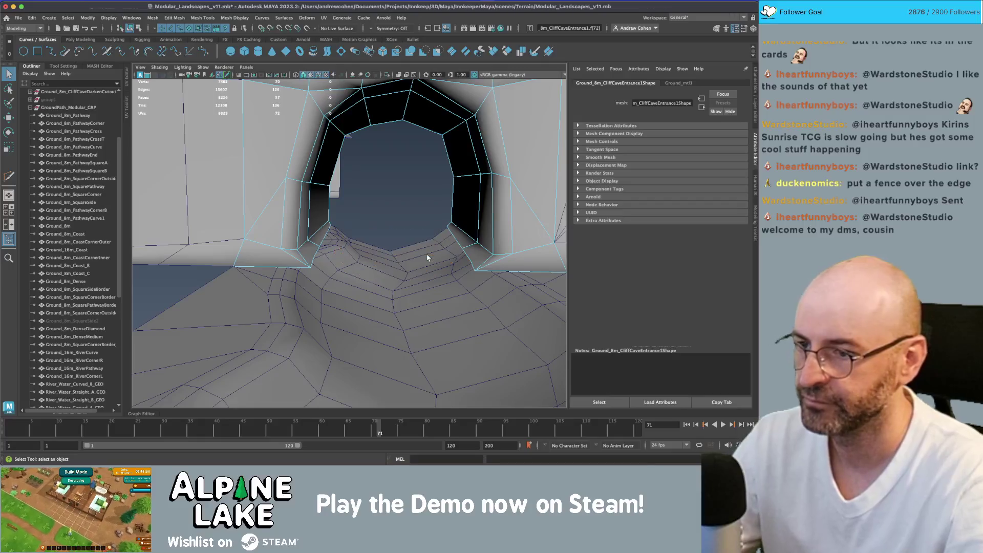
scroll(413, 246, "down", 2)
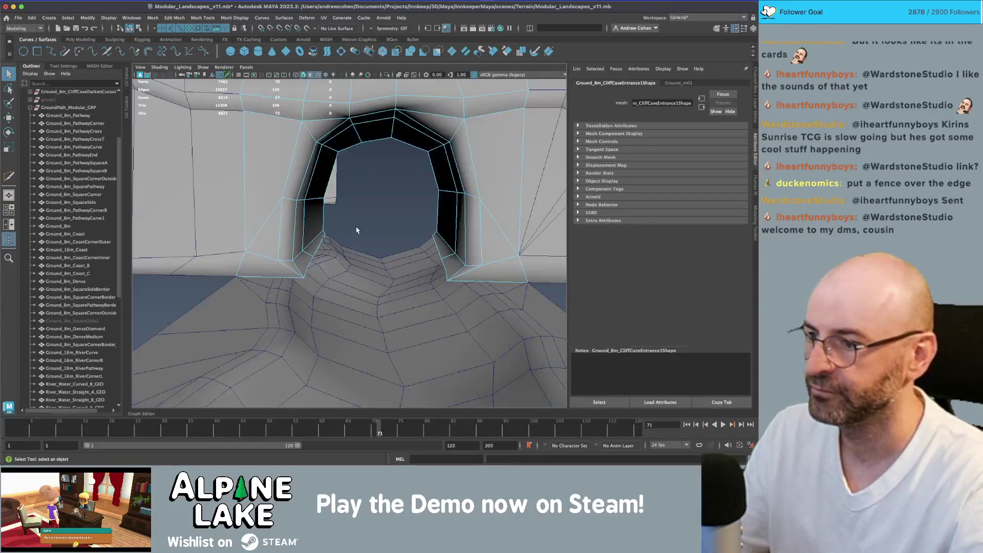
left_click(317, 76)
scroll(340, 186, "up", 2)
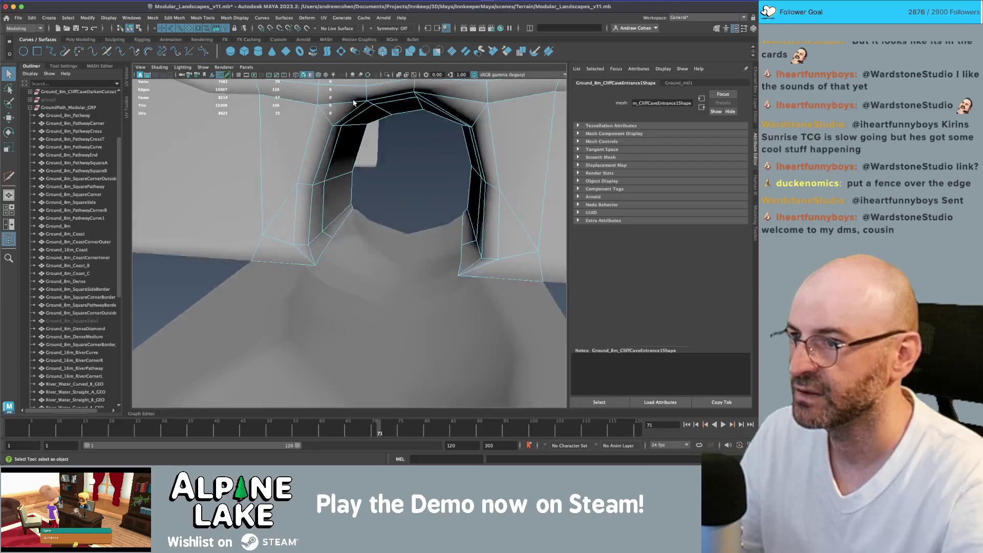
Step: Set the viewport to grey shading with the wireframe overlay shown
left_click(313, 76)
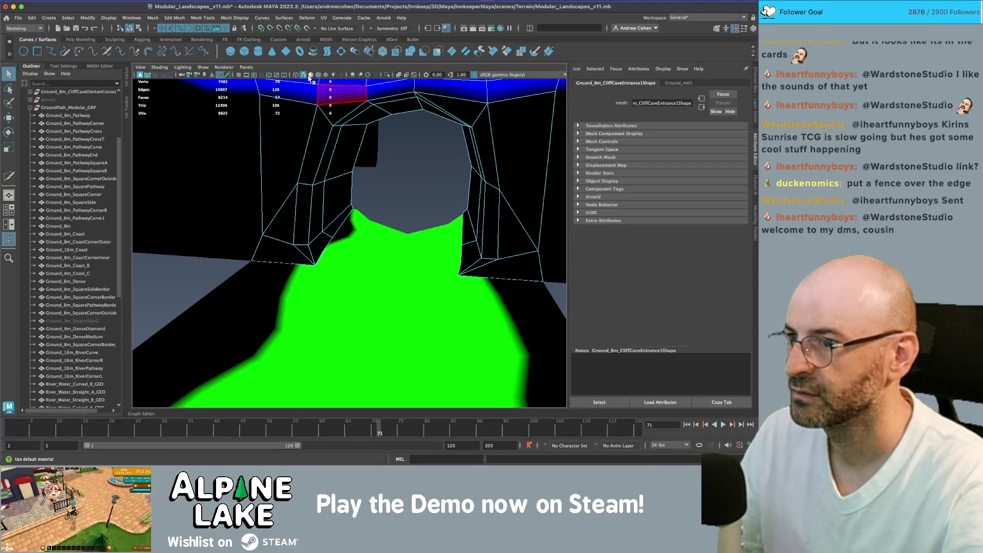
left_click(316, 77)
left_click(319, 76)
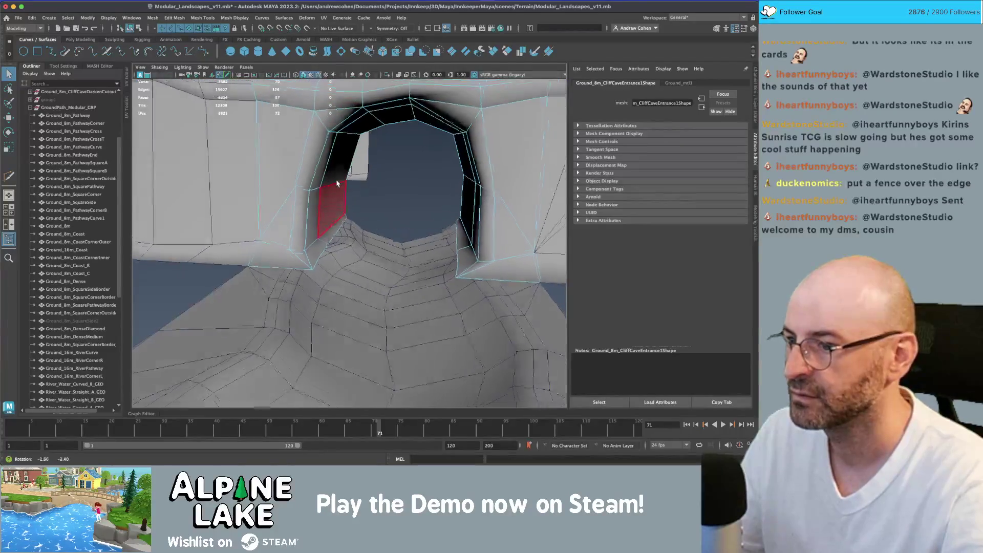
scroll(336, 180, "up", 3)
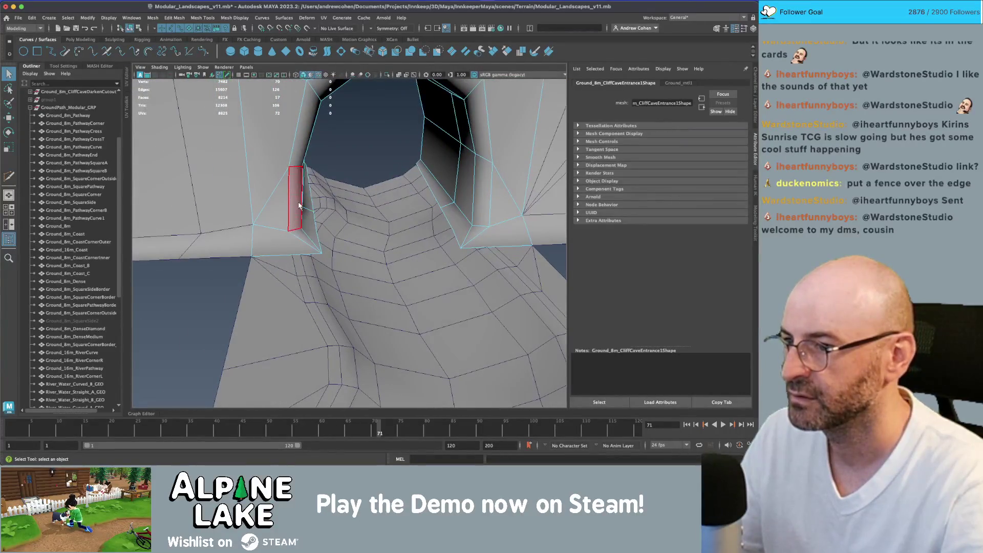
Step: Move the vertices along the arch's left edge outward along X
right_click(299, 204)
left_click(276, 203)
scroll(348, 230, "down", 3)
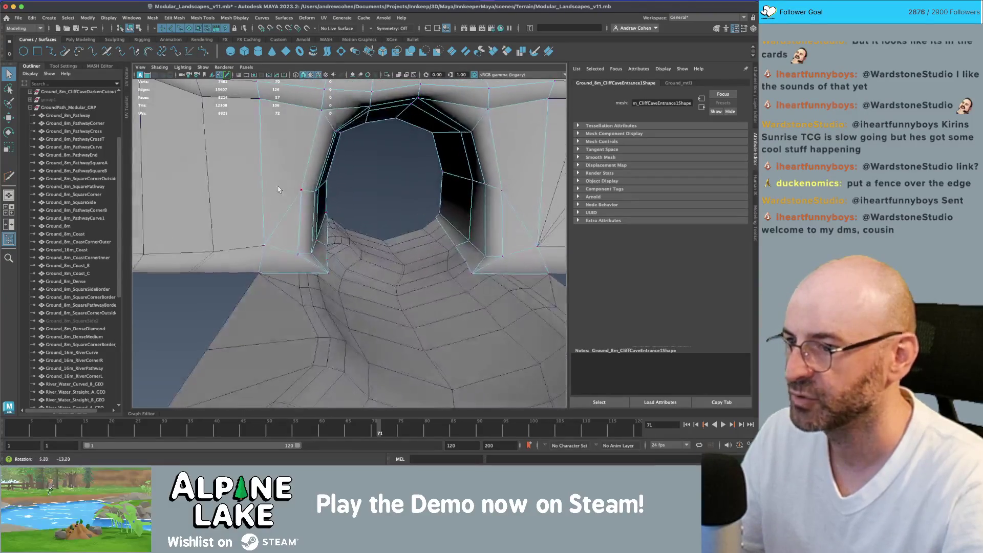
left_click_drag(293, 171, 358, 295)
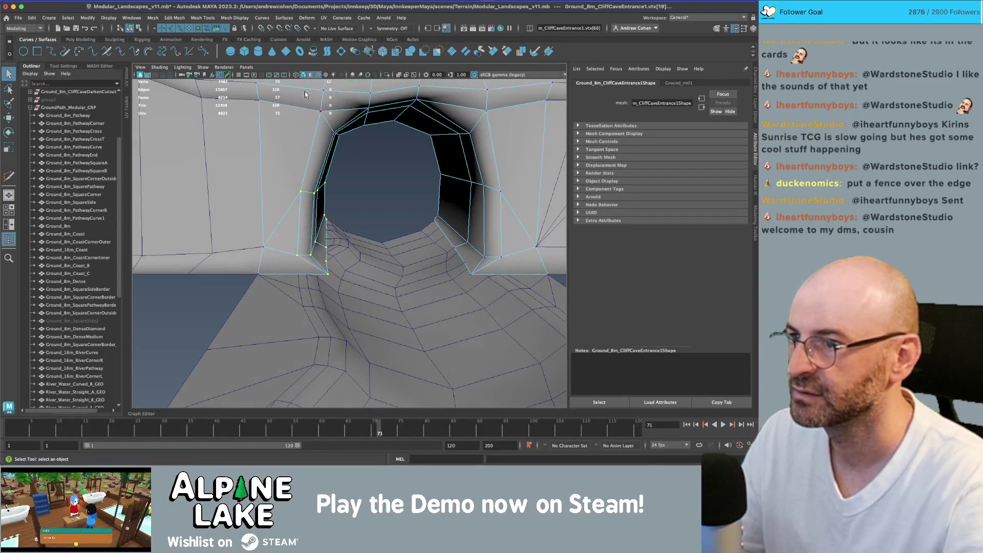
key("w")
left_click_drag(351, 211, 332, 214)
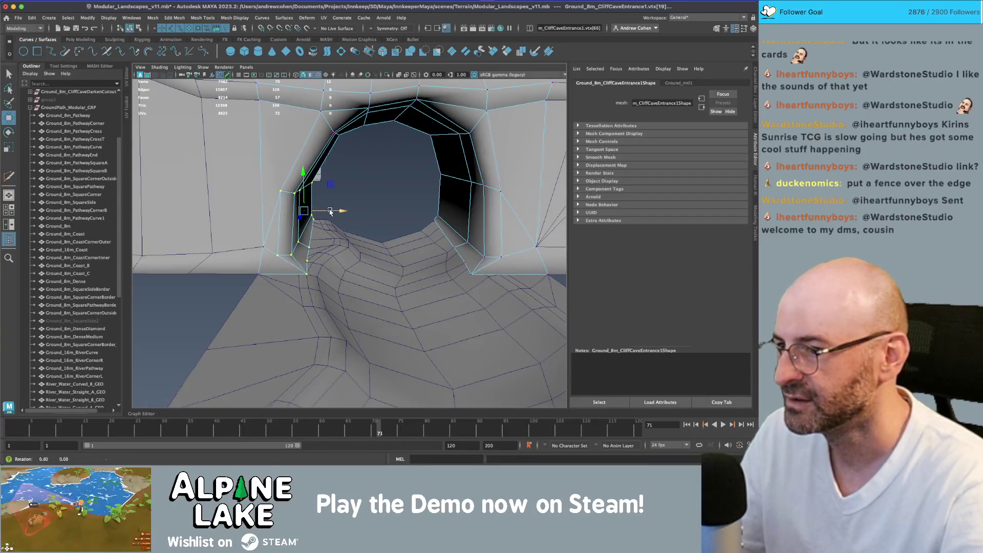
scroll(330, 212, "up", 3)
left_click(316, 239)
mouse_move(315, 239)
left_mouse_down()
mouse_move(317, 217)
mouse_move(399, 201)
mouse_move(366, 210)
left_mouse_up()
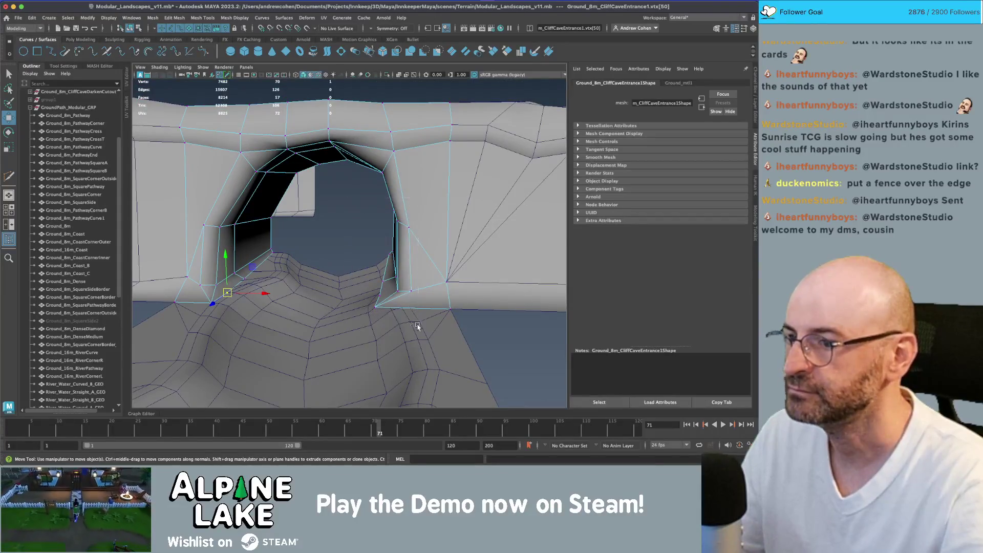
Step: Move the vertices on the opening's right edge outward along X
left_click_drag(418, 327, 389, 287)
left_click_drag(348, 212, 394, 310)
mouse_move(379, 241)
left_mouse_down()
mouse_move(402, 244)
mouse_move(338, 279)
left_mouse_up()
left_click(334, 279)
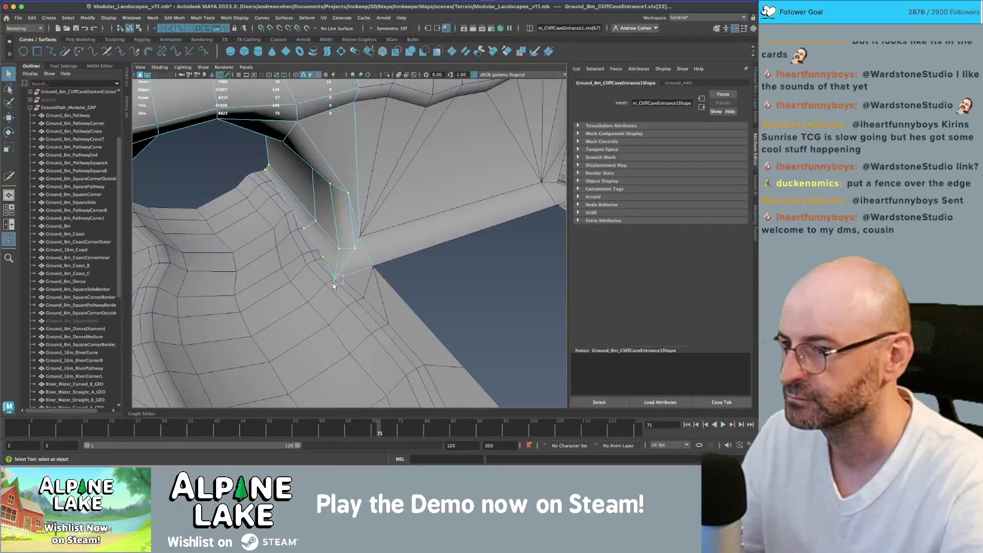
key("q")
key("w")
key("w")
left_click(327, 221)
key("q")
Step: Return to object mode and clear the selection to view both cave openings
left_click_drag(284, 175, 230, 128)
key("F8")
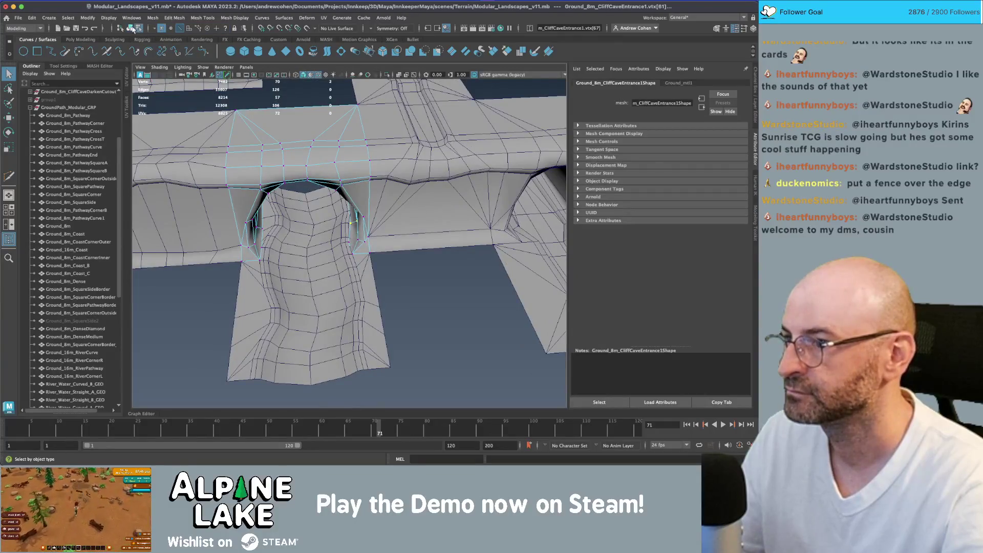
left_click(408, 271)
mouse_move(408, 270)
left_mouse_down()
mouse_move(397, 266)
mouse_move(417, 263)
mouse_move(317, 246)
mouse_move(357, 252)
left_mouse_up()
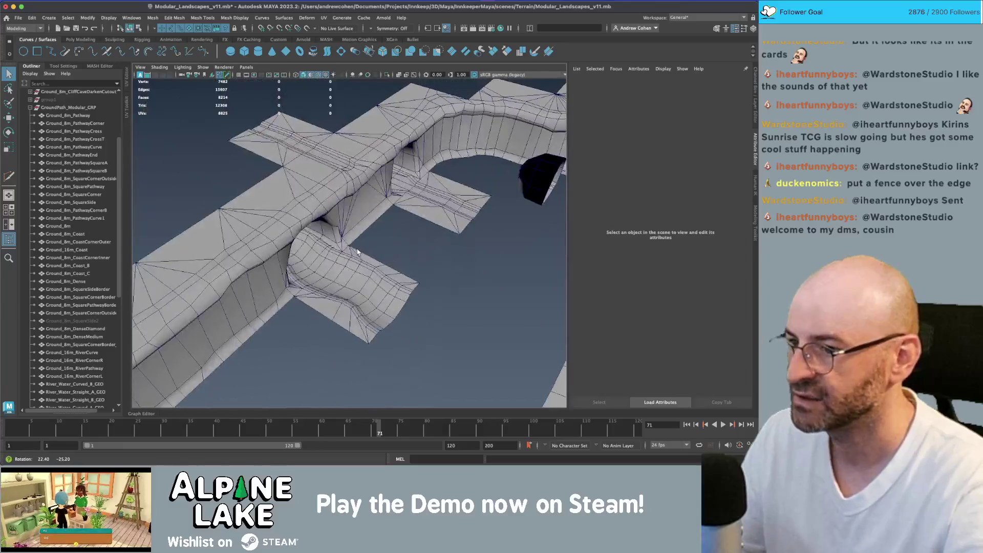
Step: Review the river curve tile under the arch and select the cave entrance tile
left_click(307, 258)
left_click(429, 257)
left_click_drag(429, 257, 350, 250)
left_click(277, 227)
mouse_move(276, 226)
left_mouse_down()
mouse_move(355, 241)
mouse_move(335, 242)
mouse_move(314, 264)
mouse_move(371, 269)
left_mouse_up()
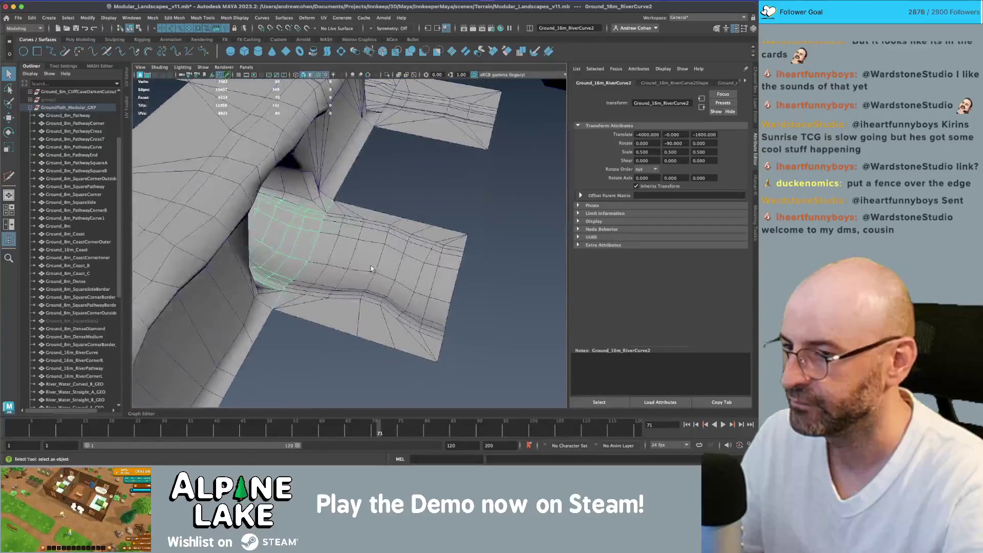
left_click(294, 206)
left_click_drag(294, 205, 307, 215)
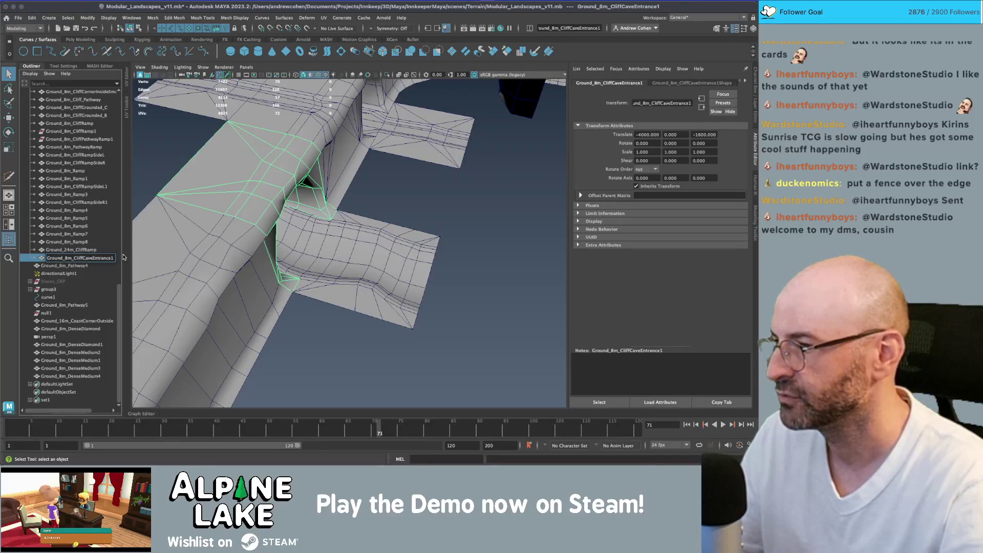
Step: Rename Ground_8m_CliffCaveEntrance1 to Ground_8m_CliffRiverEntrance
key("BackSpace")
key("BackSpace")
key("BackSpace")
type("Riv")
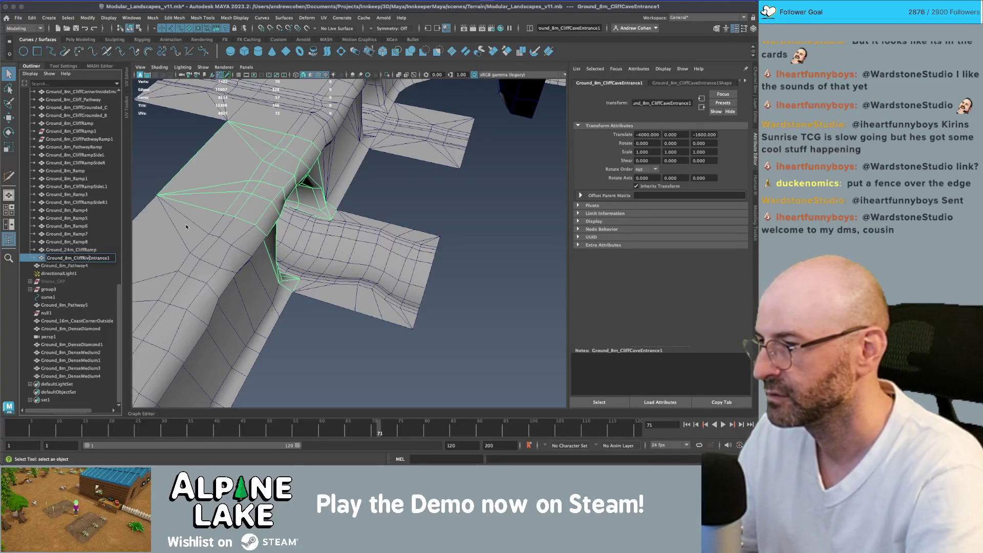
type("er")
key("End")
key("BackSpace")
key("Return")
Step: Return the mesh to object mode and select the Smooth_Cliff_Modular_GRP group
scroll(189, 229, "down", 3)
right_click(194, 235)
left_click(224, 234)
left_click(129, 28)
left_click(104, 254, "ctrl")
scroll(82, 236, "up", 10)
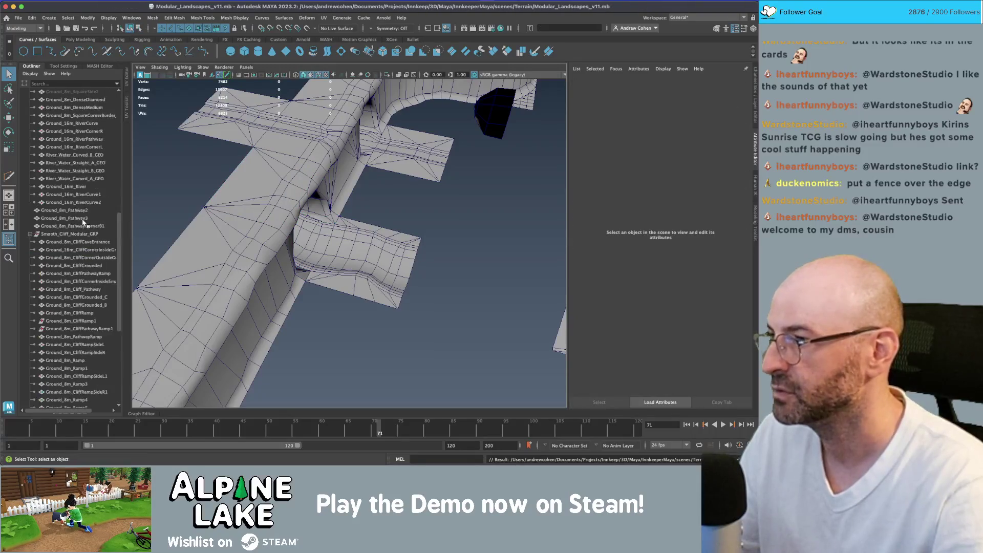
left_click(65, 297)
scroll(67, 231, "down", 10)
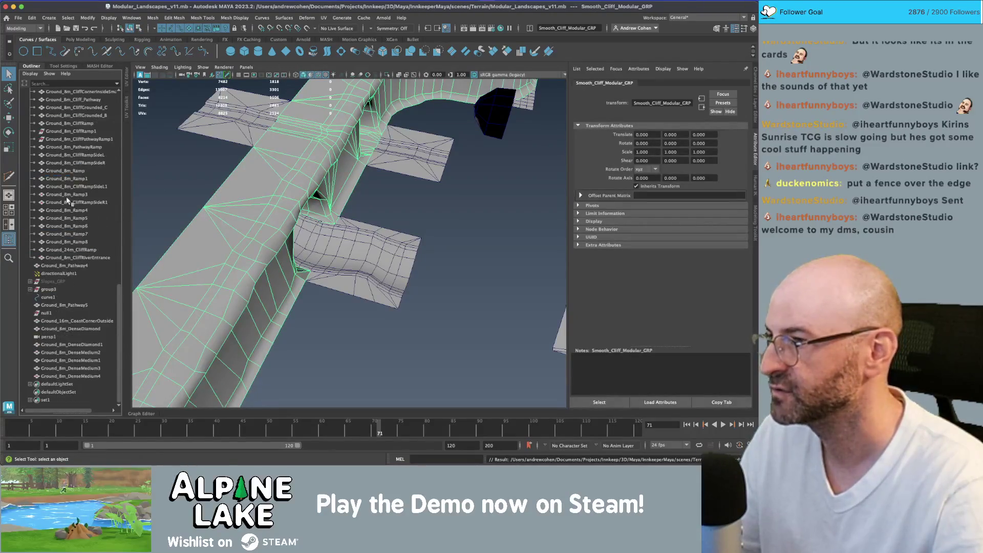
Step: Export Smooth_Cliff_Modular_GRP as a selection, overwriting SmoothCliffs/Smooth_Clifs_Set.fbx
left_click(31, 73)
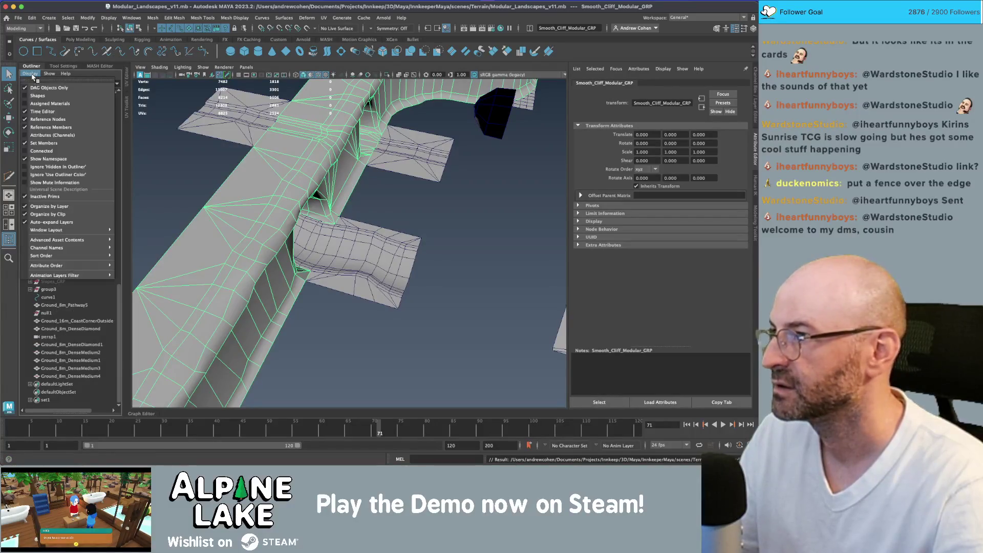
left_click(18, 18)
mouse_move(50, 132)
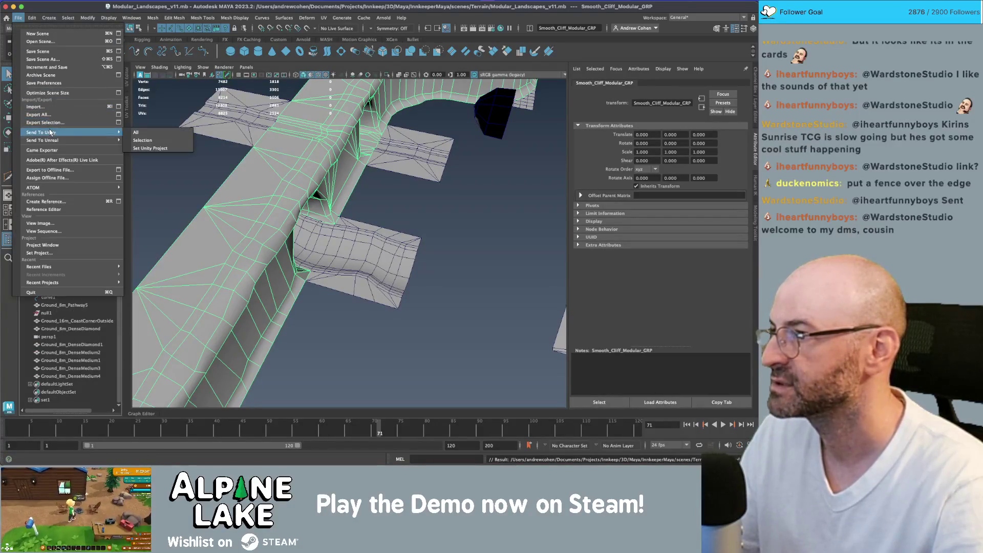
left_click(137, 140)
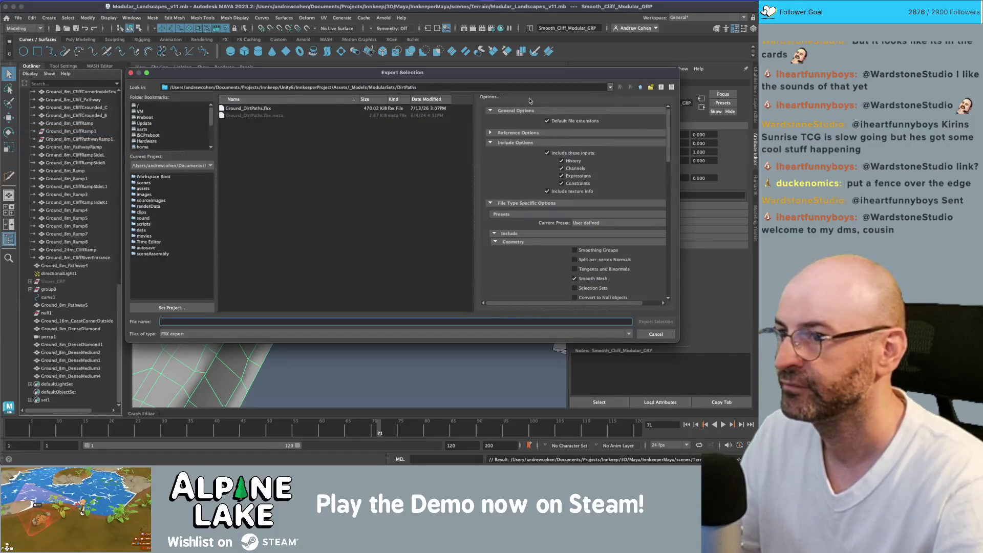
left_click(651, 87)
double_click(241, 151)
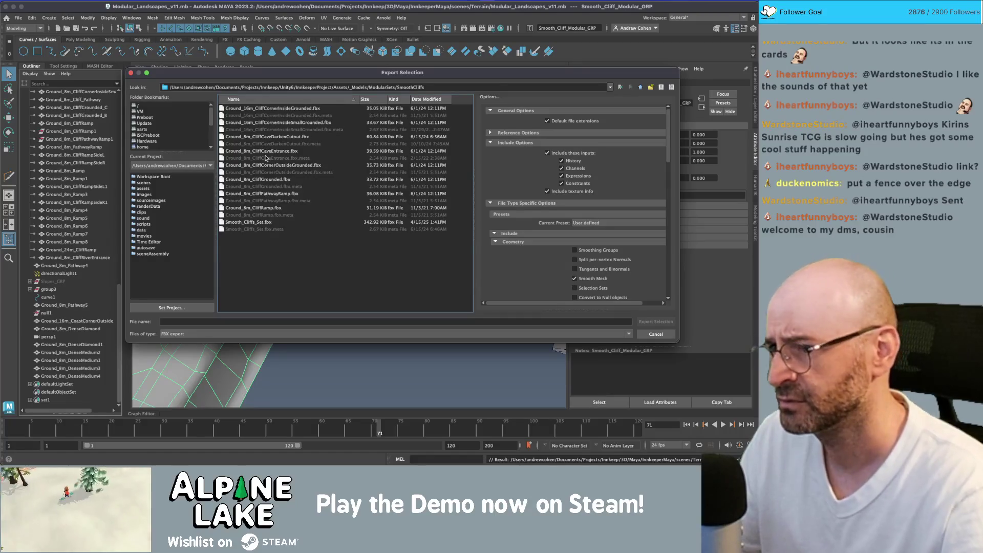
double_click(251, 222)
left_click(397, 202)
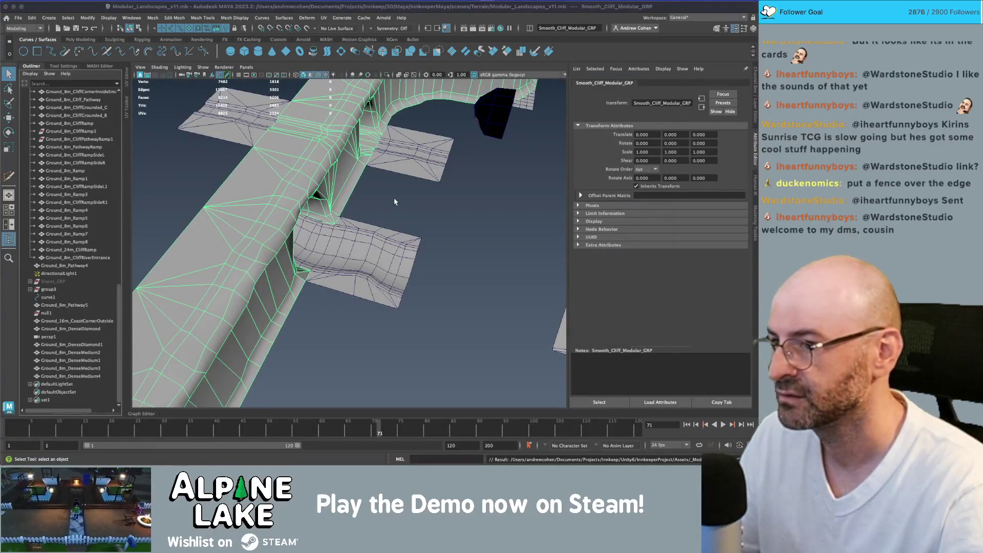
key("super+Tab")
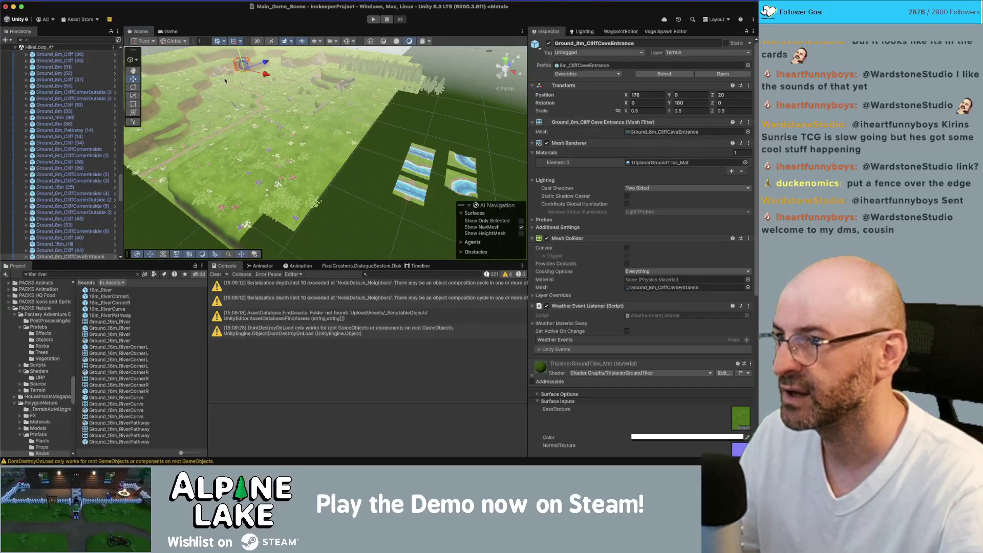
Step: Locate the cave tile's 8m_CliffCaveEntrance prefab and create a Prefab Variant of it
key("f")
left_click(82, 247)
left_click(83, 253)
left_click(664, 74)
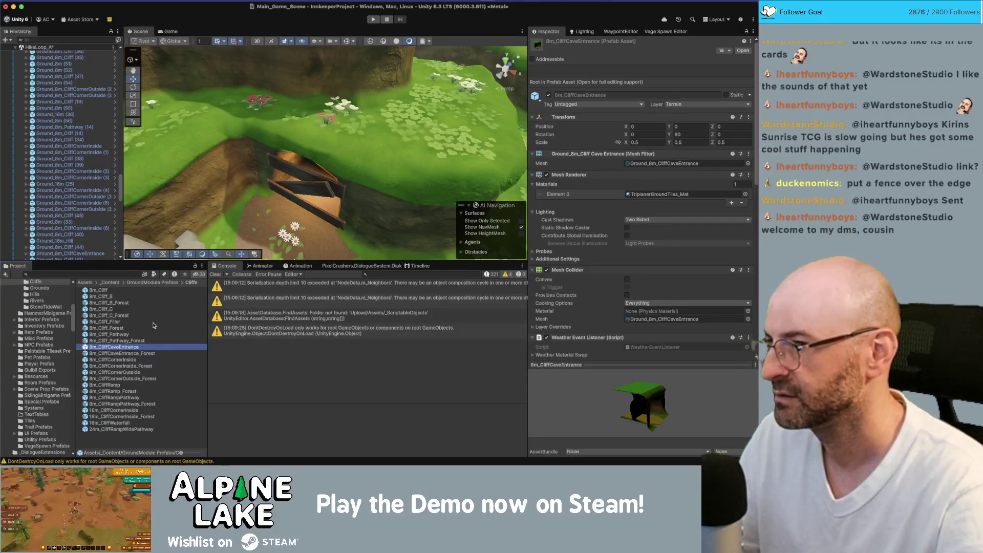
right_click(137, 351)
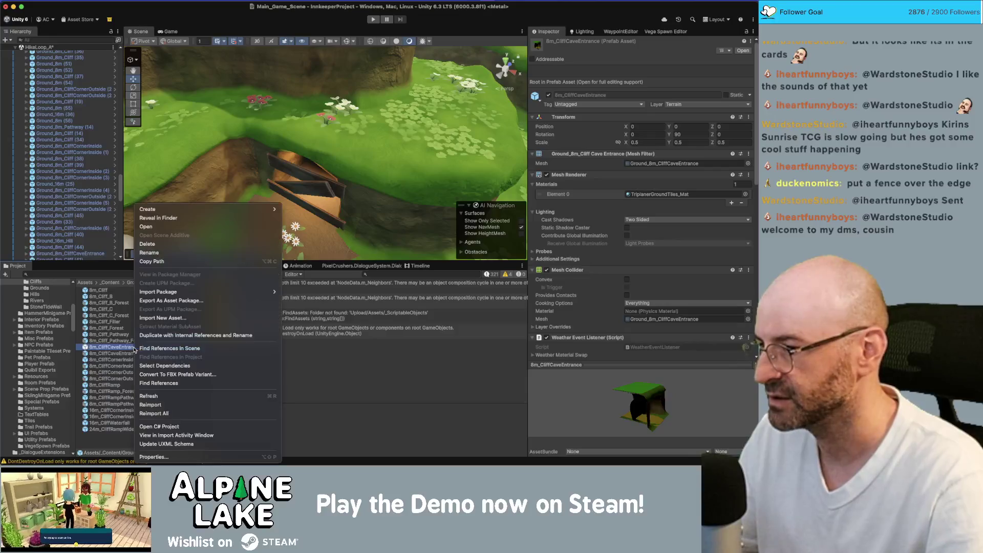
mouse_move(203, 215)
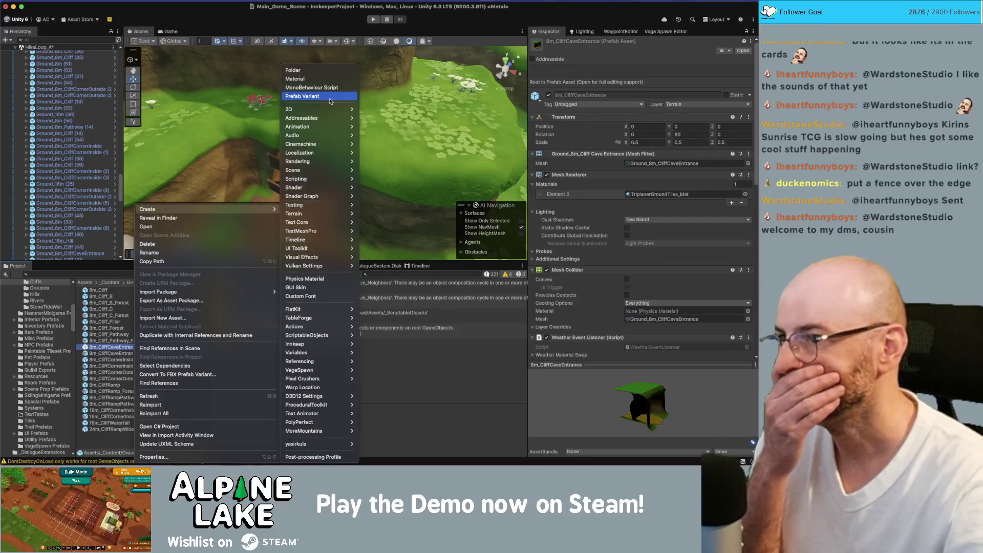
left_click(307, 96)
key("Right")
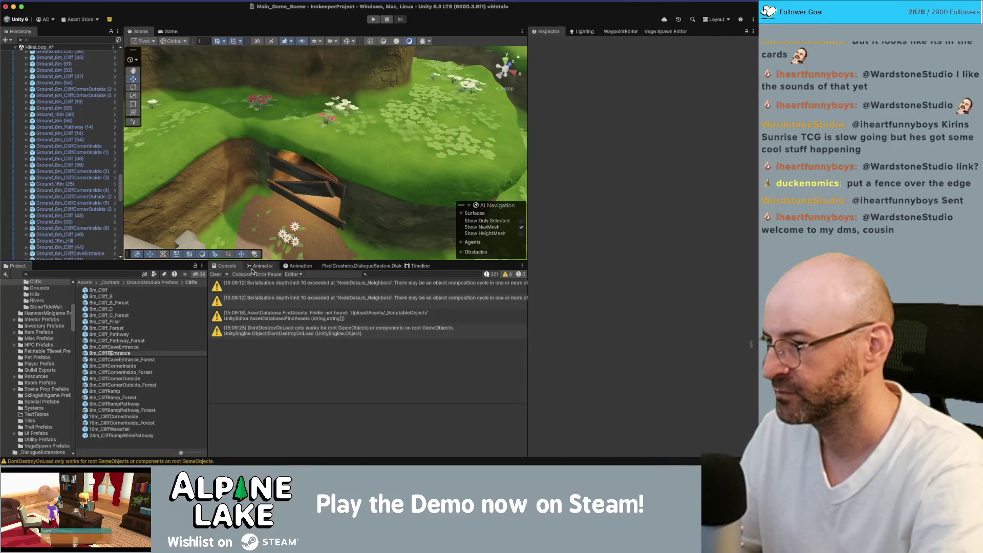
Step: Name the variant 8m_CliffRiverEntrance, give it the Ground_8m_CliffRiverEntrance mesh, and exit Prefab Mode
key("Return")
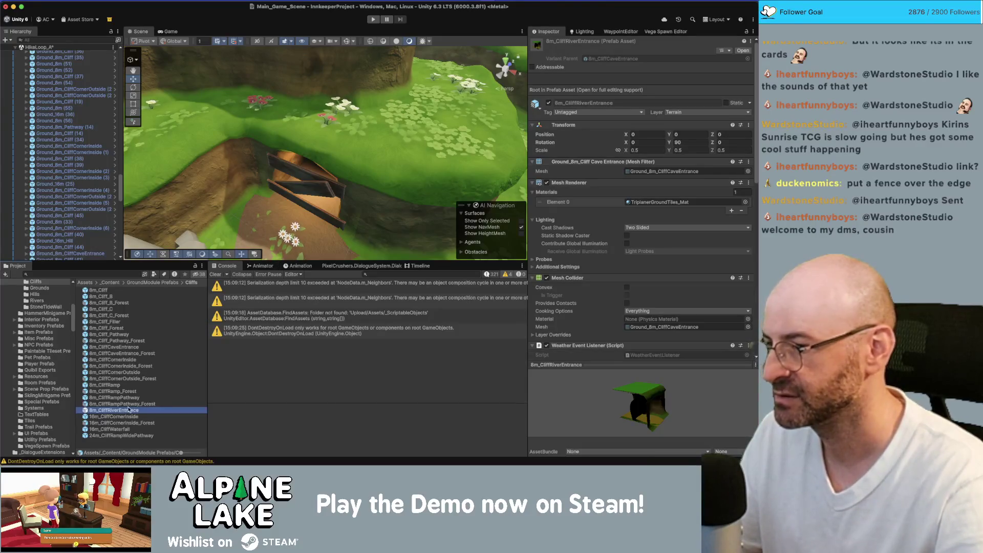
double_click(129, 413)
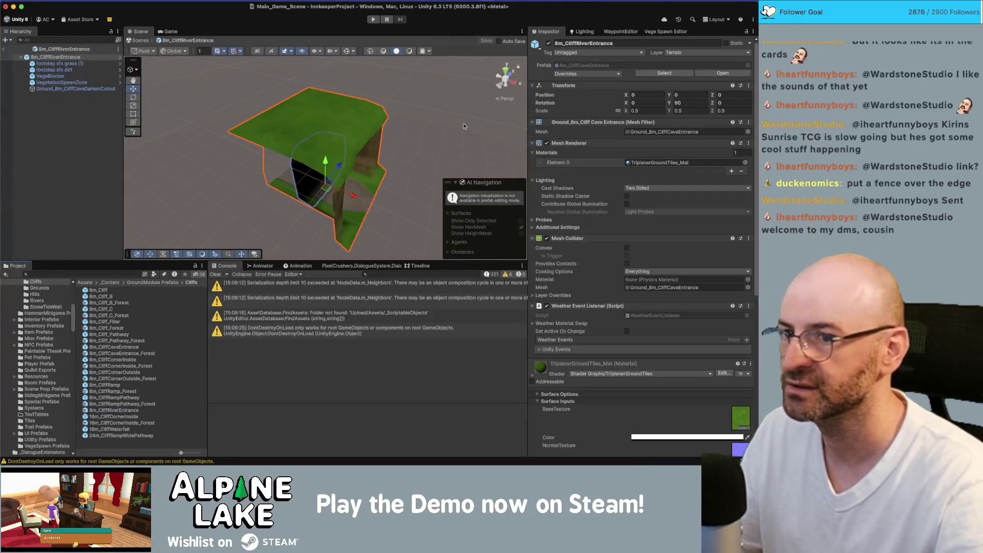
left_click(747, 133)
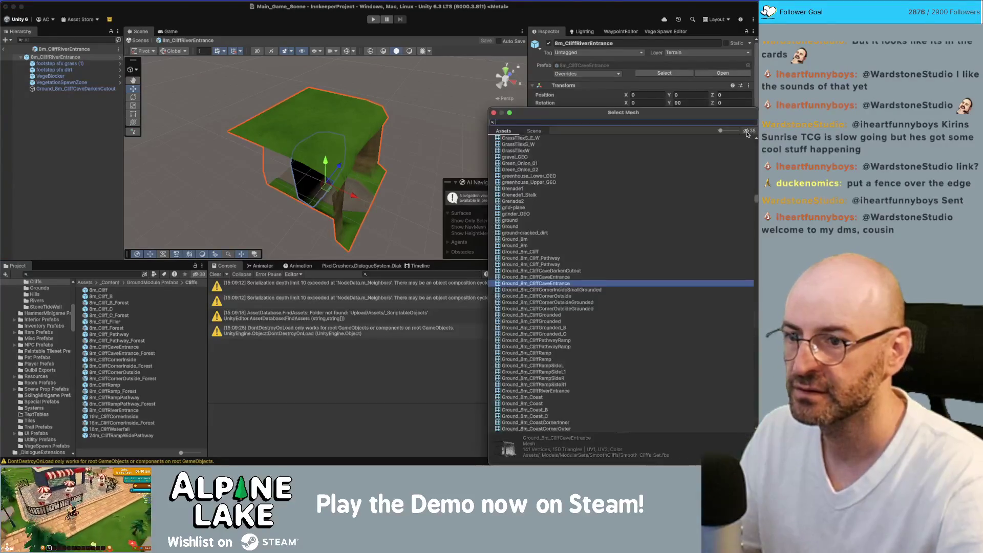
type("riverentrance")
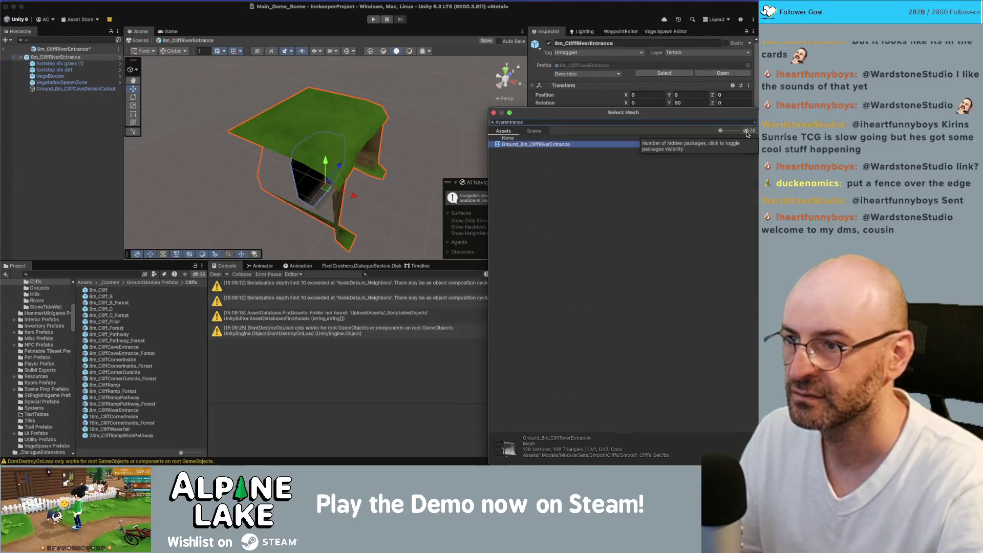
key("Return")
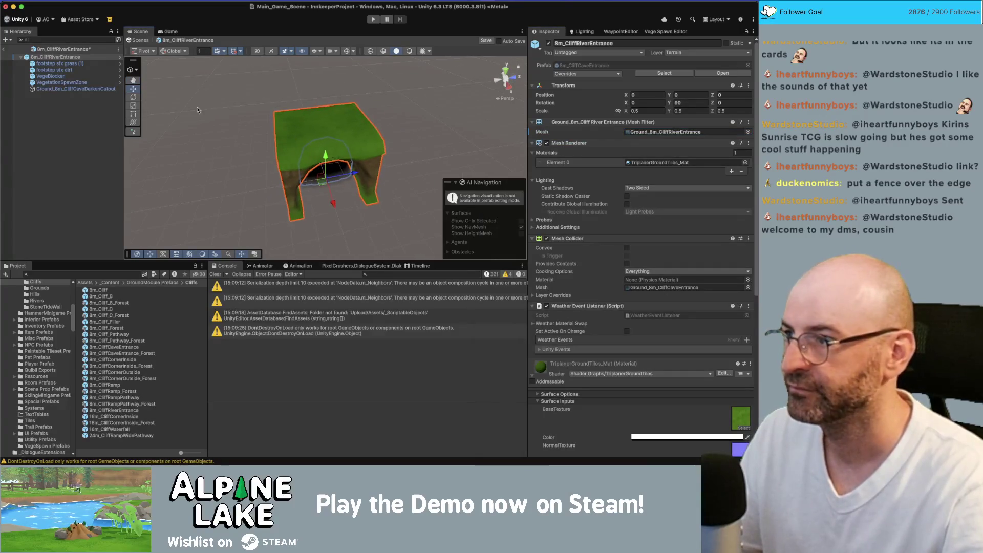
left_click(6, 49)
mouse_move(142, 160)
left_mouse_down()
mouse_move(361, 182)
mouse_move(228, 146)
mouse_move(344, 194)
mouse_move(416, 54)
left_mouse_up()
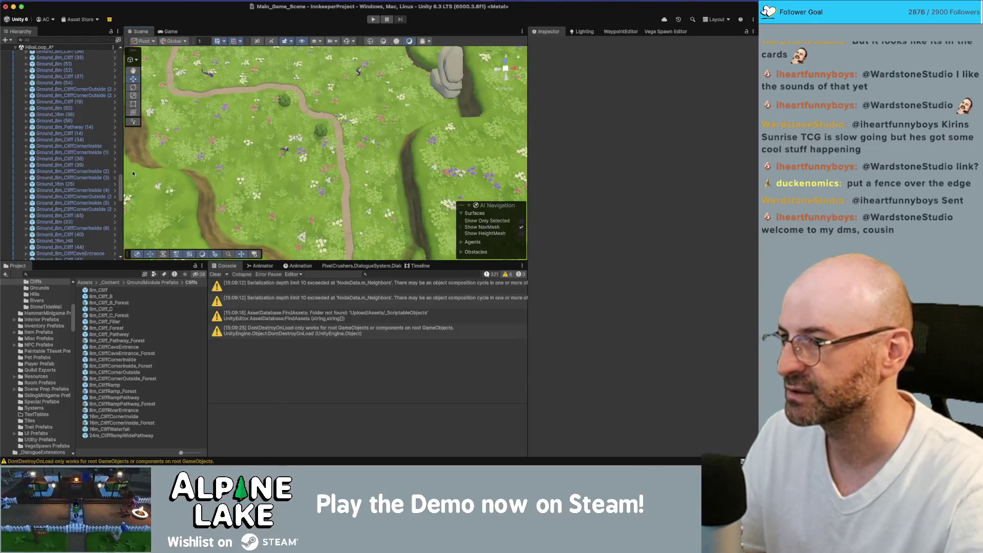
Step: Inspect the cliff corner tiles and Ground_8m (44) where the new tile goes
scroll(254, 160, "up", 3)
left_click(268, 123)
mouse_move(268, 123)
left_mouse_down()
mouse_move(239, 97)
mouse_move(287, 117)
left_mouse_up()
left_click(304, 124)
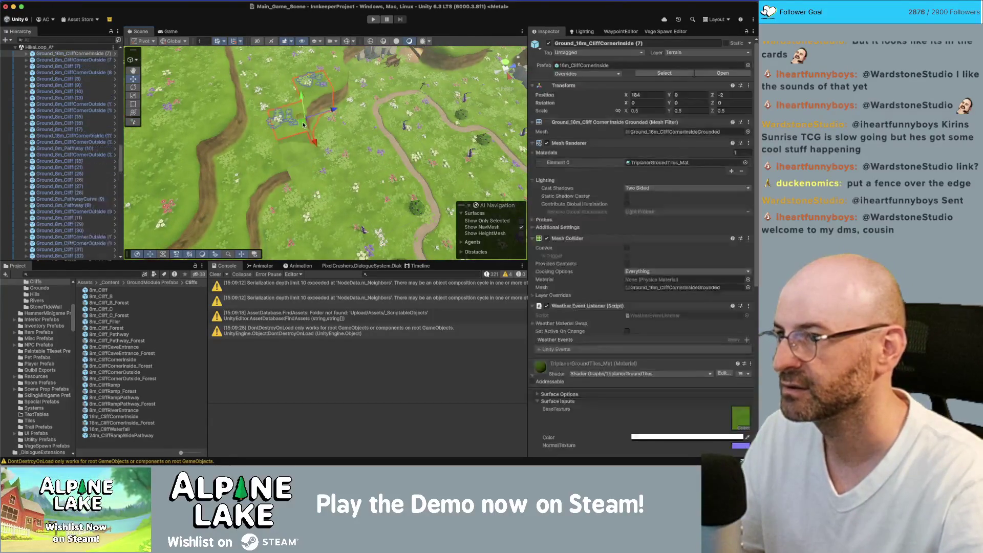
left_click(296, 99)
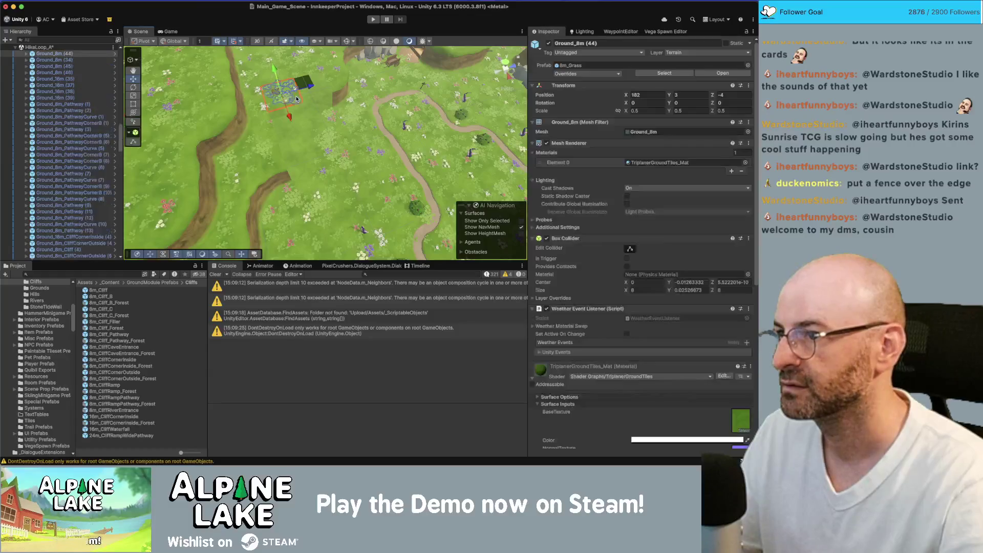
scroll(310, 102, "up", 5)
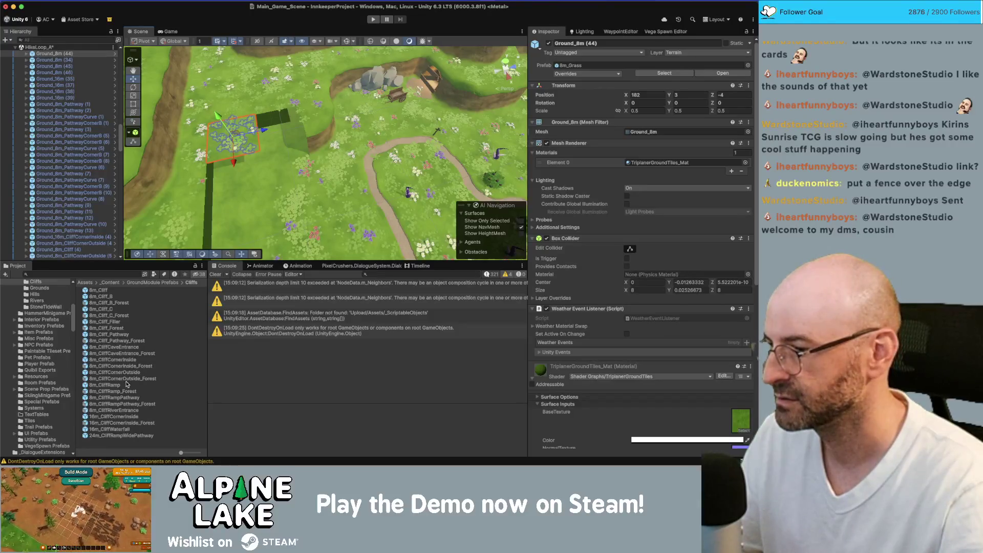
Step: Place 8m_CliffRiverEntrance under [Terrain] and snap it to 180, 0, -4
mouse_move(124, 410)
left_mouse_down()
mouse_move(215, 221)
mouse_move(288, 153)
left_mouse_up()
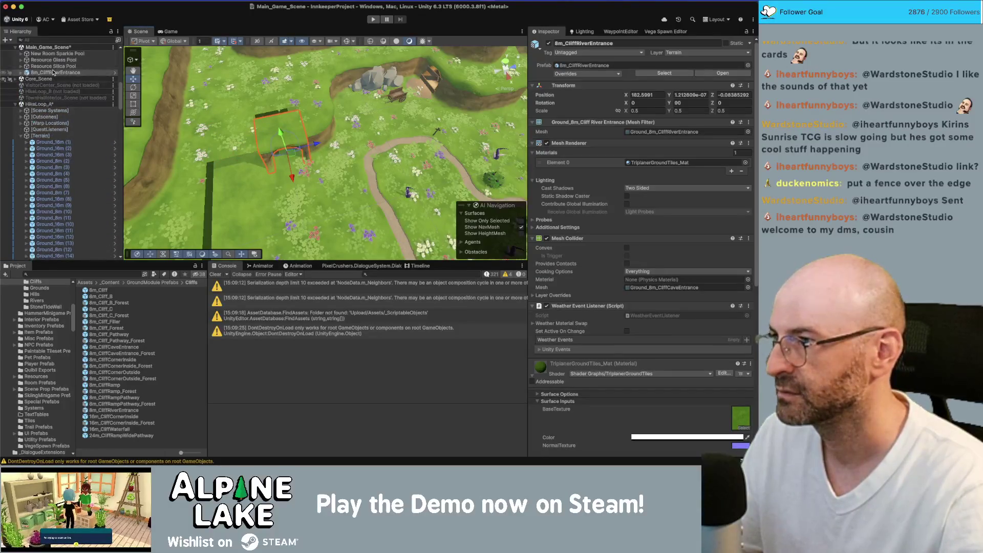
mouse_move(53, 81)
left_mouse_down()
mouse_move(41, 138)
mouse_move(68, 190)
mouse_move(72, 172)
left_mouse_up()
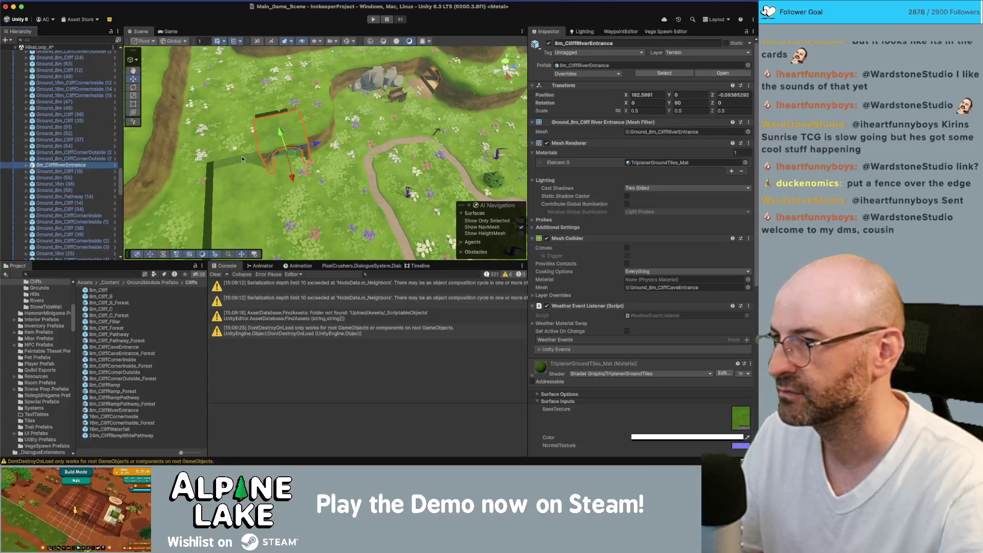
key("f")
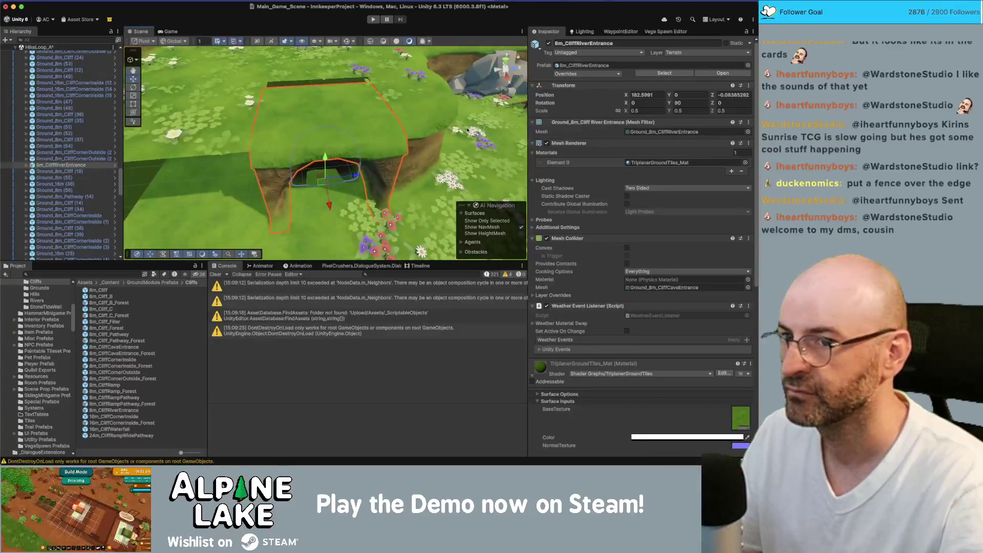
key("ctrl+backslash")
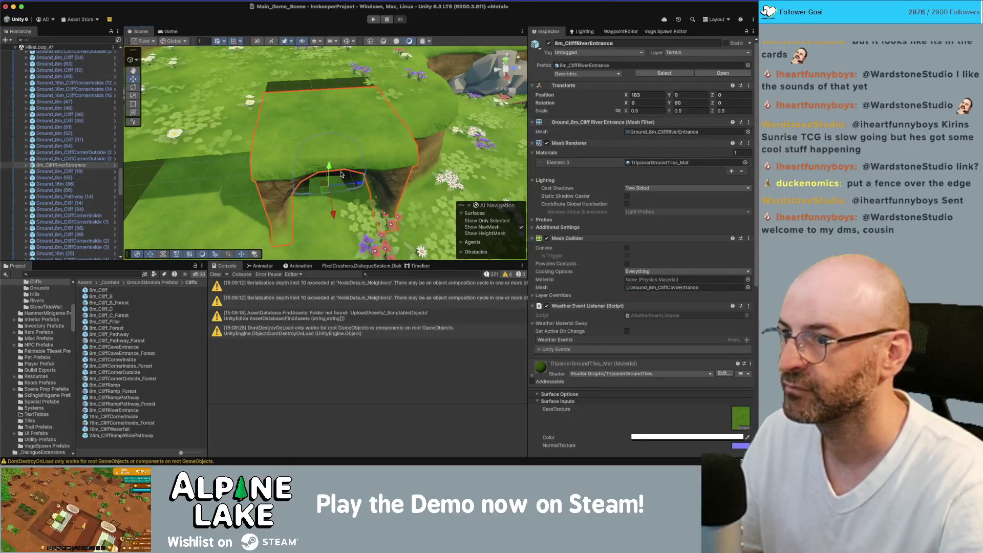
left_click_drag(322, 189, 318, 179)
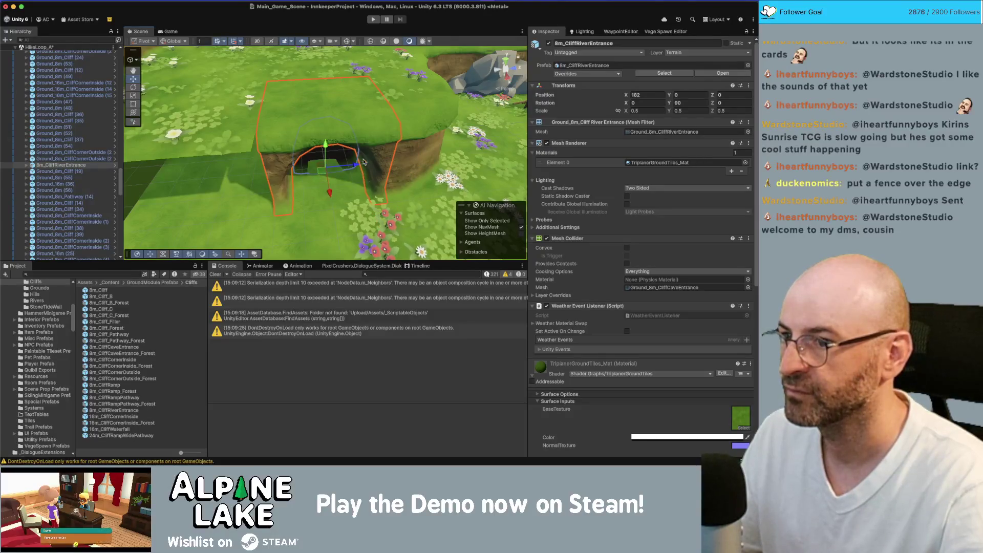
scroll(363, 161, "down", 5)
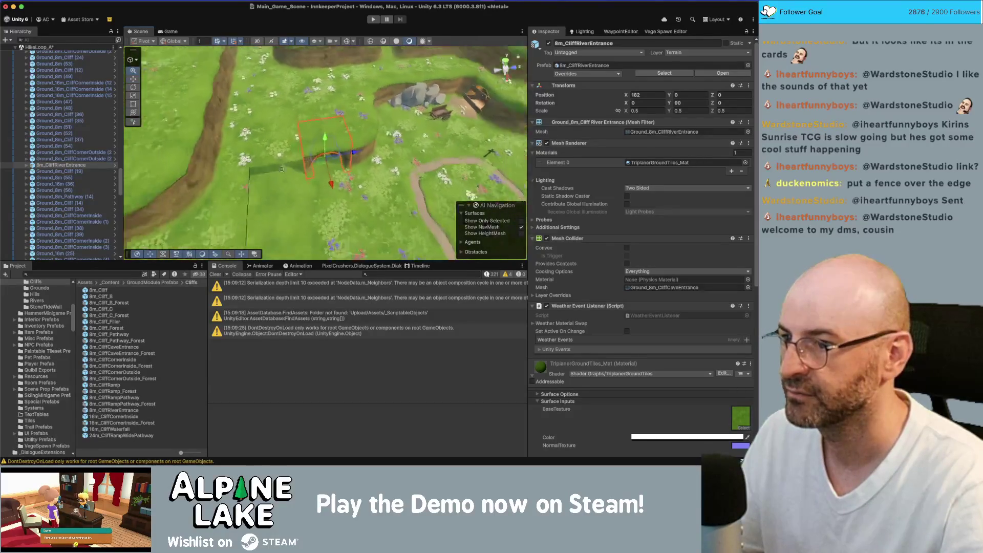
scroll(282, 169, "down", 10)
Step: Frame the Ground_8m_CliffCornerOutside (6) piece from a top-down view
mouse_move(321, 146)
left_mouse_down()
mouse_move(353, 134)
mouse_move(314, 177)
left_mouse_up()
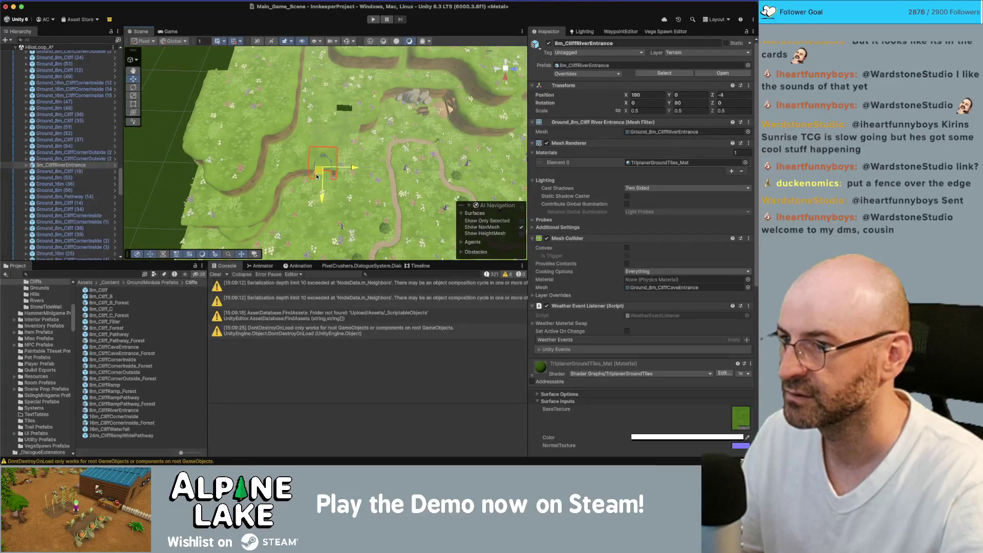
scroll(352, 137, "up", 3)
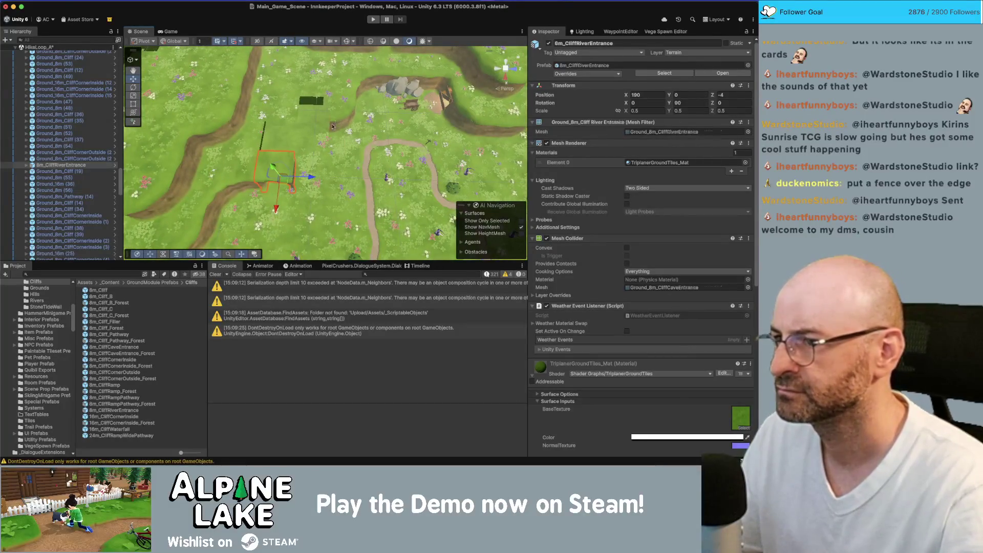
left_click(333, 126)
key("f")
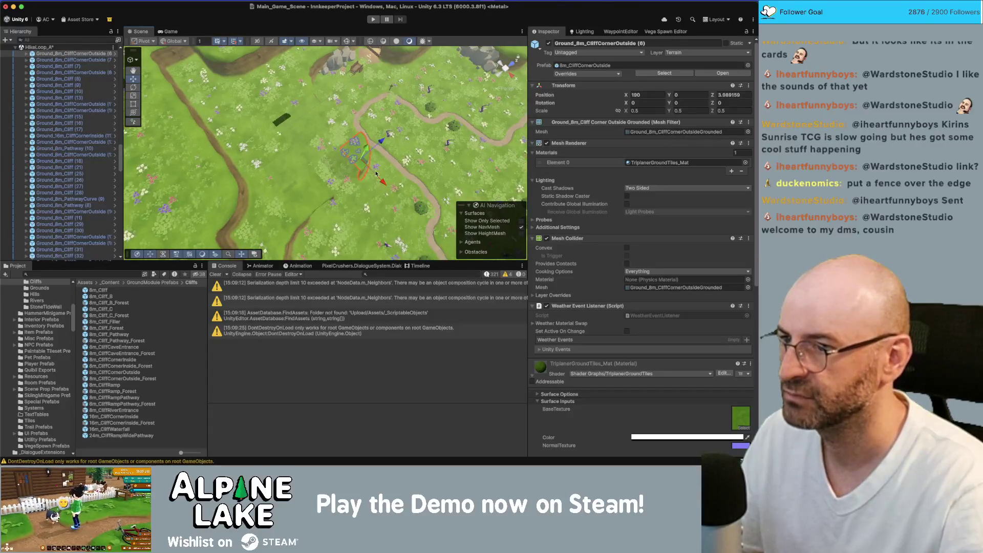
Step: Look over the cliff corner pieces along the river edge from a top-down angle
left_click(366, 64)
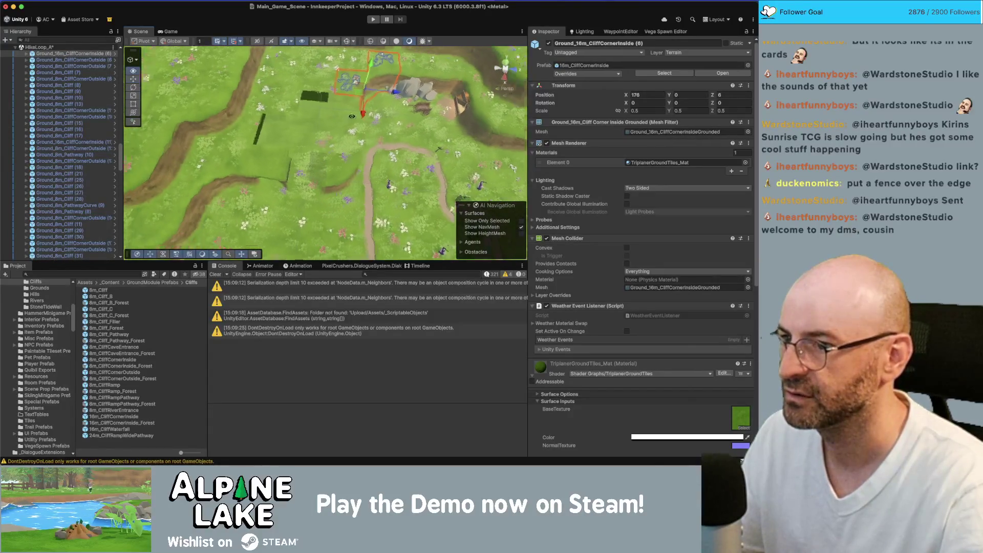
key("ctrl+z")
left_click_drag(356, 133, 520, 160)
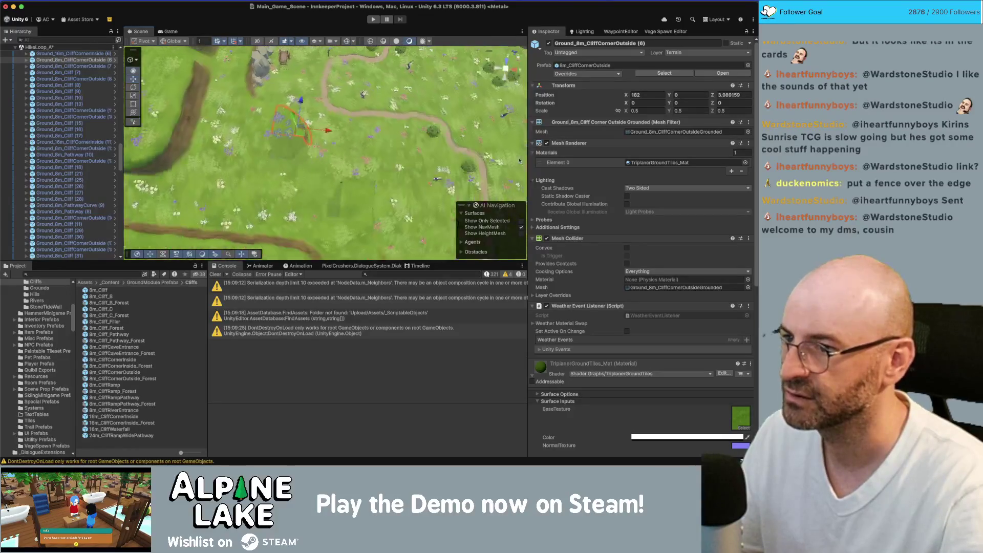
left_click_drag(322, 169, 300, 159)
left_click(300, 159)
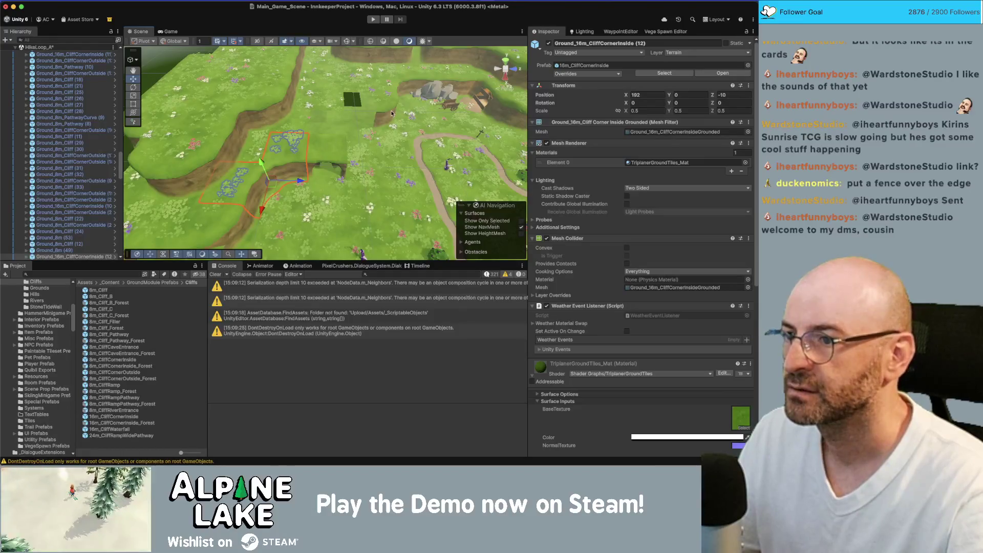
left_click(360, 166)
mouse_move(373, 153)
left_mouse_down()
mouse_move(496, 139)
mouse_move(415, 108)
mouse_move(490, 141)
mouse_move(194, 215)
left_mouse_up()
Step: Duplicate Ground_8m_CliffCornerInside and move the copy to X 182, Z 0
left_click(463, 143)
key("super+d")
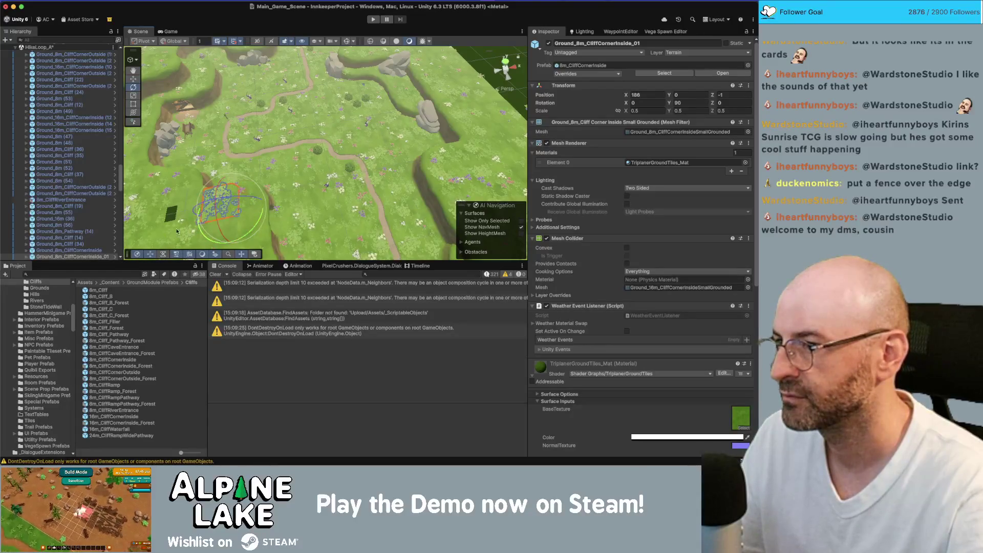
left_click_drag(224, 210, 221, 211)
key("f")
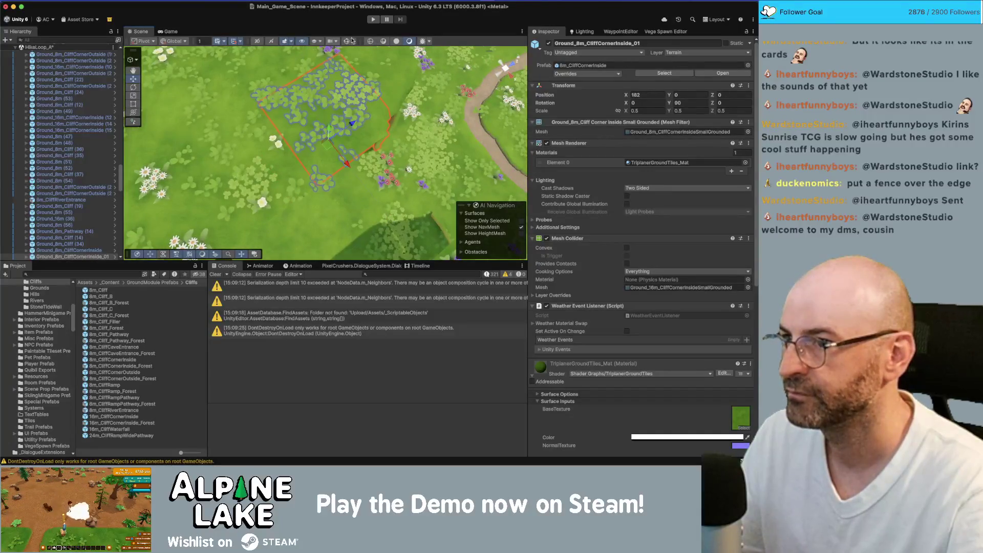
Step: Switch to shaded wireframe and inspect the nearby inside-corner pieces and the Grass_Type_3_3 clump
left_click(383, 41)
scroll(328, 153, "down", 5)
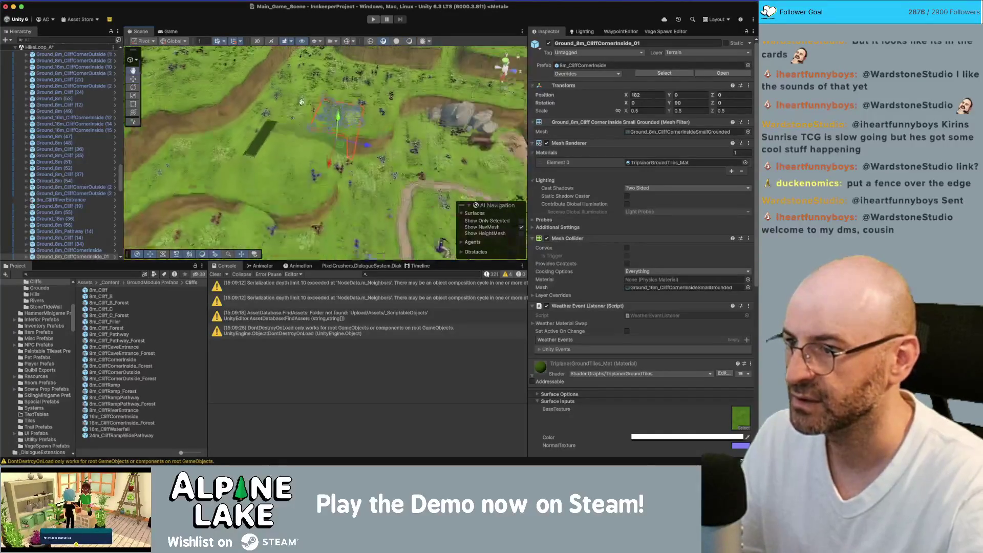
left_click(390, 90)
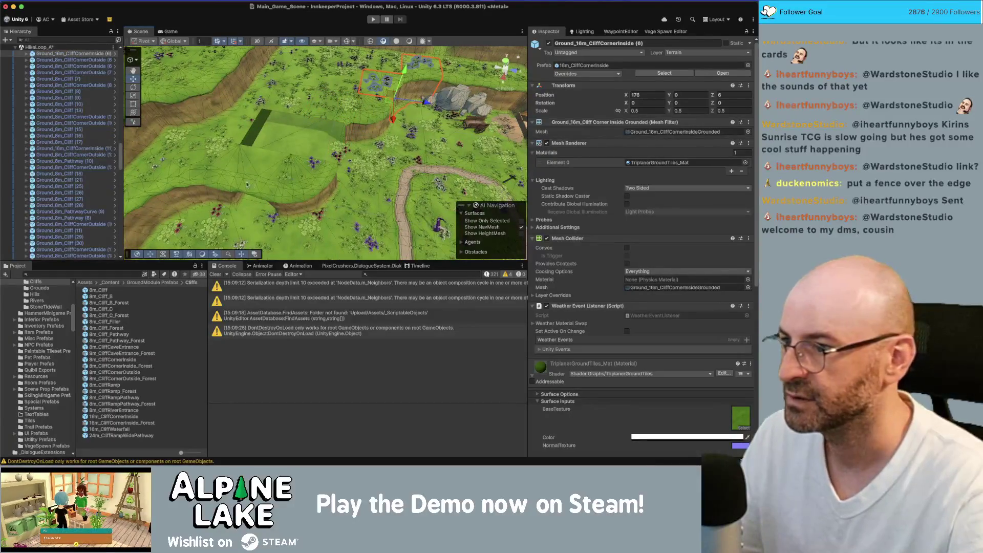
scroll(247, 185, "down", 5)
left_click(209, 182)
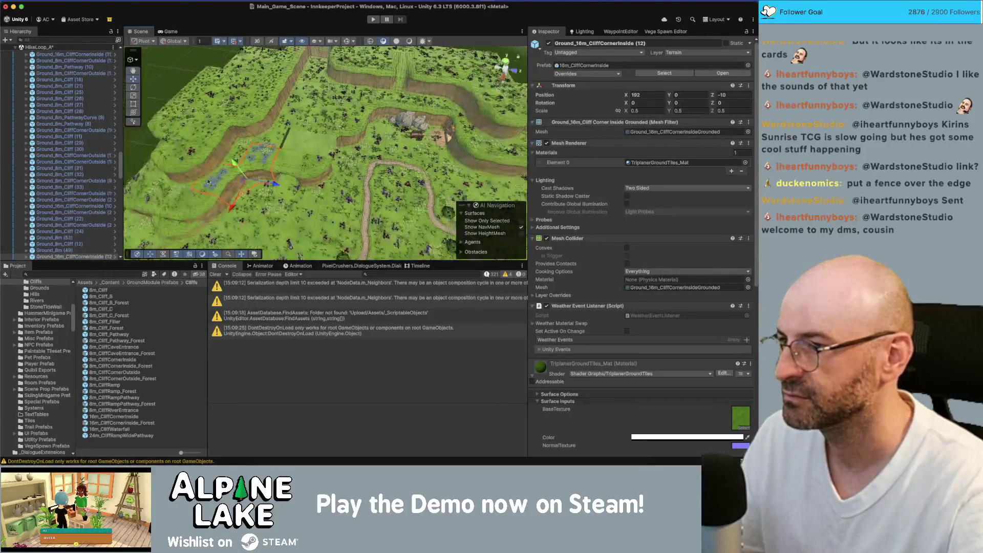
left_click_drag(209, 182, 284, 114)
left_click_drag(419, 104, 309, 179)
left_click(299, 168)
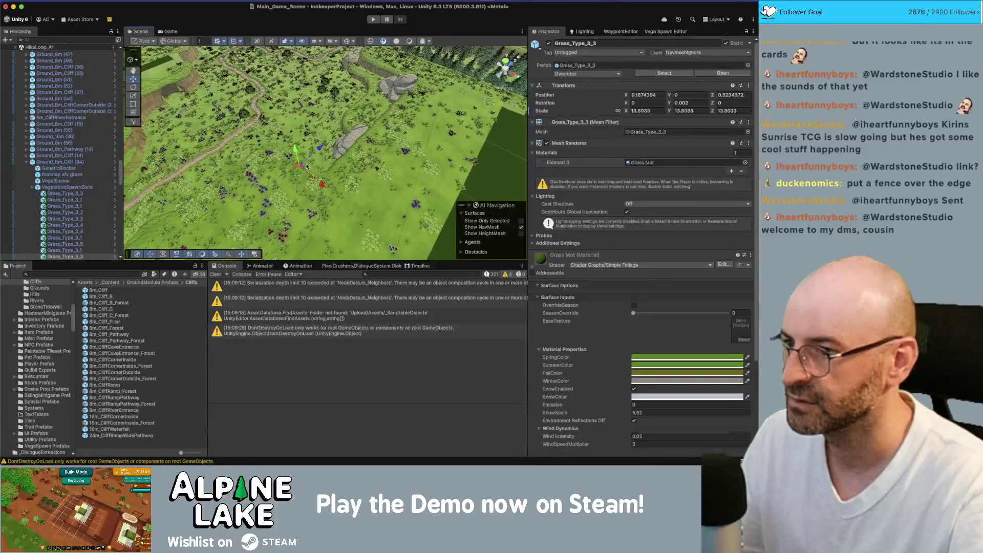
Step: Reposition Ground_8m_Cliff (34)_01 and nudge Ground_8m (44)_01 one unit over
left_click(307, 167)
left_click_drag(204, 124, 279, 210)
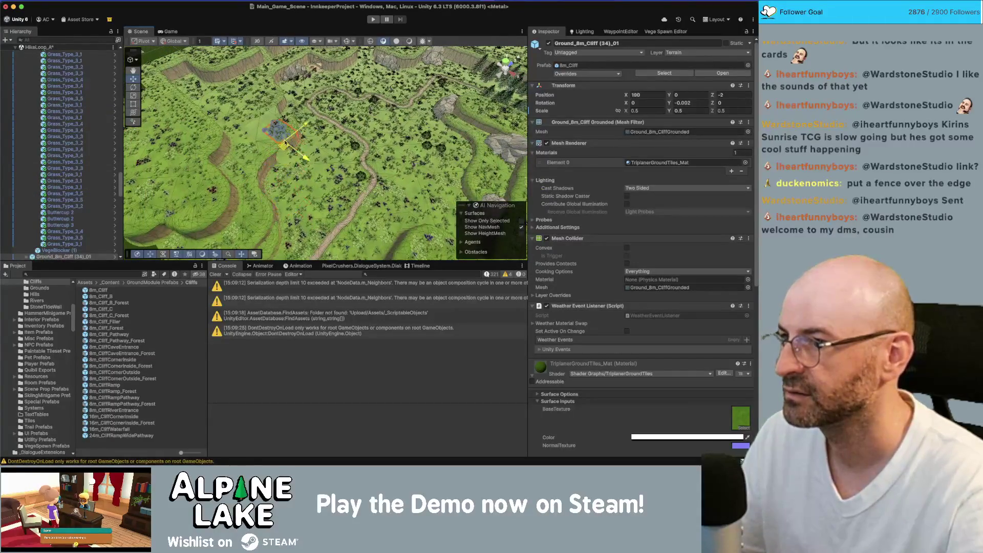
key("f")
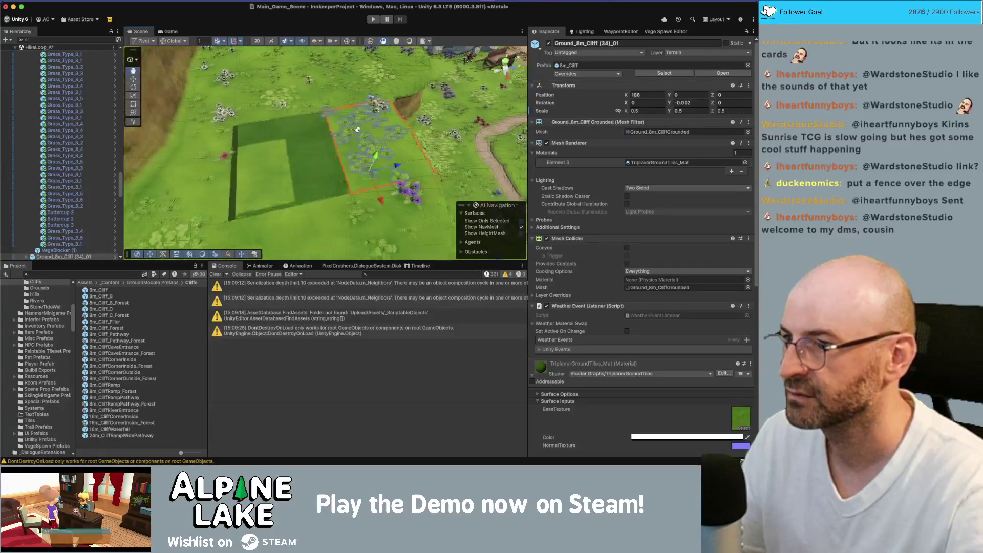
scroll(274, 119, "down", 3)
left_click(338, 176)
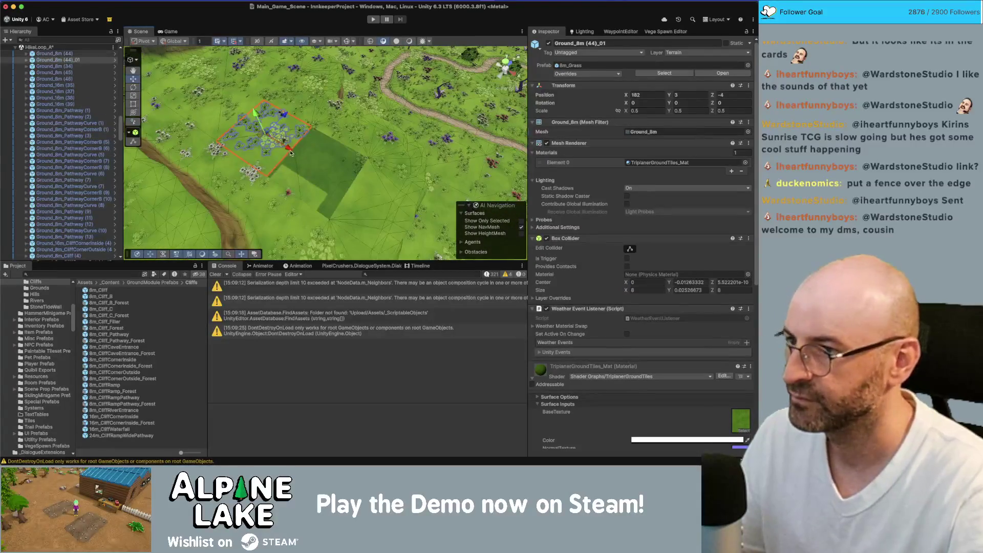
mouse_move(337, 175)
left_mouse_down()
mouse_move(397, 159)
mouse_move(324, 132)
left_mouse_up()
Step: Scale Ground_8m (55) to 0.5 and drag it into the gap at 183, 0, -1
left_click(324, 132)
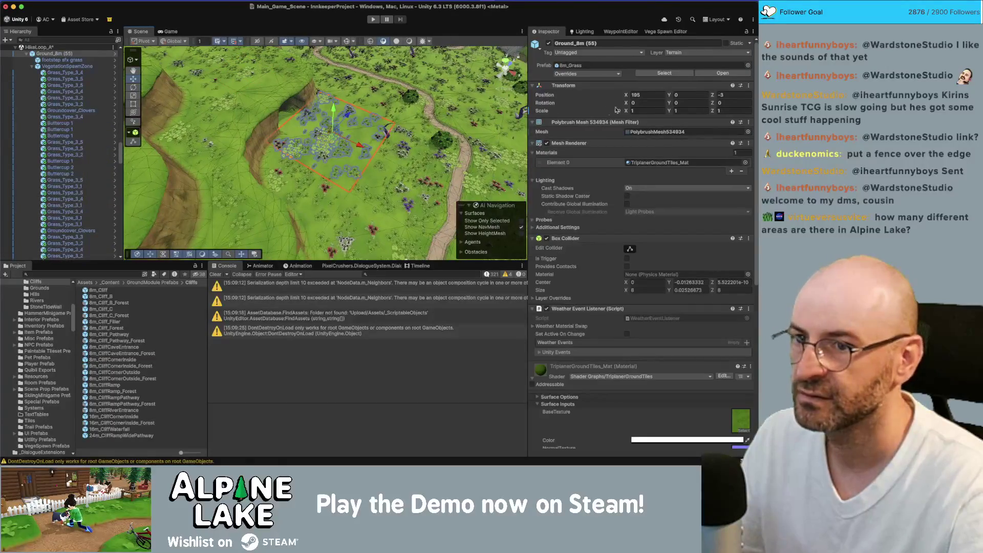
type("0.5")
key("Return")
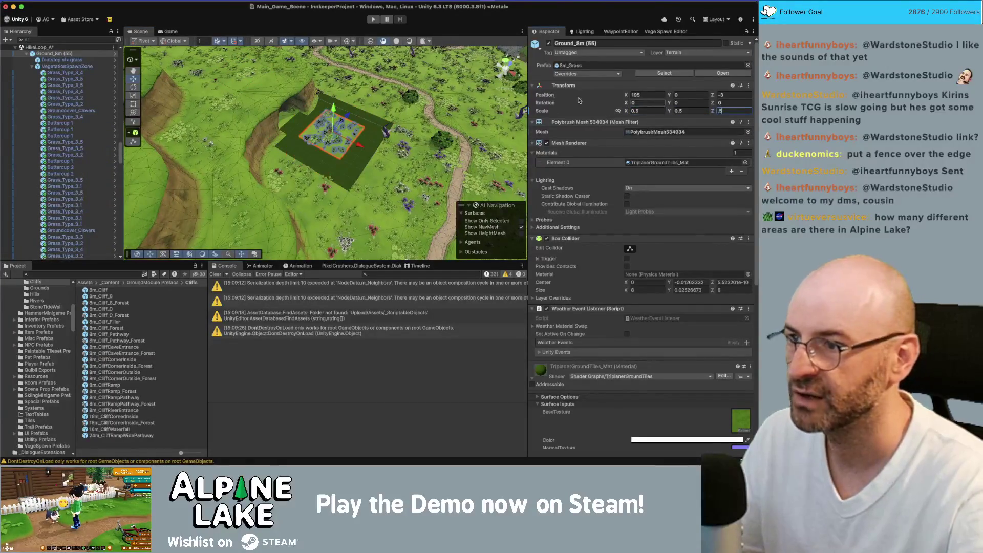
mouse_move(333, 133)
left_mouse_down()
mouse_move(324, 110)
mouse_move(265, 114)
mouse_move(289, 106)
left_mouse_up()
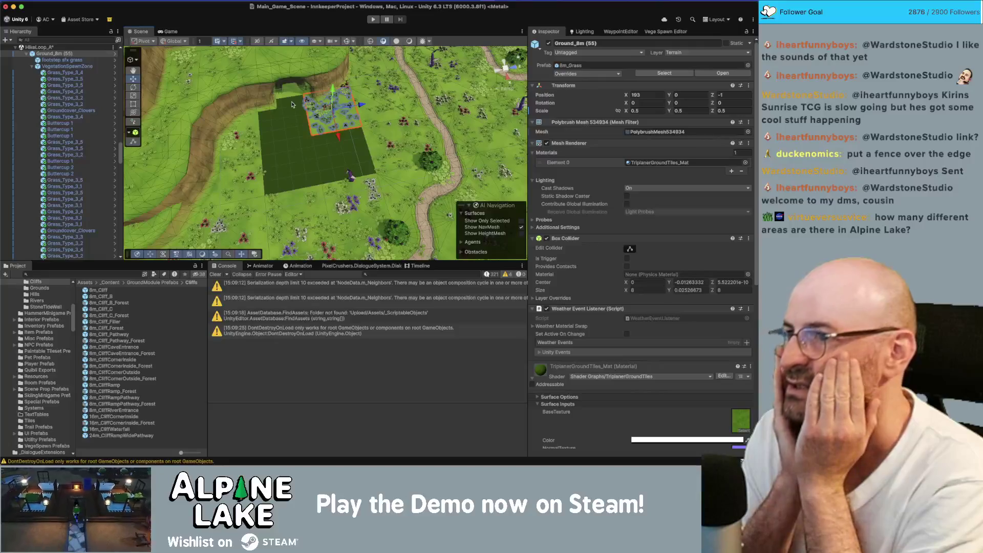
left_click(292, 104)
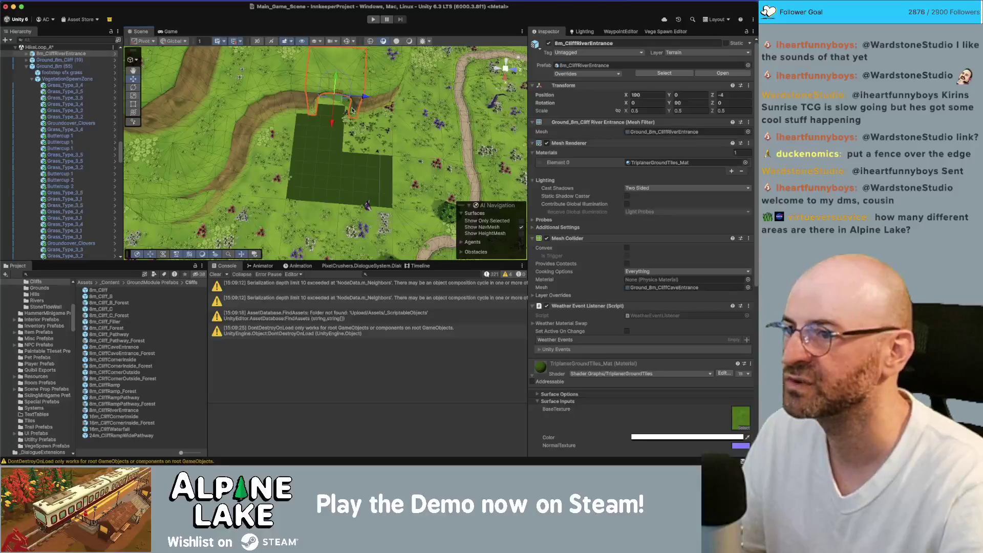
Step: Unload Main_Game_Scene from its Hierarchy context menu and set HikeLoop_A as the active scene
key("d")
key("w")
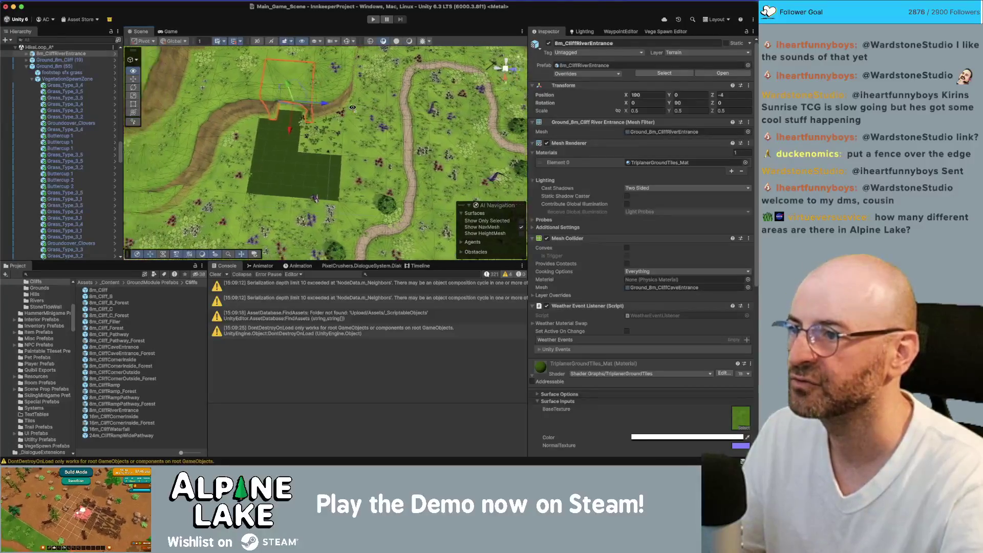
key("w")
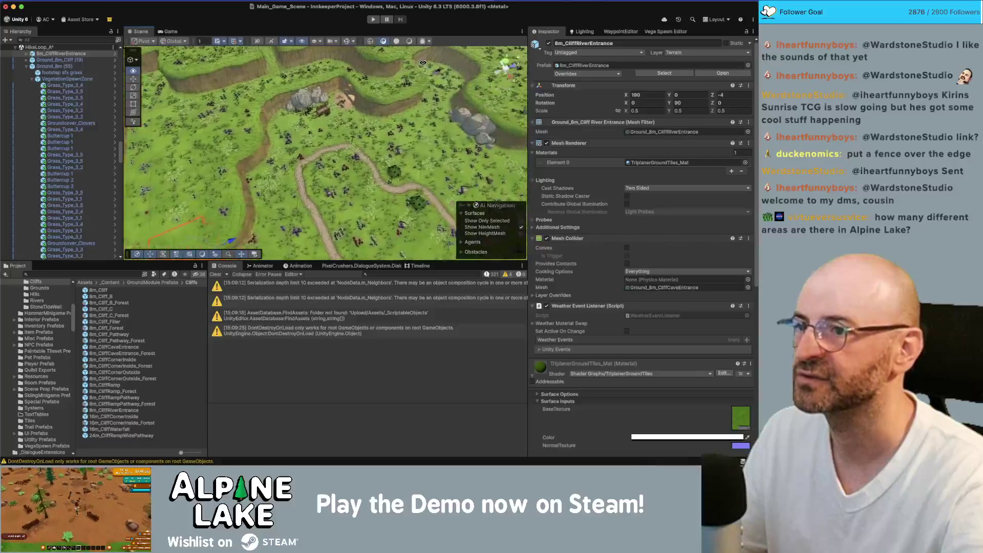
key("s")
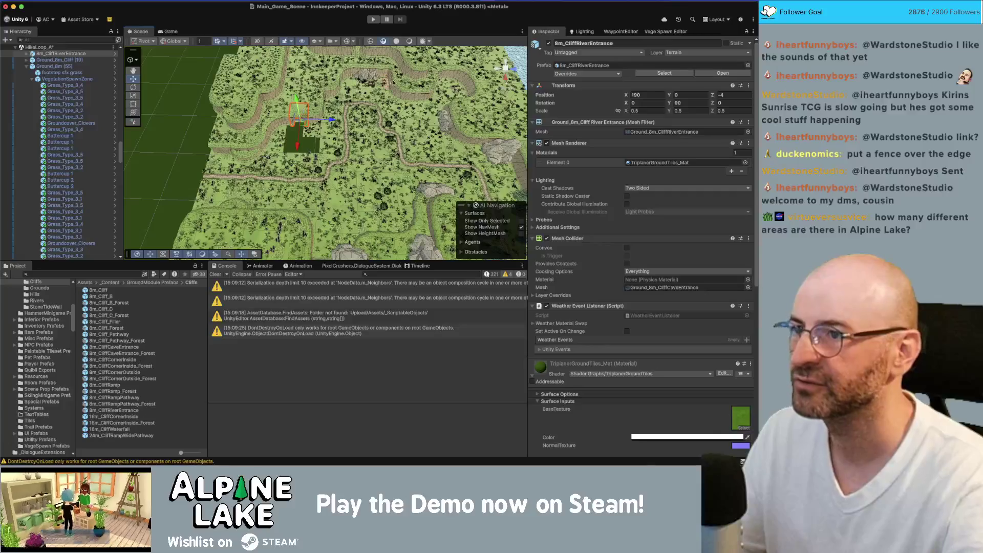
left_click(32, 79)
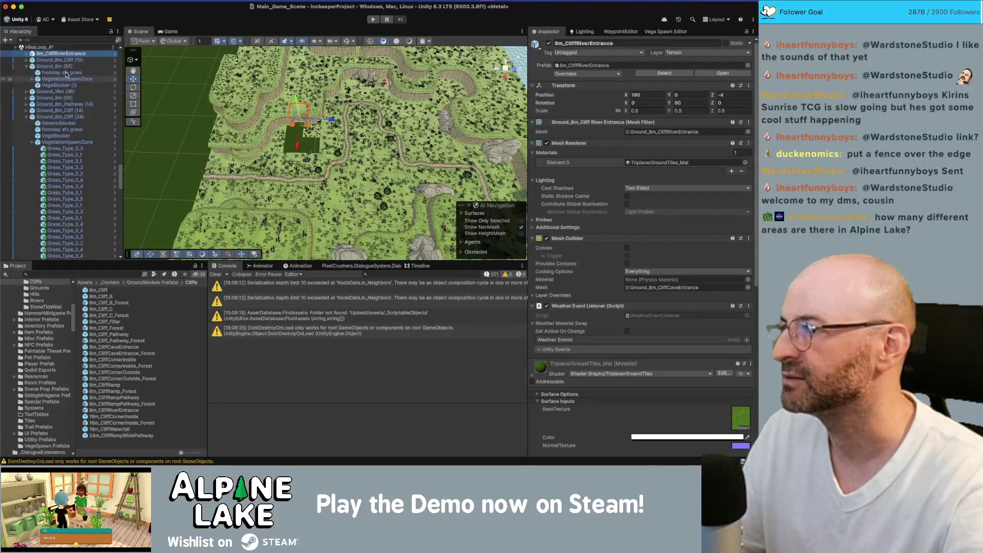
scroll(69, 82, "up", 20)
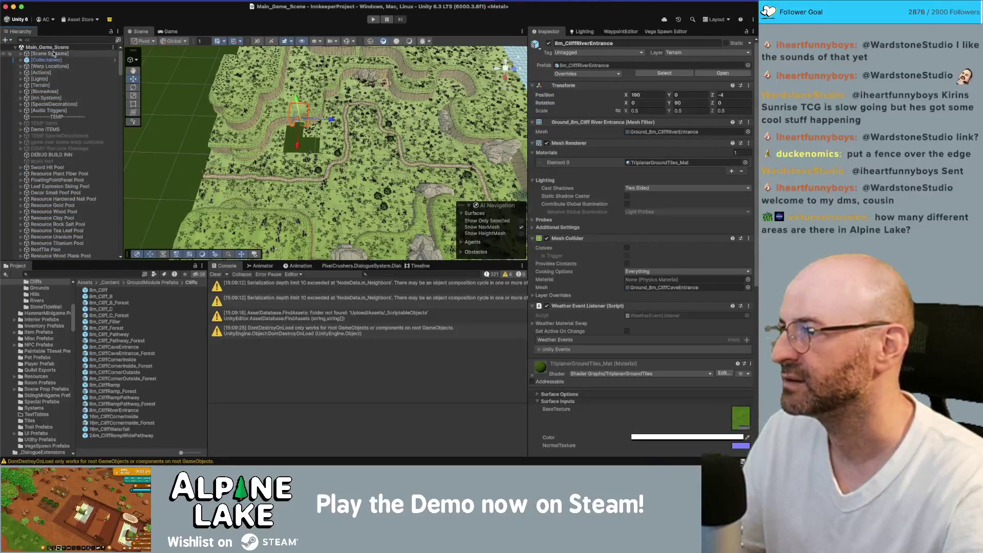
right_click(56, 48)
left_click(76, 94)
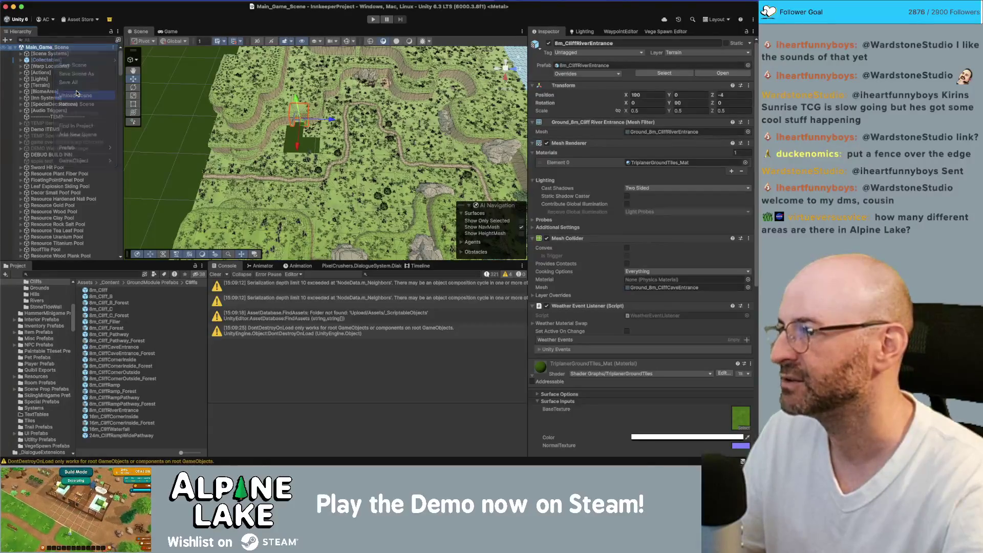
right_click(39, 80)
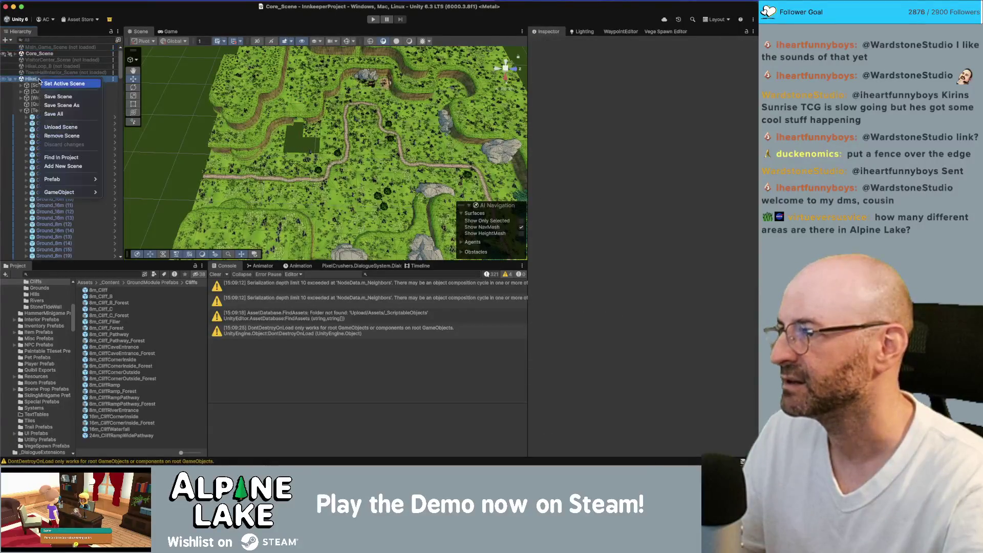
left_click(65, 84)
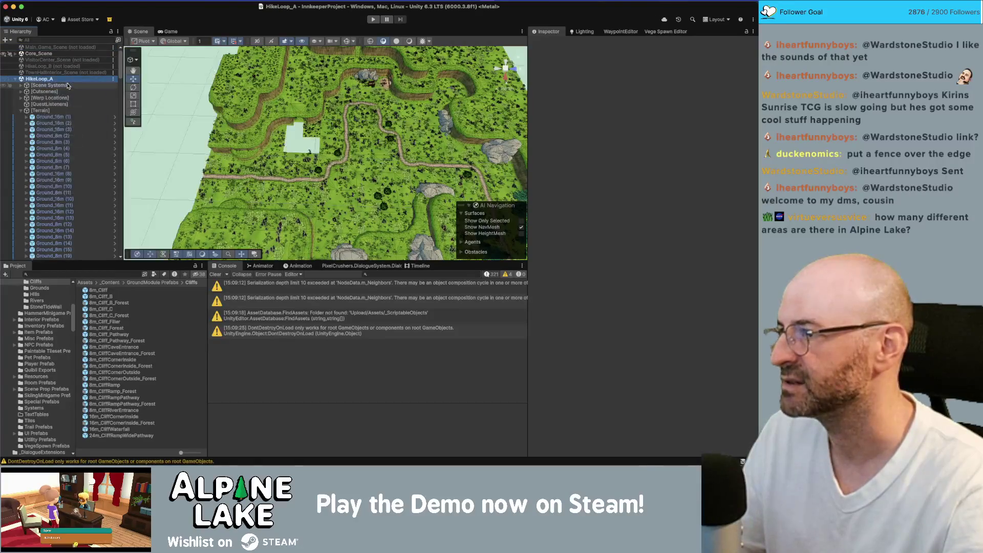
Step: Clear all vegetation areas using the Vege Spawn Editor's Grab Areas and Clear All Areas
left_click(646, 32)
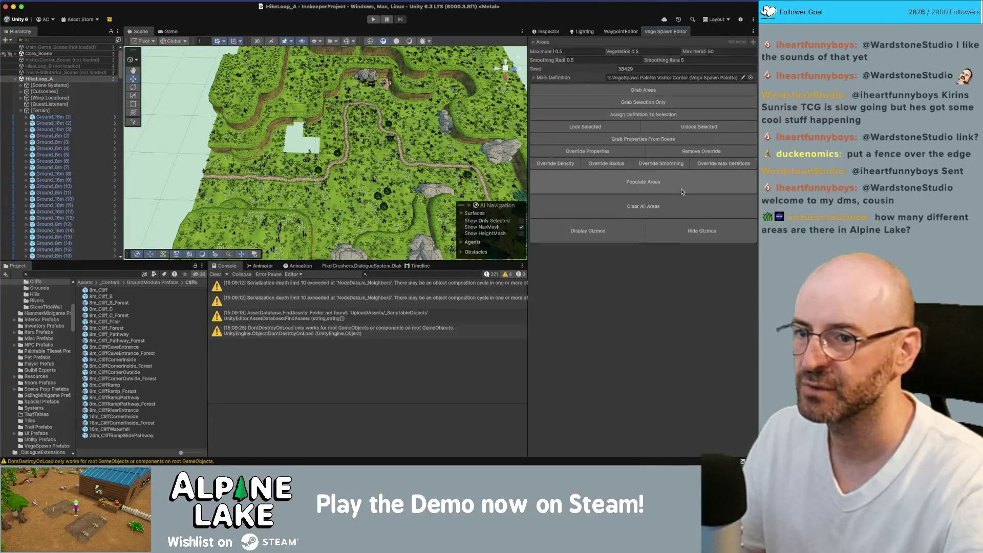
left_click(651, 90)
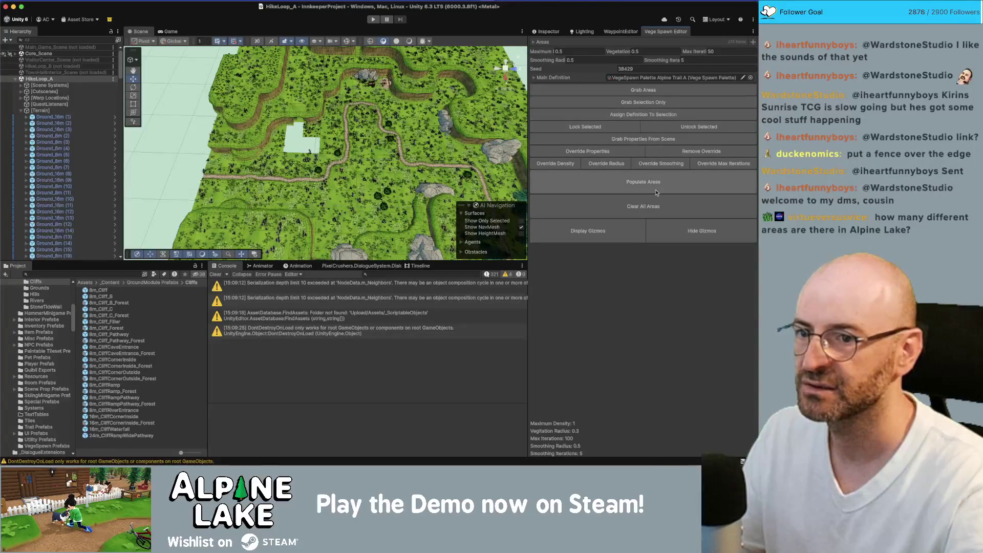
left_click(643, 206)
scroll(445, 135, "up", 3)
Step: Shift the cliff piece beside the blank tile to the left along X
mouse_move(445, 135)
left_mouse_down()
mouse_move(404, 123)
mouse_move(380, 155)
mouse_move(521, 138)
mouse_move(524, 120)
left_mouse_up()
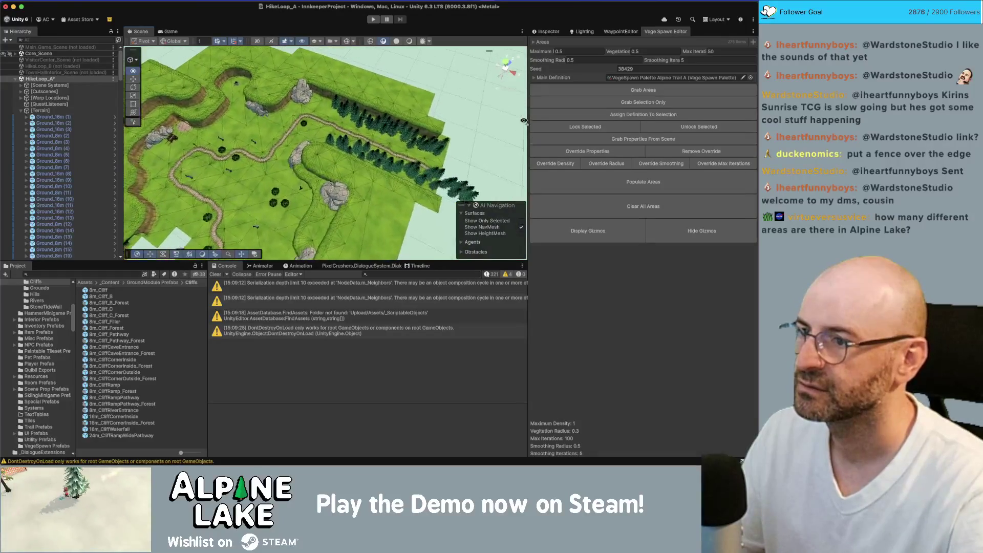
left_click_drag(463, 120, 416, 125)
left_click_drag(385, 126, 327, 133)
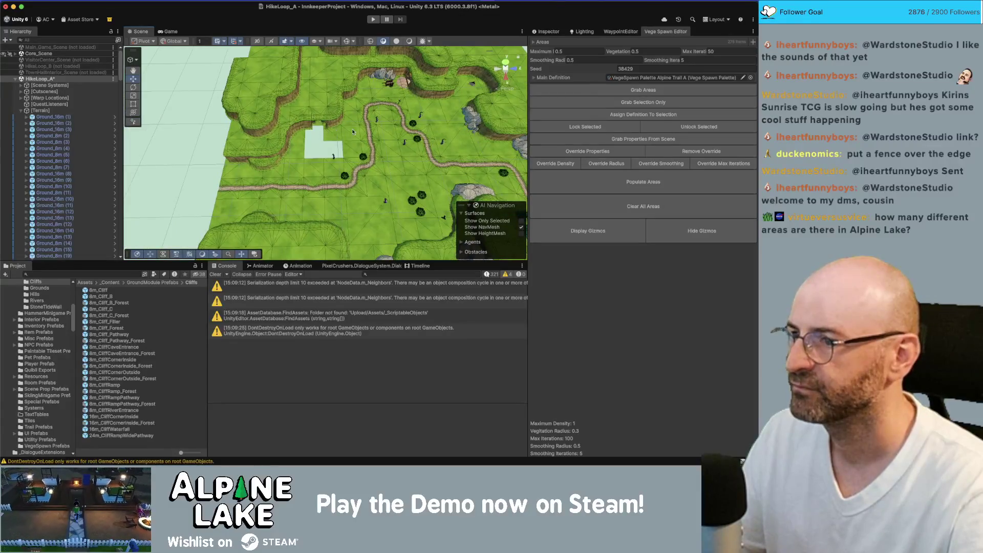
scroll(352, 132, "up", 5)
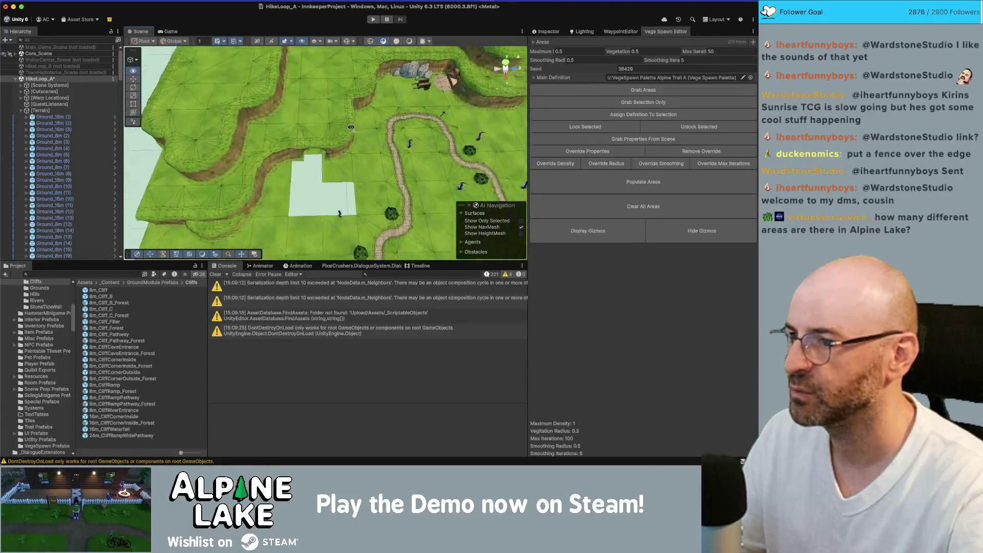
scroll(351, 127, "up", 3)
left_click(316, 134)
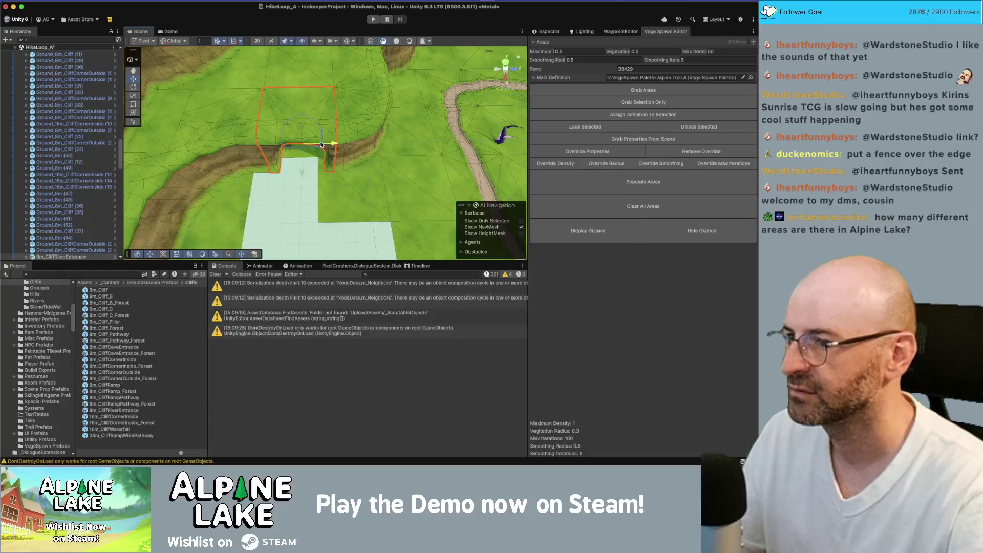
left_click_drag(321, 144, 302, 146)
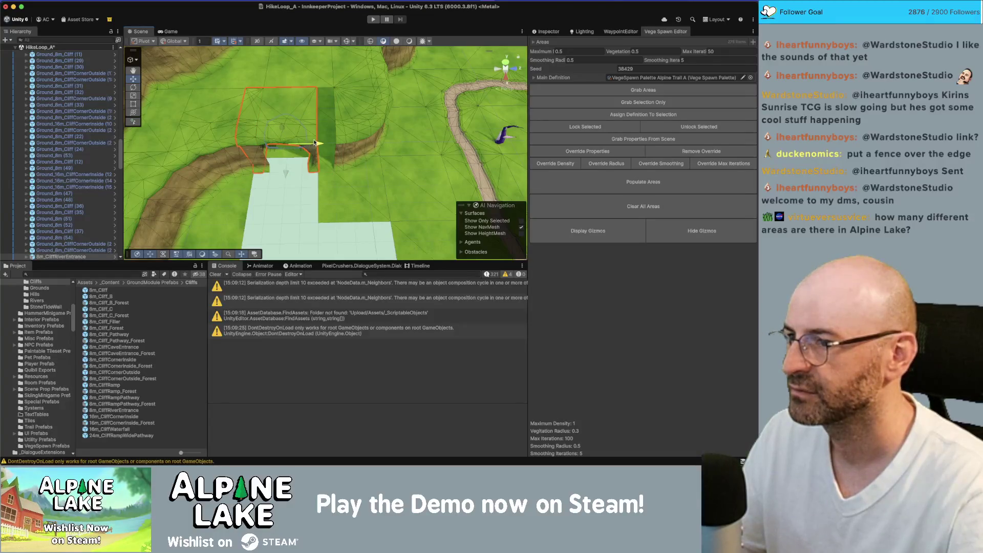
mouse_move(315, 143)
left_mouse_down()
mouse_move(530, 91)
mouse_move(359, 149)
left_mouse_up()
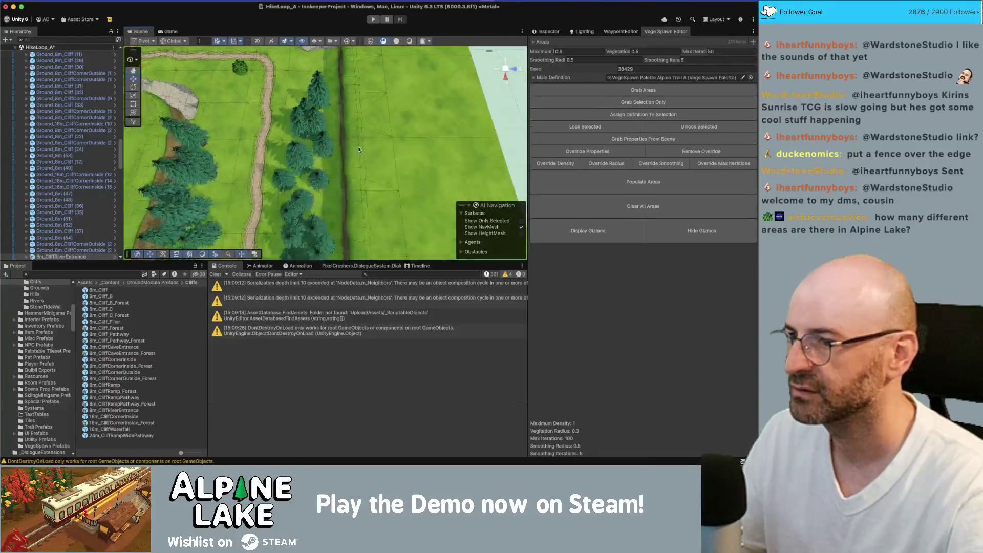
scroll(361, 146, "down", 5)
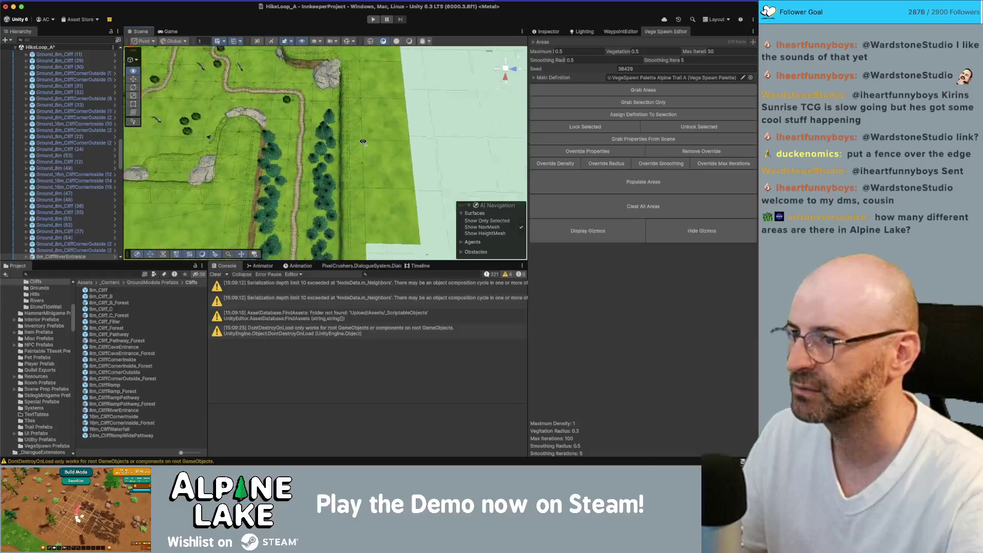
scroll(363, 142, "down", 10)
Step: Frame the whole [Terrain] group and create a new empty object named Ground
key("w")
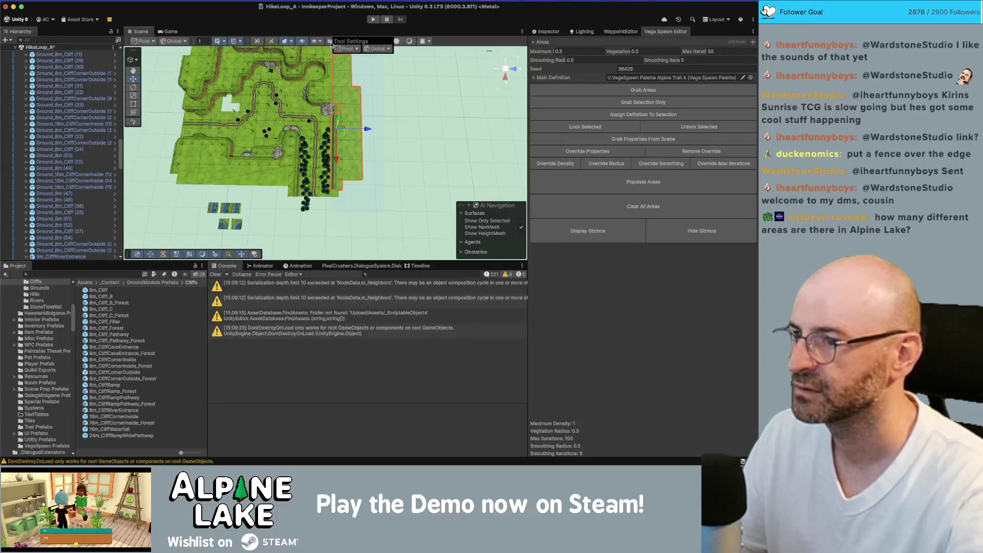
scroll(338, 72, "up", 1)
scroll(107, 149, "down", 3)
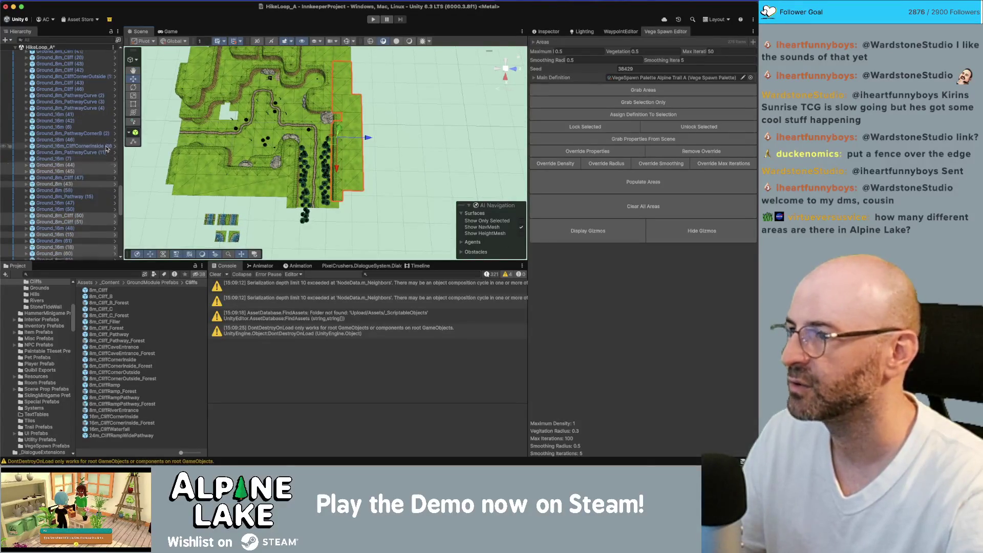
scroll(107, 148, "up", 10)
left_click(74, 119)
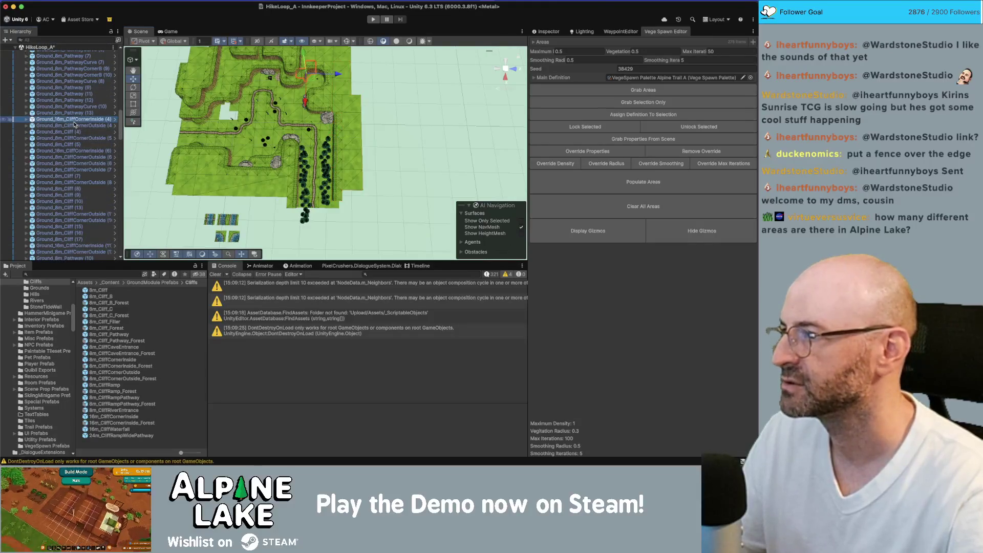
key("Left")
scroll(75, 124, "up", 3)
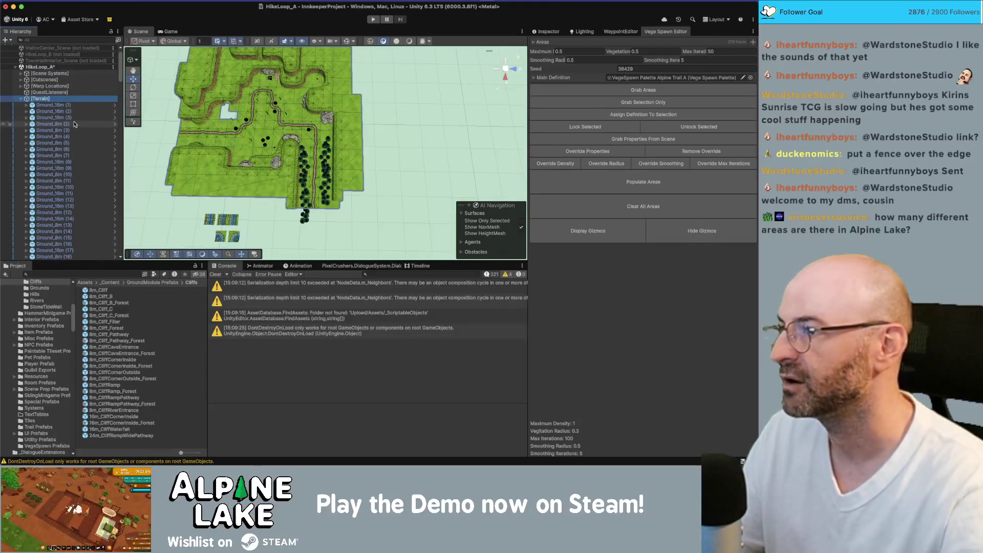
key("f")
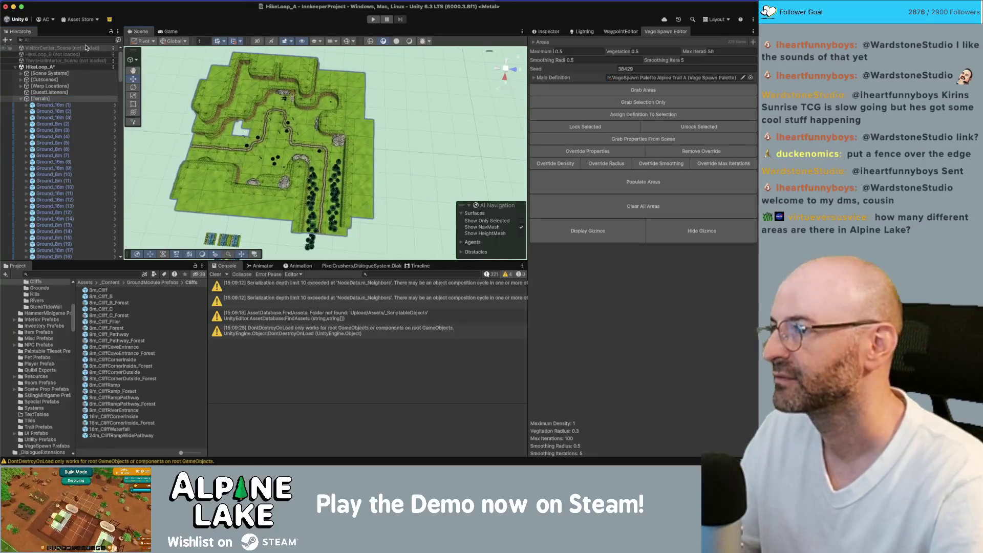
scroll(62, 92, "up", 3)
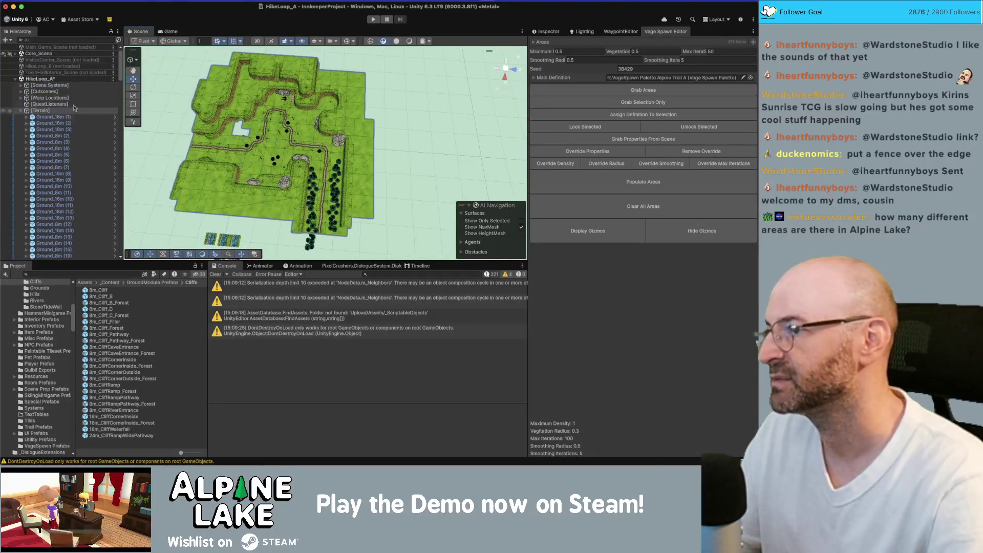
key("super+shift+n")
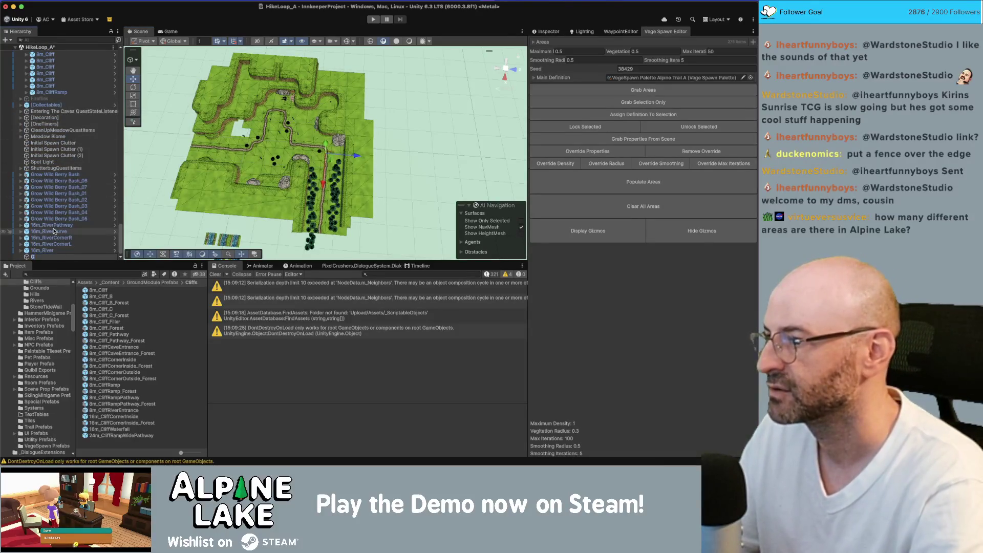
type("Ground")
key("Return")
Step: Zero the Ground object's position and place it inside the [Terrain] group
left_click(544, 33)
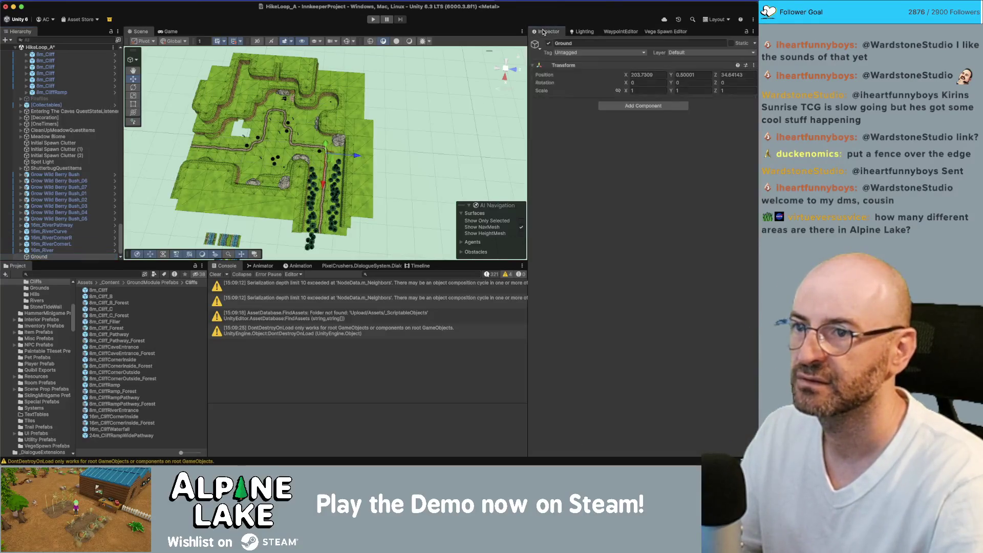
type("0")
key("Tab")
type("0")
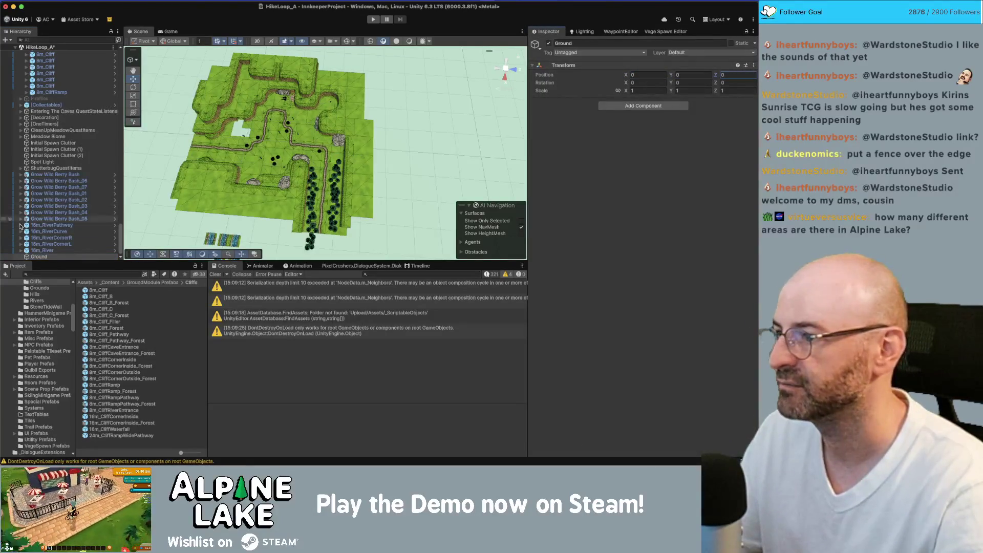
left_click(41, 256)
scroll(66, 123, "up", 15)
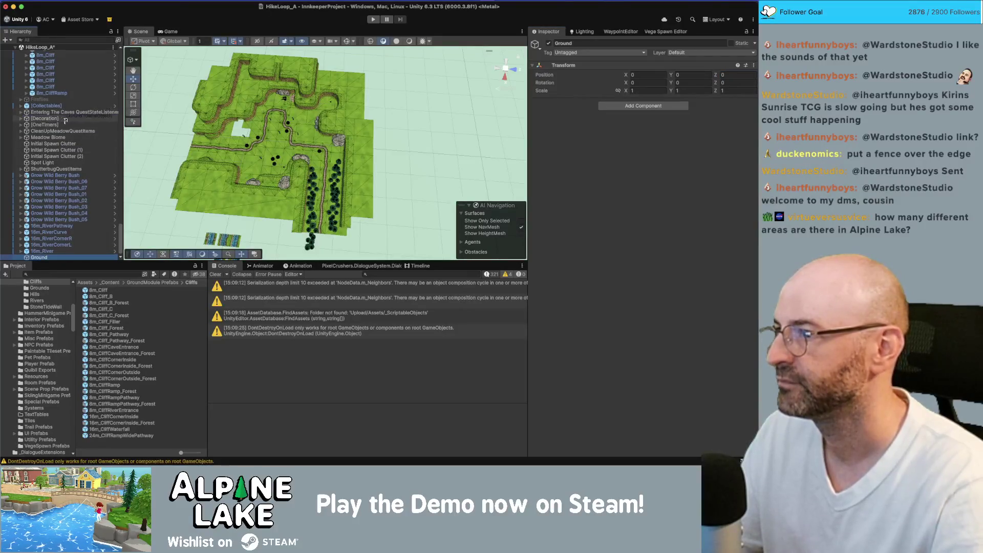
left_click_drag(76, 138, 51, 114)
Step: Filter the Hierarchy for Ground_8m and parent all those tiles under Ground
left_click(57, 40)
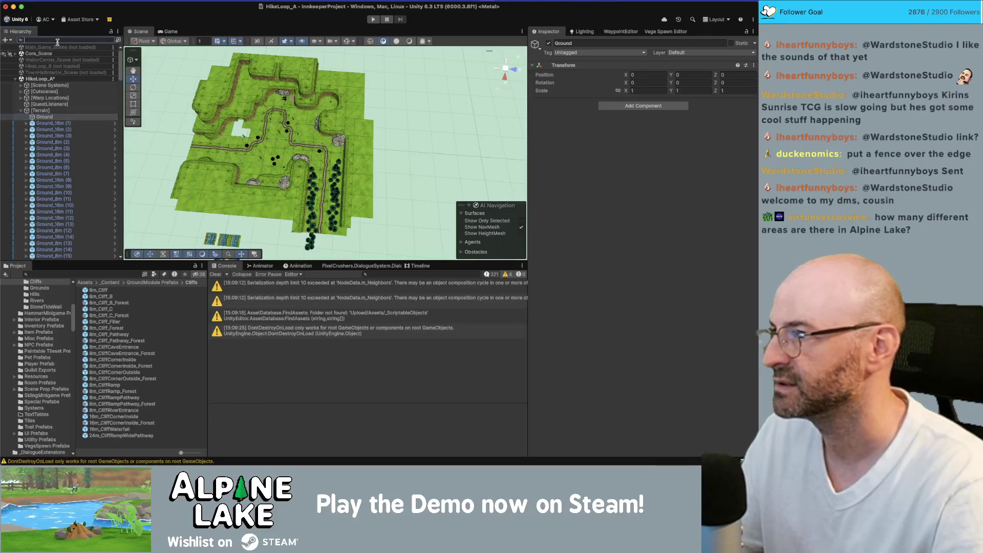
type("Ground_98")
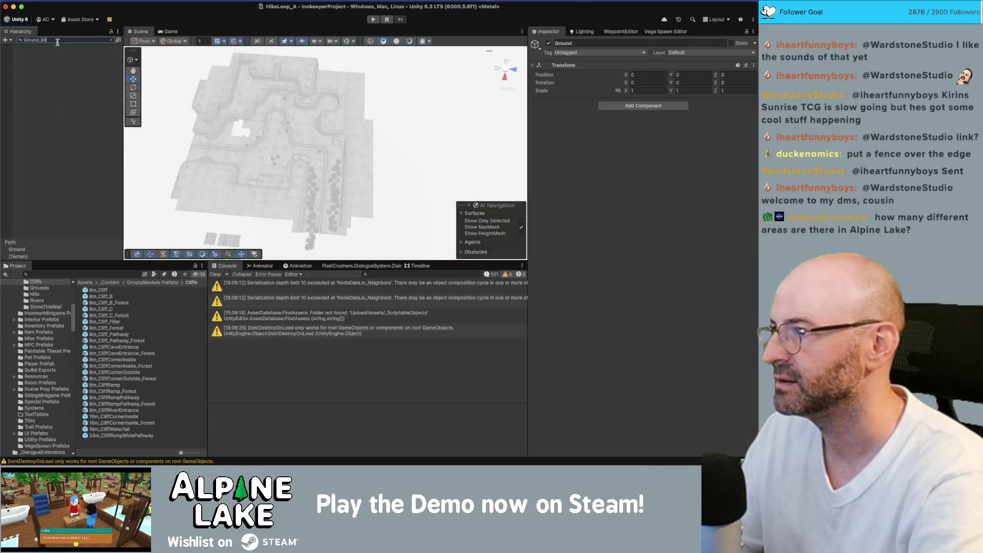
key("BackSpace")
key("BackSpace")
type("8")
left_click(46, 53)
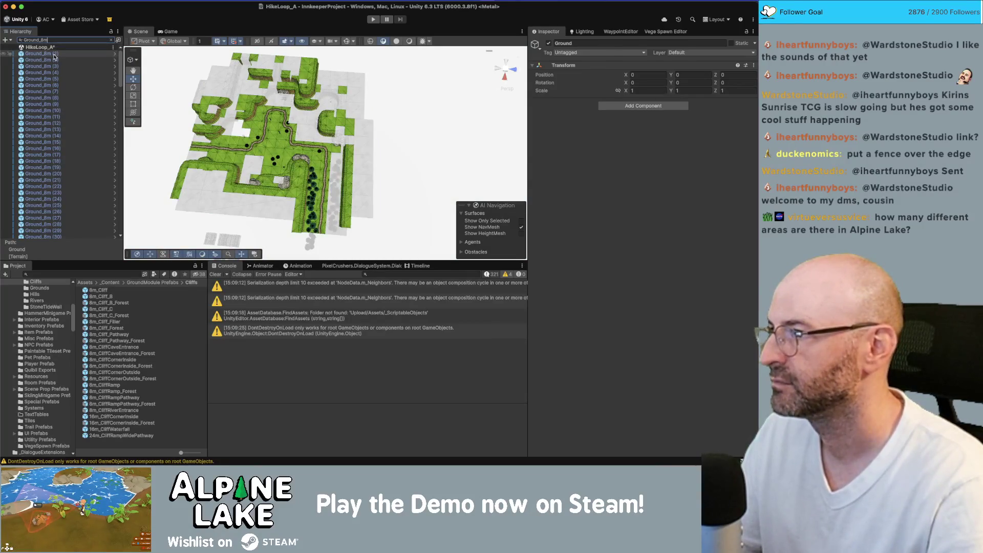
scroll(51, 150, "down", 10)
scroll(51, 150, "down", 2)
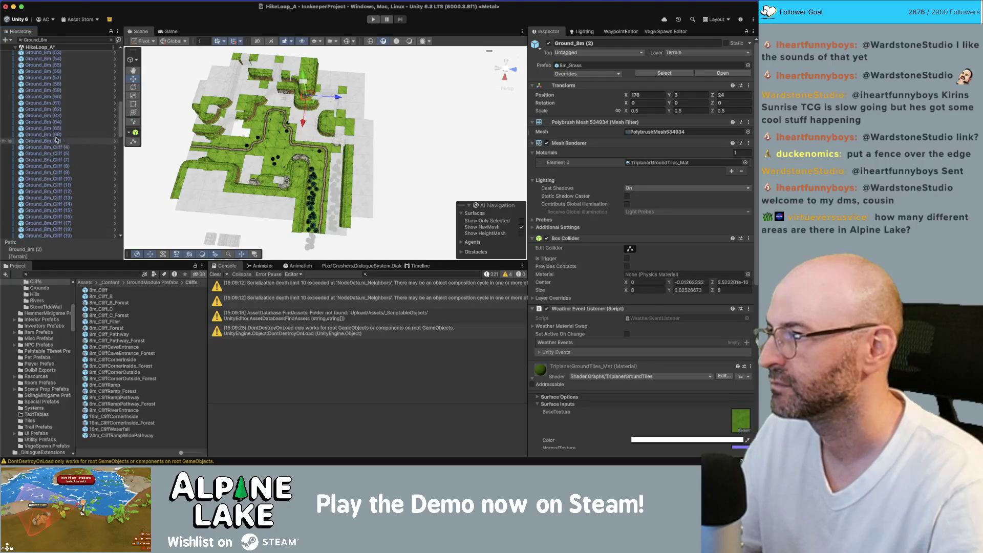
left_click(53, 141, "shift")
scroll(108, 71, "up", 10)
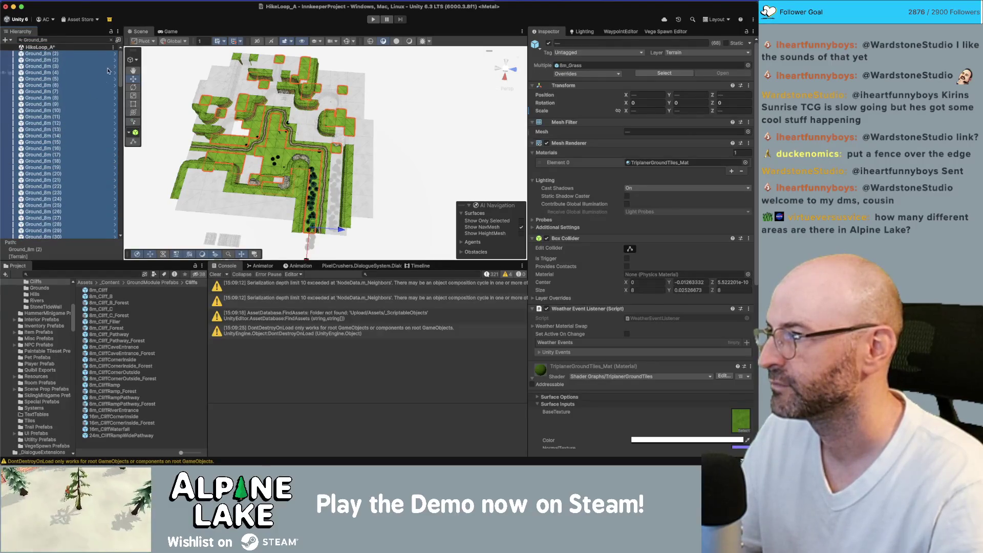
left_click(112, 41)
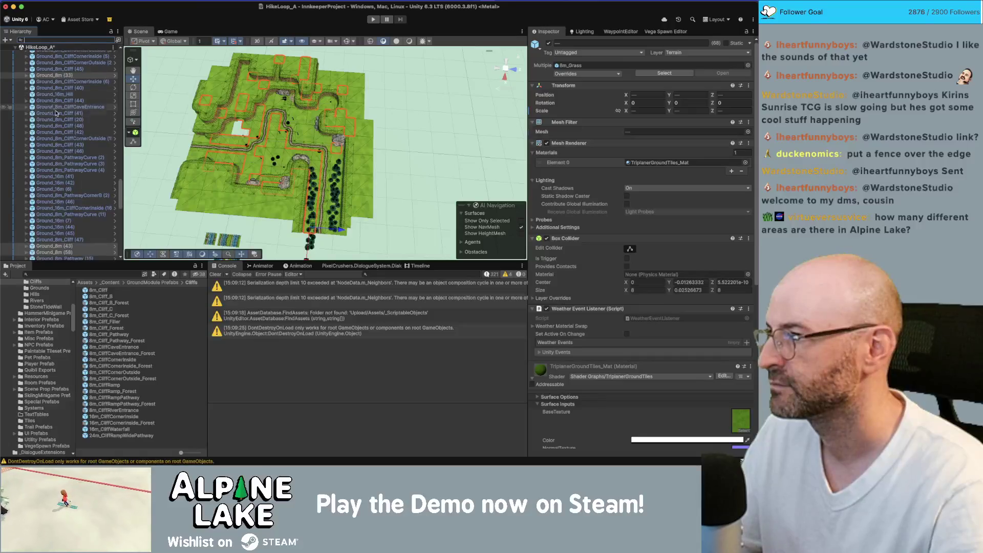
scroll(90, 98, "up", 15)
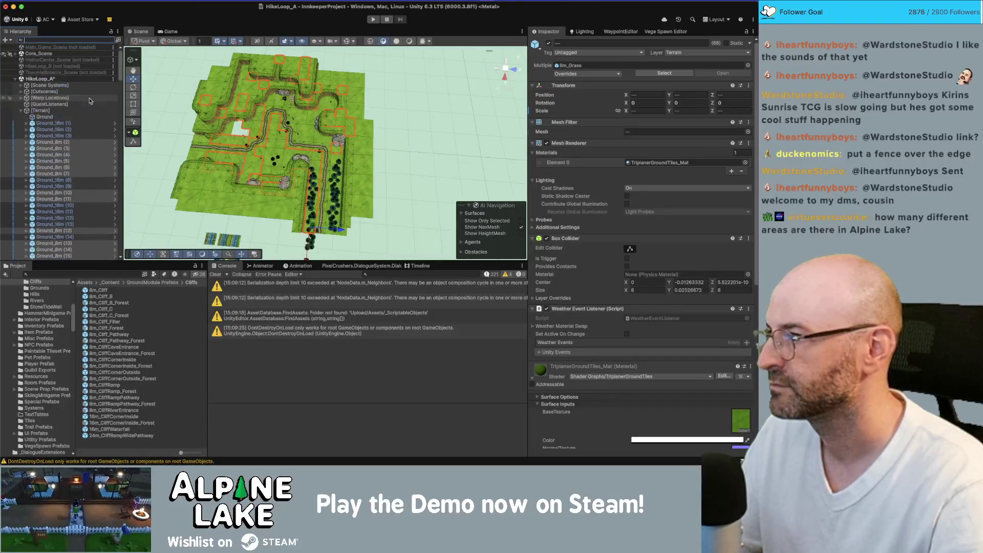
left_click_drag(43, 142, 45, 118)
left_click(45, 117)
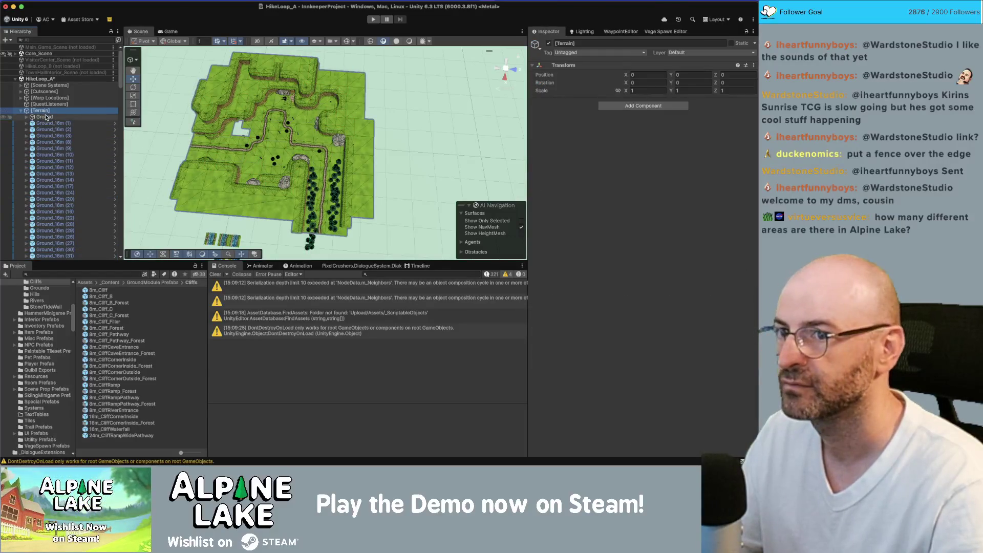
Step: Select all the Ground_16m tiles through a Ground_16m name filter, then clear the filter
left_click(53, 39)
type("G")
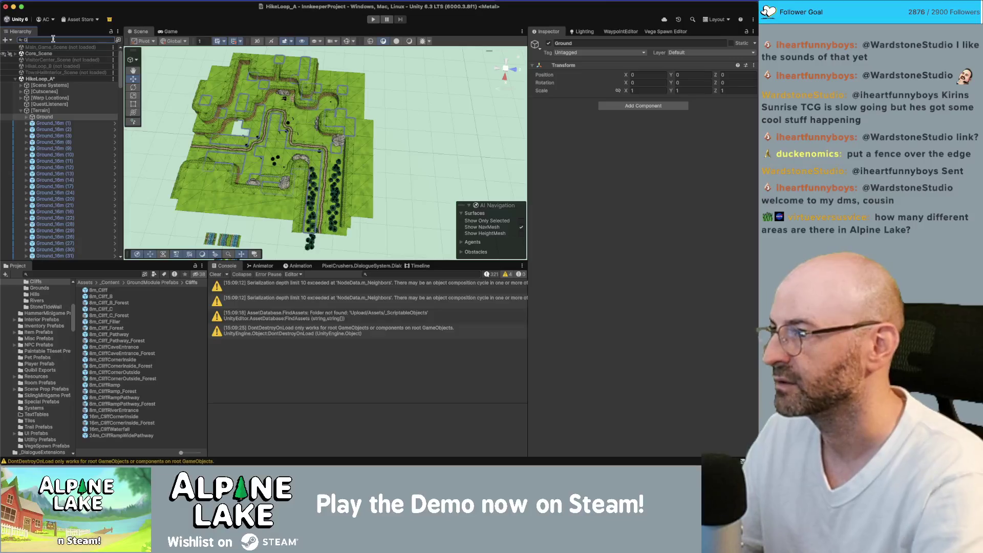
type("round_16m")
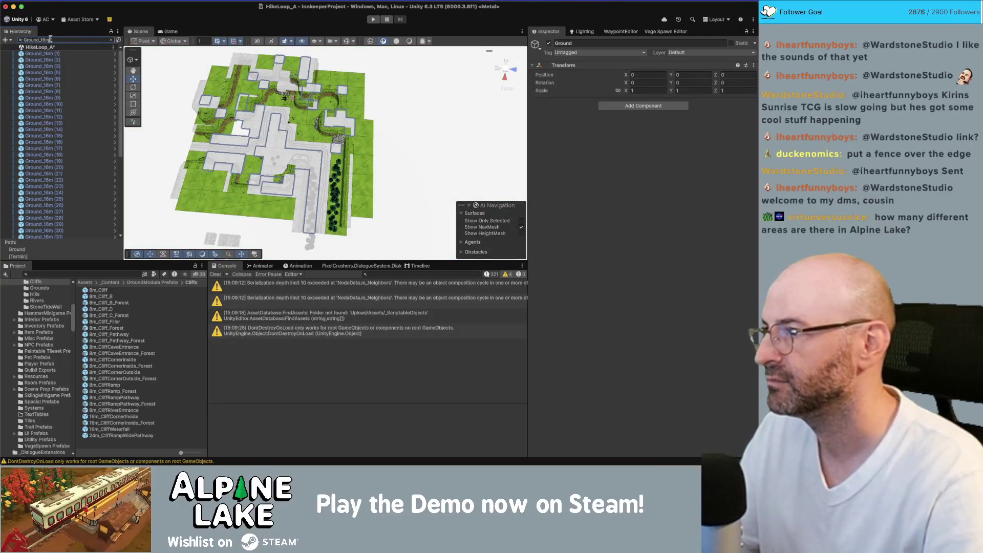
left_click(50, 56)
scroll(52, 128, "down", 5)
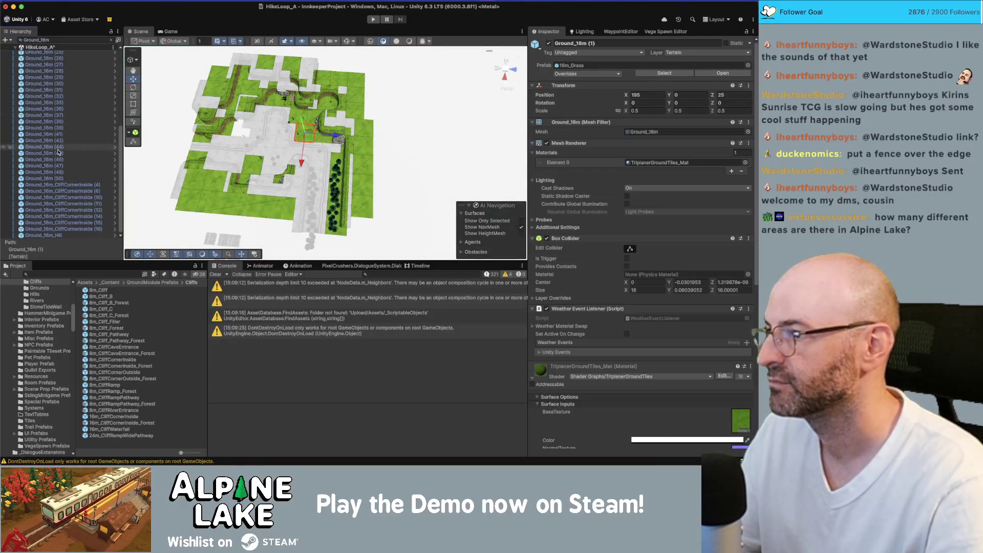
left_click(51, 178, "shift")
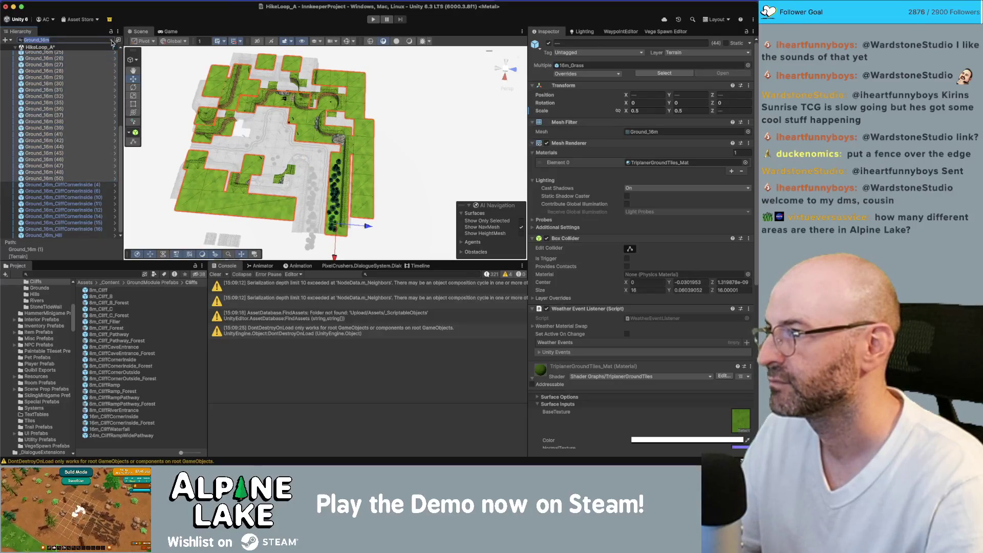
left_click(111, 40)
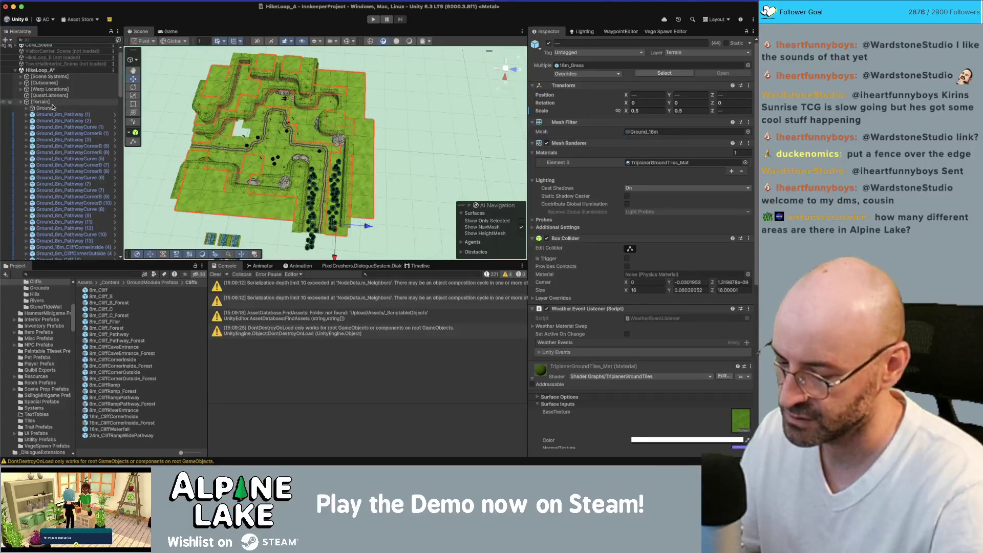
left_click(47, 108)
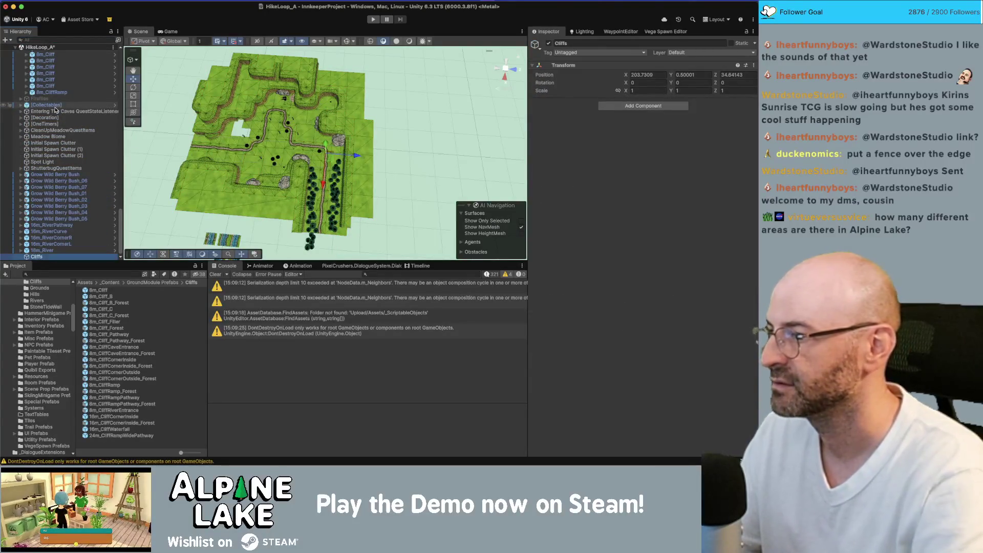
Step: Name the new object Cliffs and reset its position to 0, 0, 0
type("Cliffs")
key("Return")
left_click(648, 75)
type("0")
key("Tab")
type("0")
key("Tab")
type("0")
Step: Move Cliffs into the [Terrain] group just below Ground
left_click(42, 250)
left_click_drag(46, 260, 45, 276)
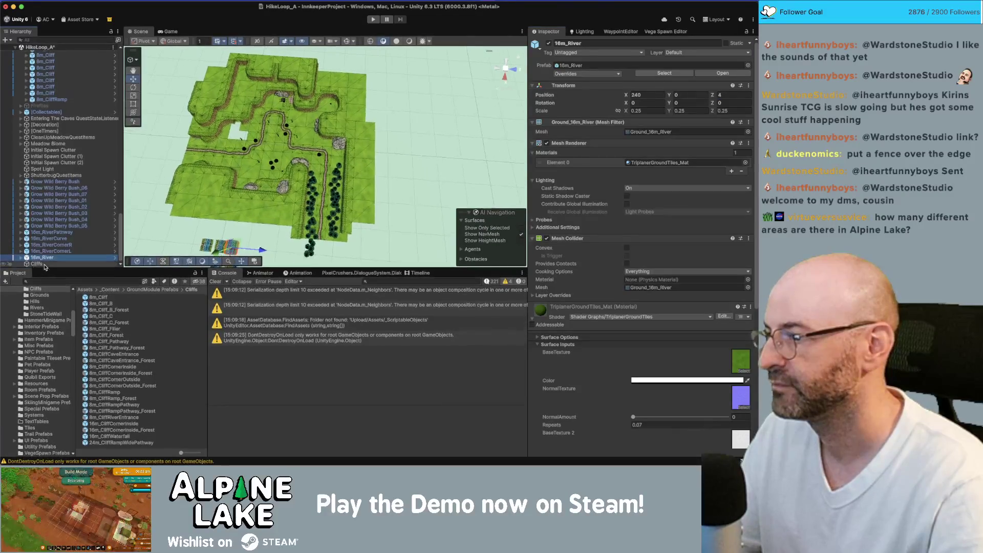
left_click(44, 265)
left_click_drag(44, 232, 62, 204)
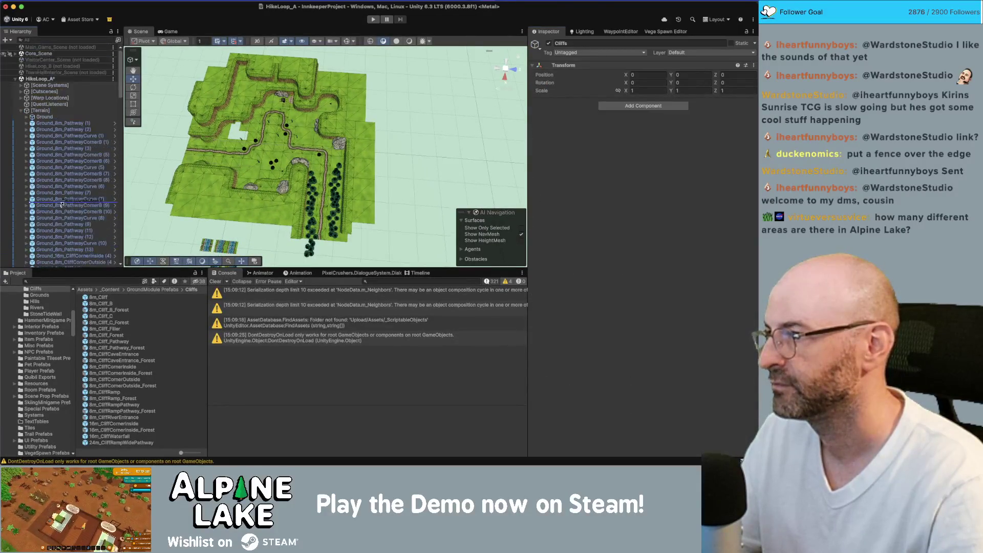
left_click_drag(59, 124, 60, 122)
Step: Find all Ground_8m_Cliff tiles with a 'Ground Cliff' search and move them into Cliffs
left_click(75, 40)
type("Ground ")
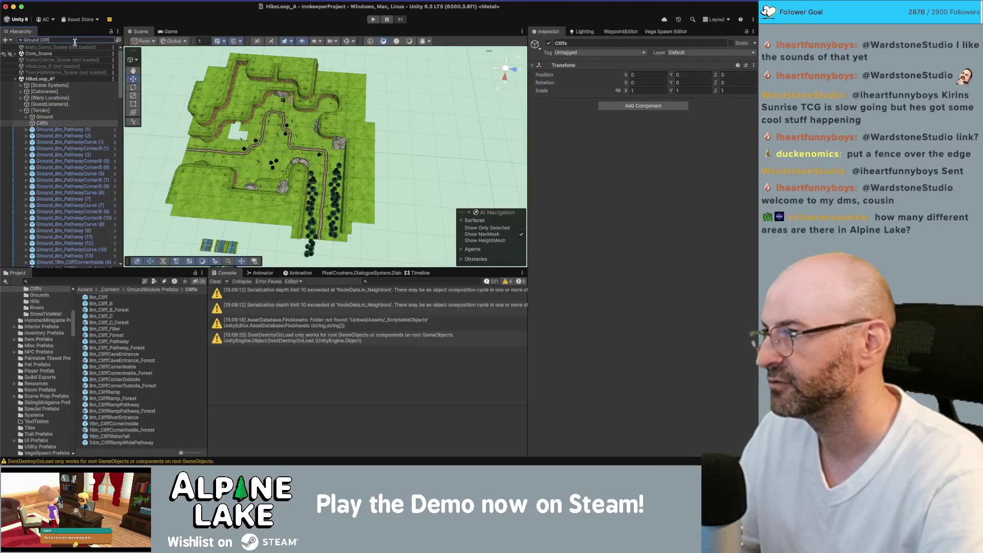
type("Cliff")
left_click(68, 54)
scroll(88, 82, "down", 10)
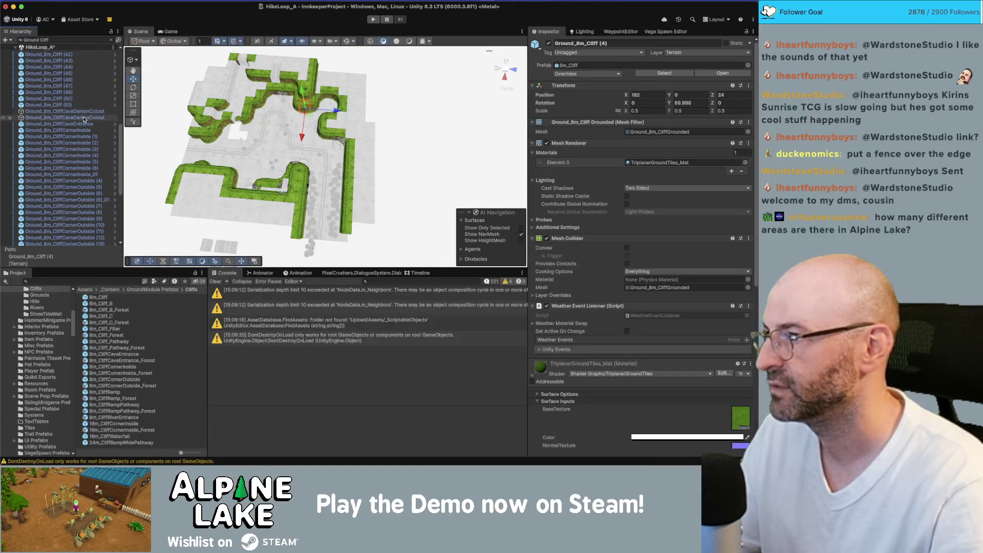
left_click(68, 105, "shift")
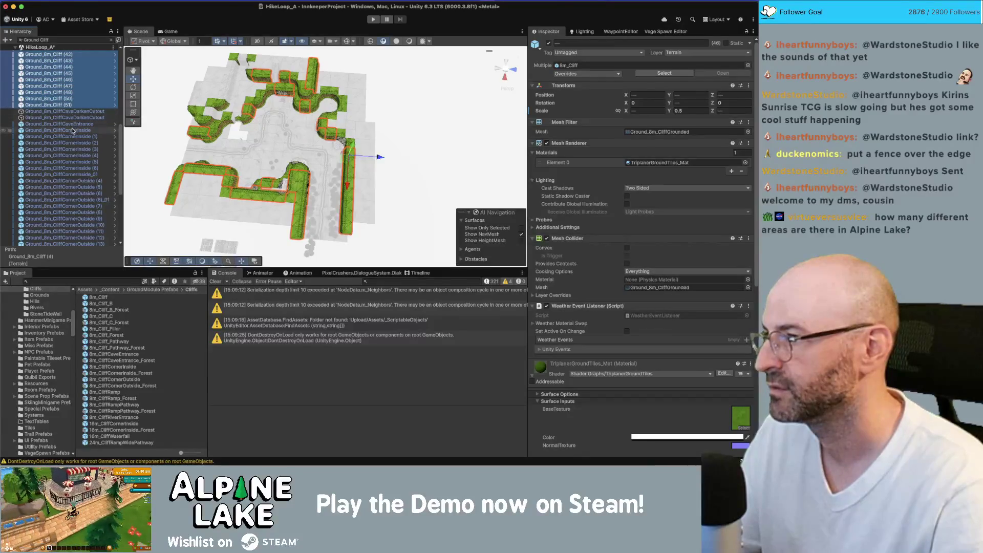
scroll(70, 128, "up", 10)
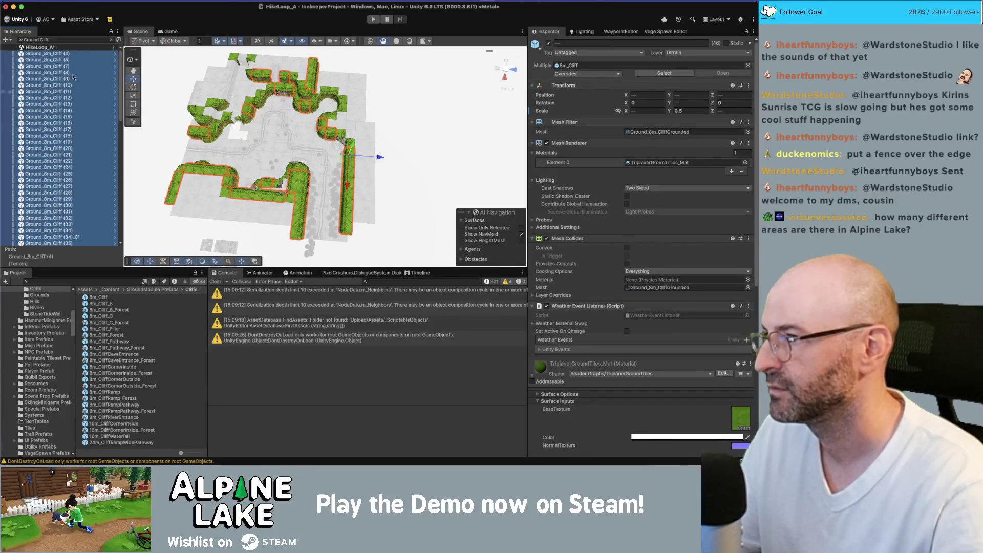
left_click(112, 39)
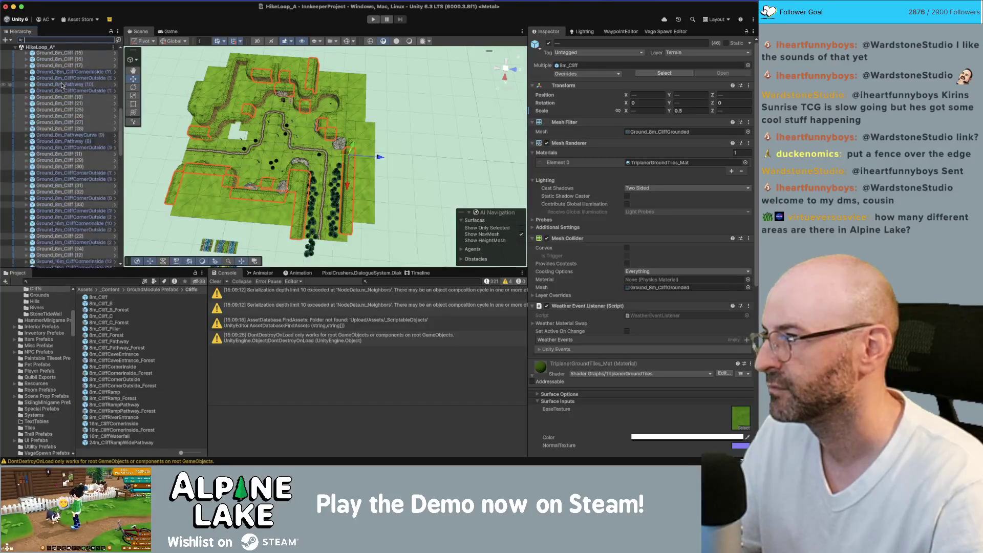
scroll(64, 138, "down", 5)
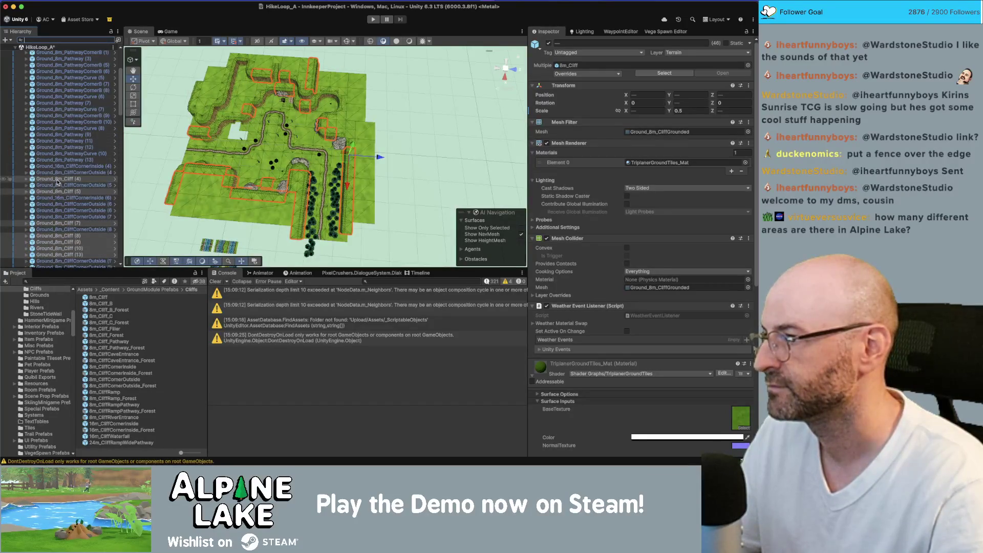
scroll(59, 136, "up", 5)
left_click_drag(49, 129, 47, 126)
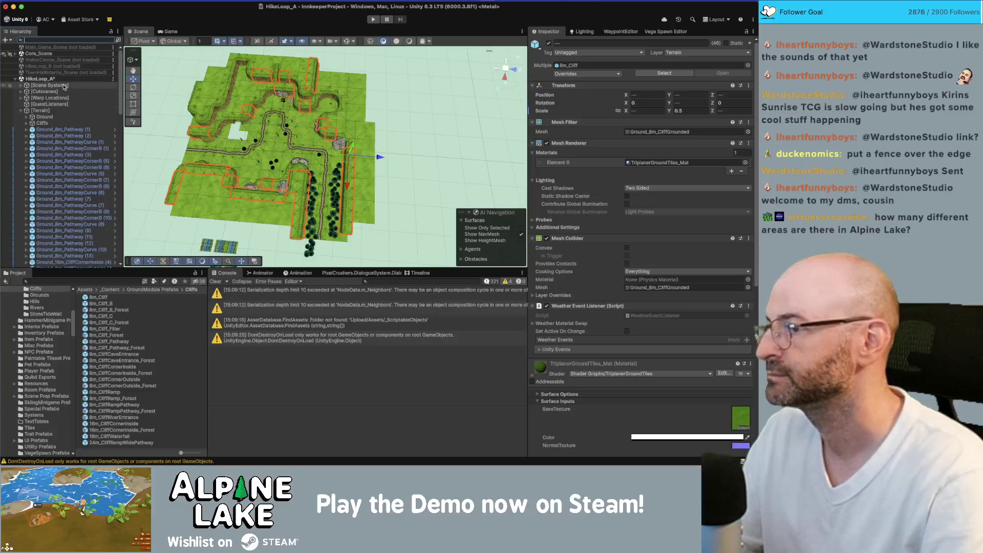
Step: Move the 8m_Cliff pieces, ramp and cliff corners into Cliffs, then create another empty object
scroll(57, 113, "down", 10)
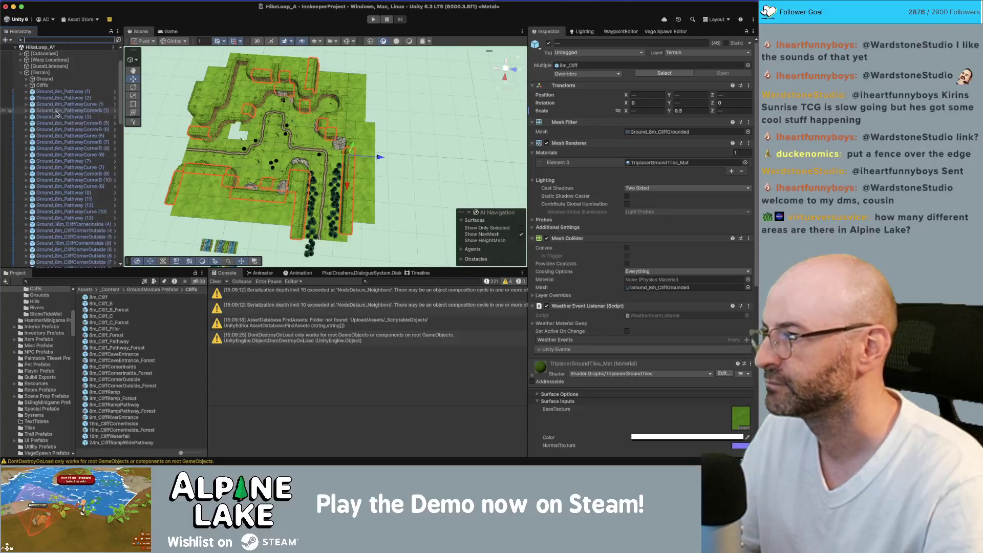
scroll(58, 118, "down", 10)
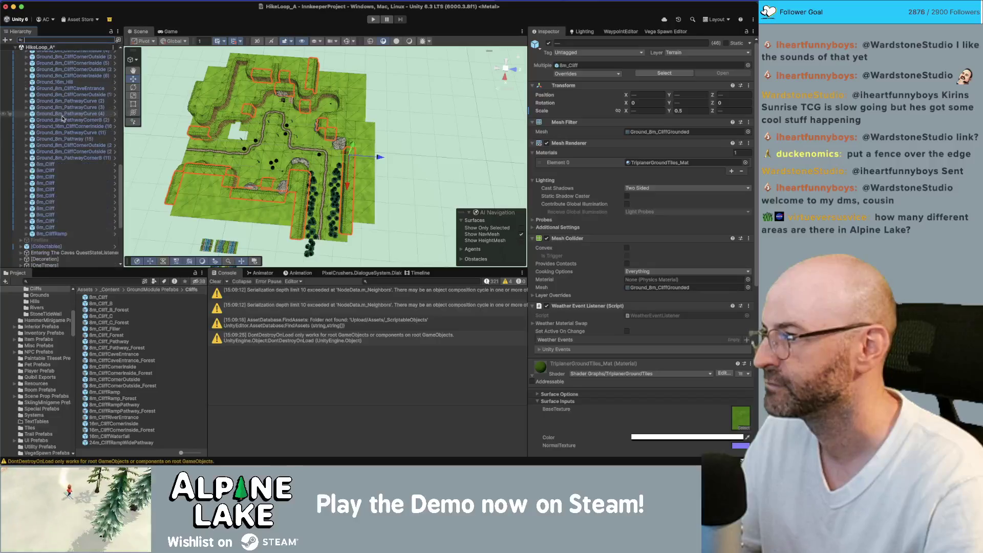
left_click(53, 234)
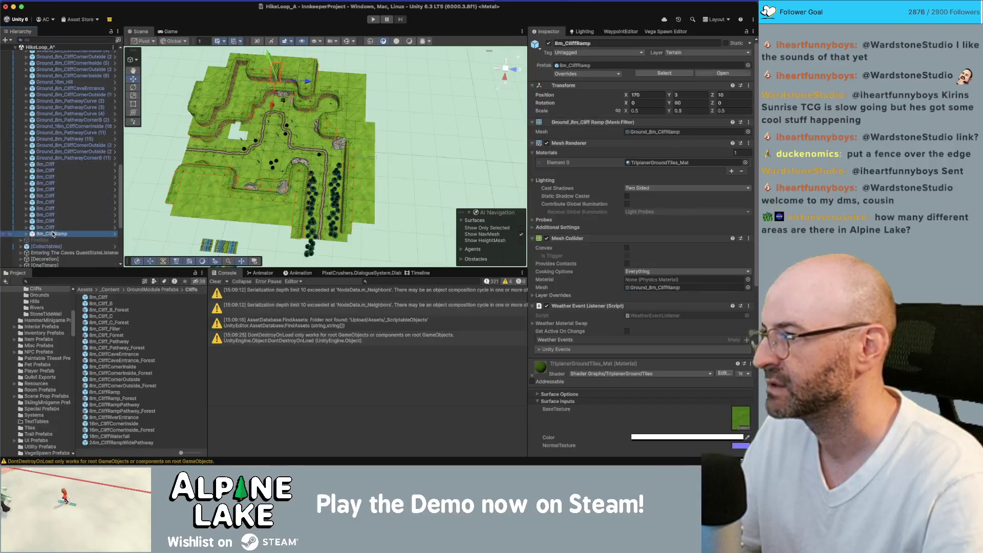
left_click(59, 164, "shift")
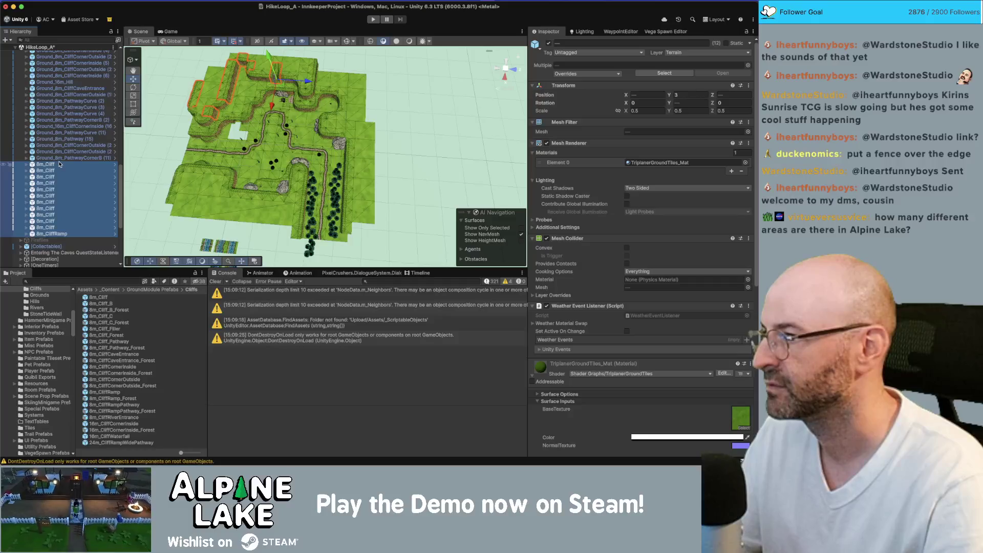
left_click(67, 151, "super")
left_click(72, 145, "super")
left_click(77, 127, "super")
scroll(72, 139, "up", 10)
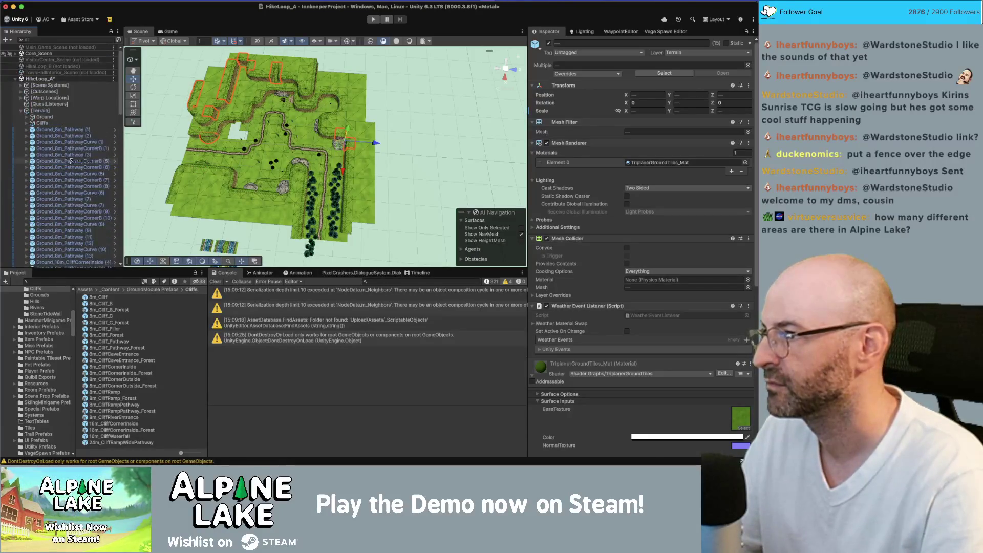
left_click_drag(51, 129, 46, 124)
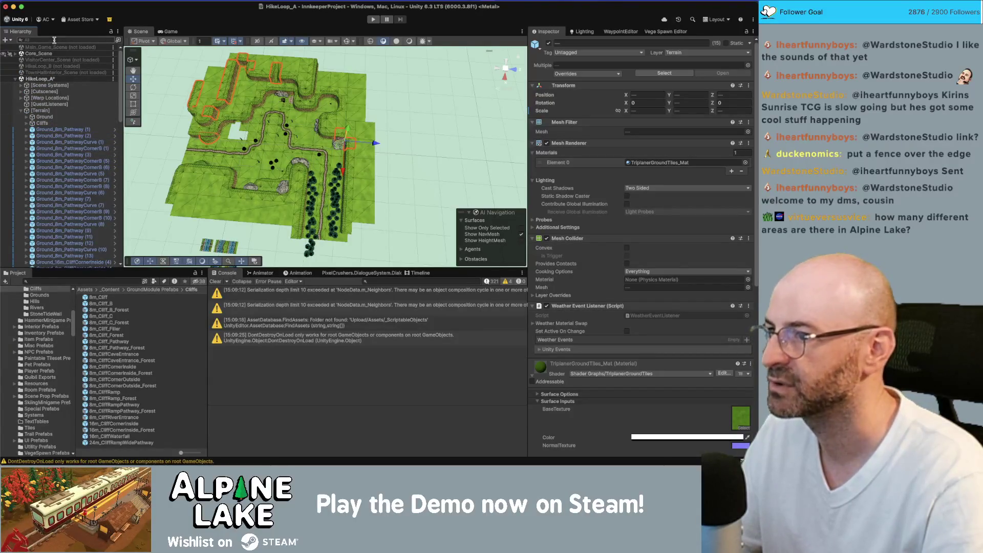
left_click(55, 39)
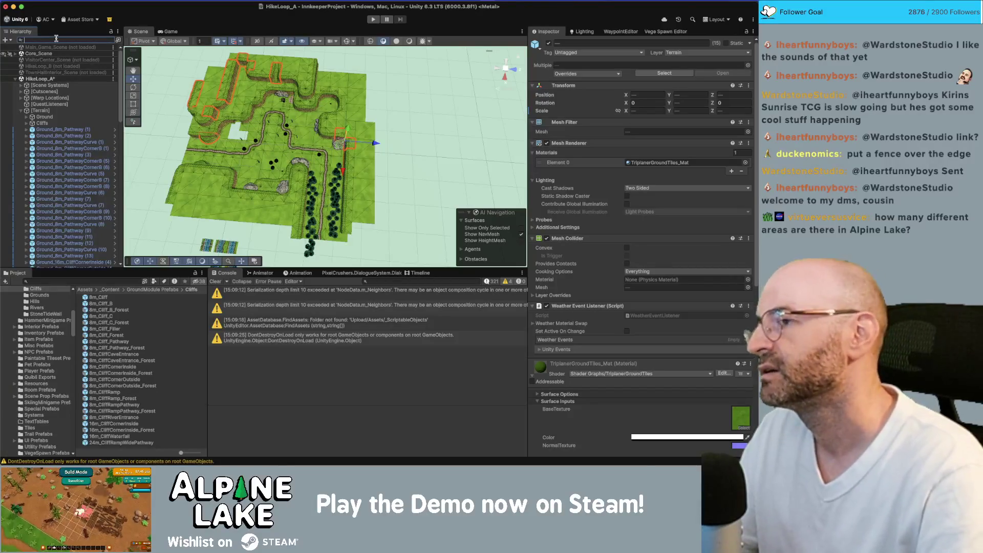
key("super+shift+n")
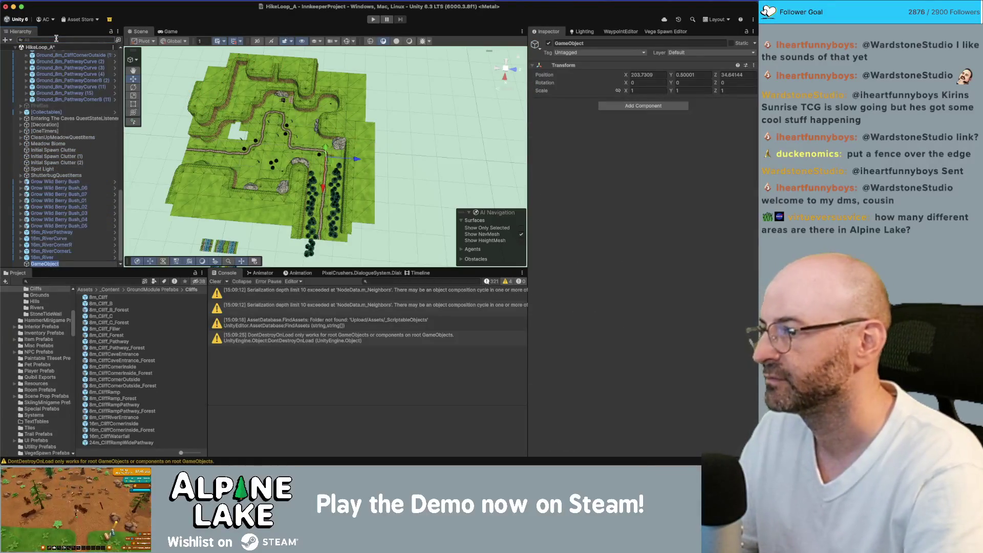
Step: Name the new empty object Pathways and zero its position values
type("s")
key("Return")
left_click(662, 75)
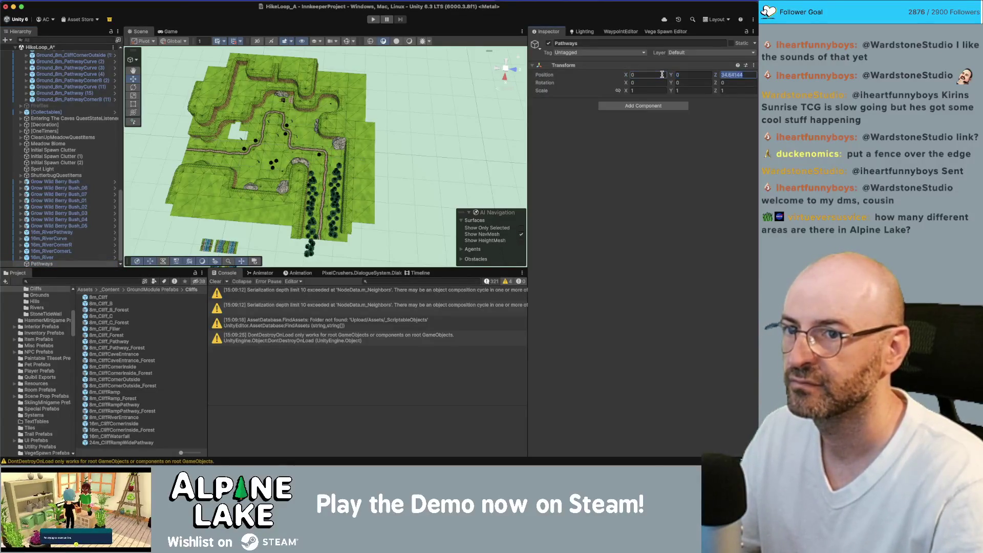
type("0")
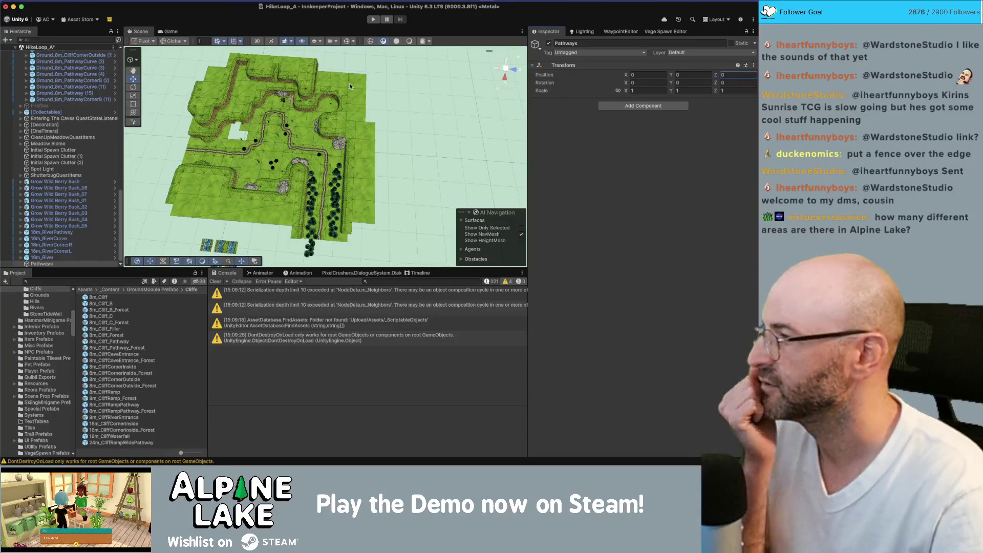
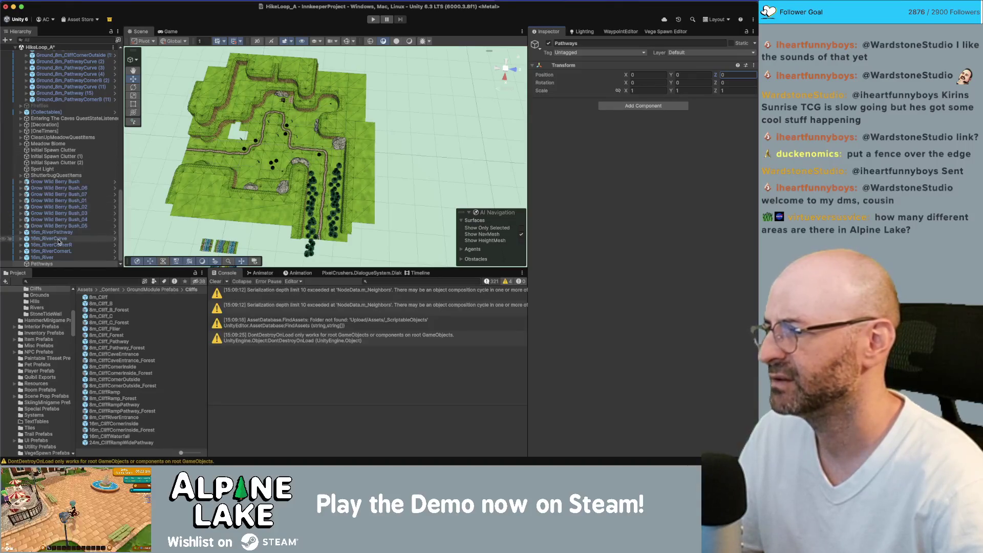
Step: Move the Pathways group beneath Cliffs and filter the Hierarchy for 'Pathway'
scroll(70, 170, "up", 10)
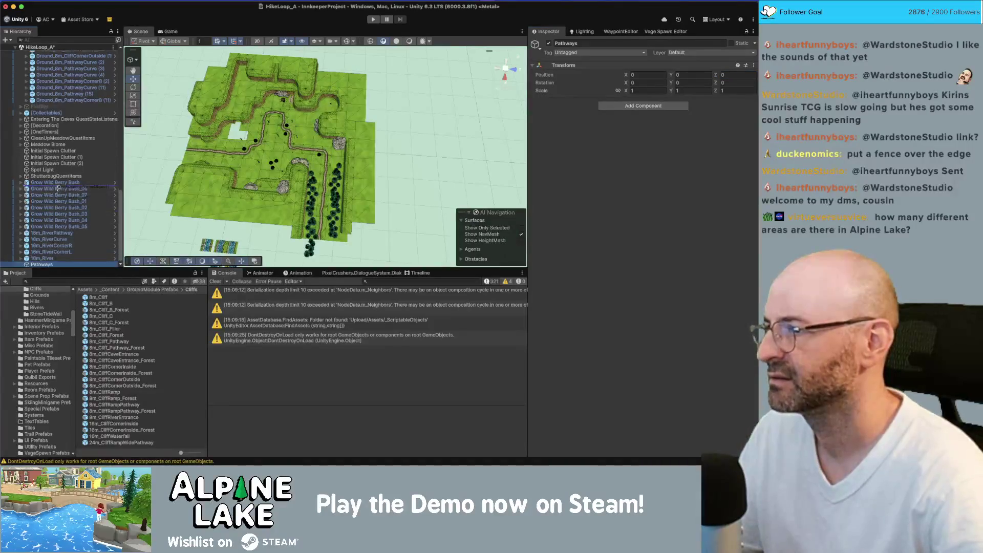
left_click_drag(62, 128, 65, 129)
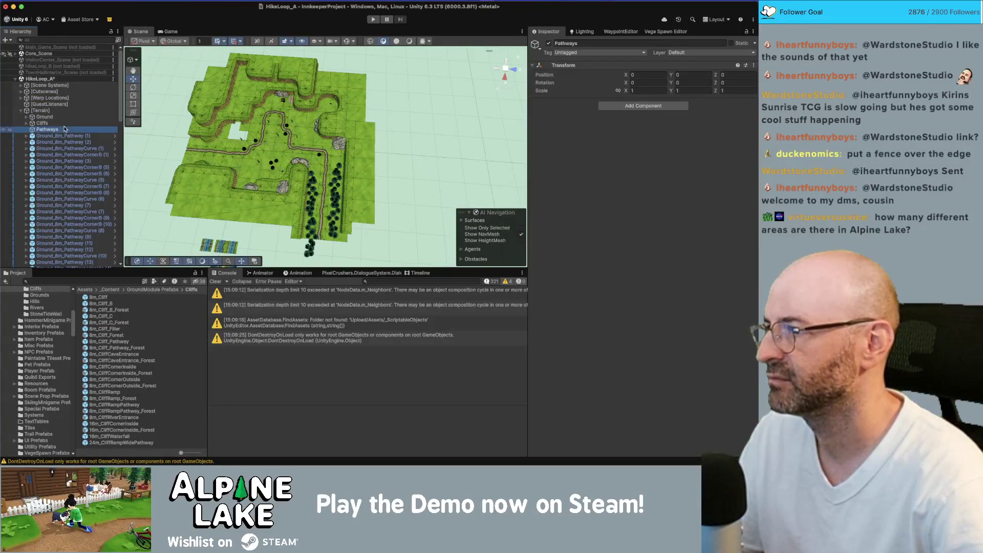
left_click(74, 40)
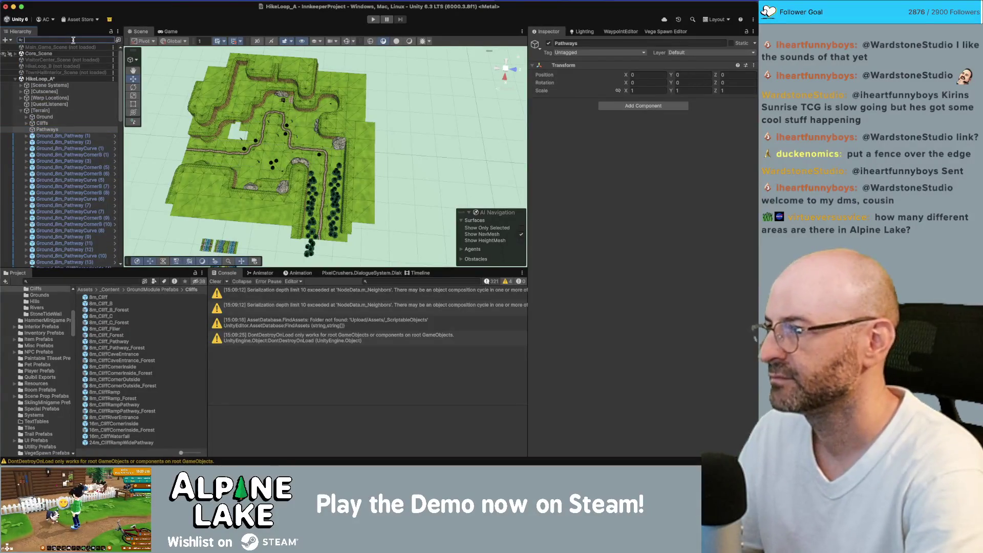
type("Pathway")
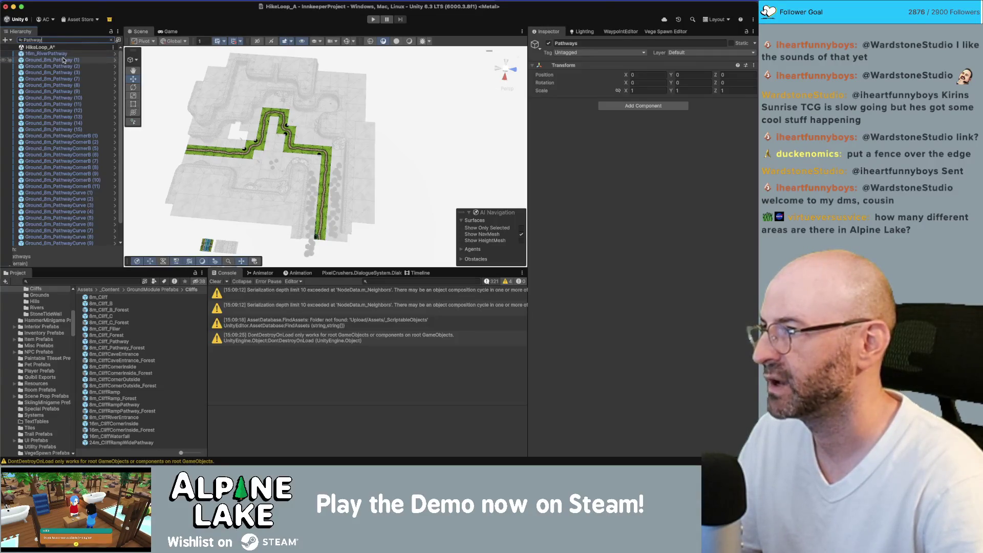
Step: Select all 32 pathway tiles, clear the filter and drop them onto Pathways
left_click(62, 60)
scroll(78, 109, "down", 1)
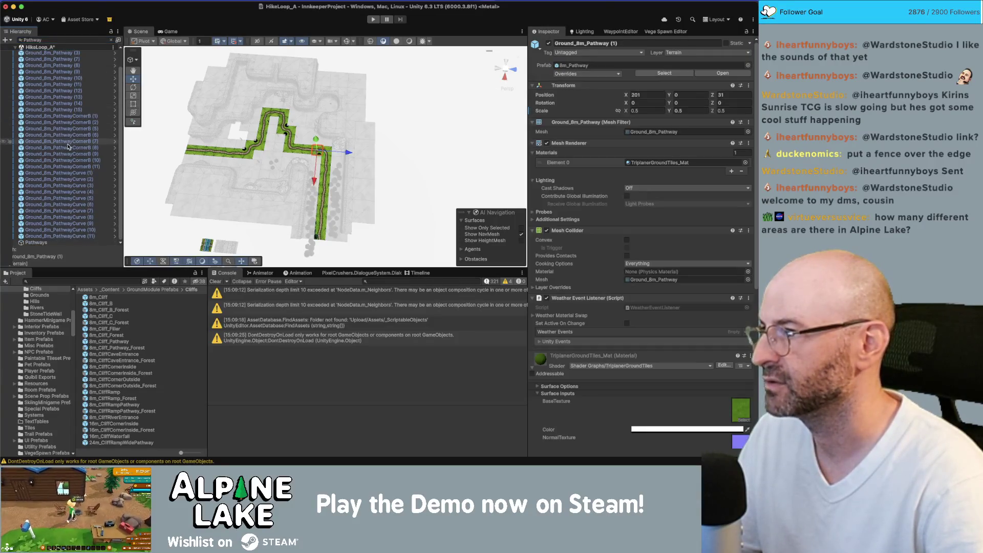
left_click(77, 236, "shift")
scroll(80, 207, "up", 1)
left_click(109, 39)
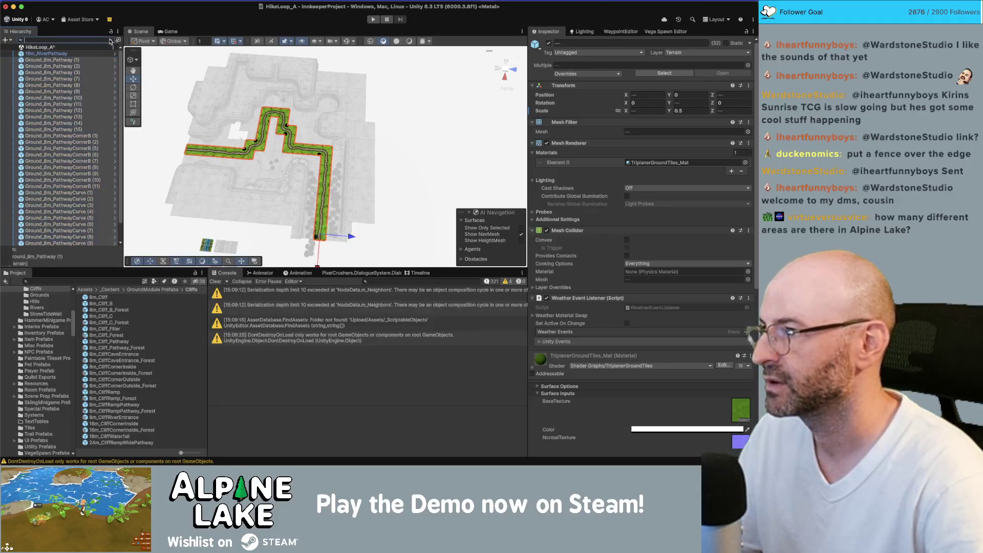
scroll(54, 185, "up", 10)
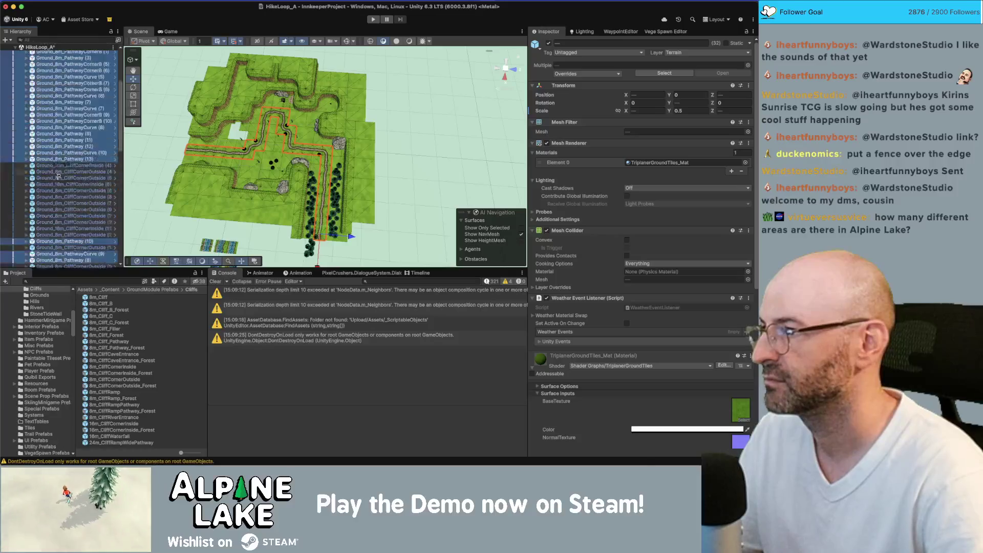
left_click_drag(49, 131, 50, 131)
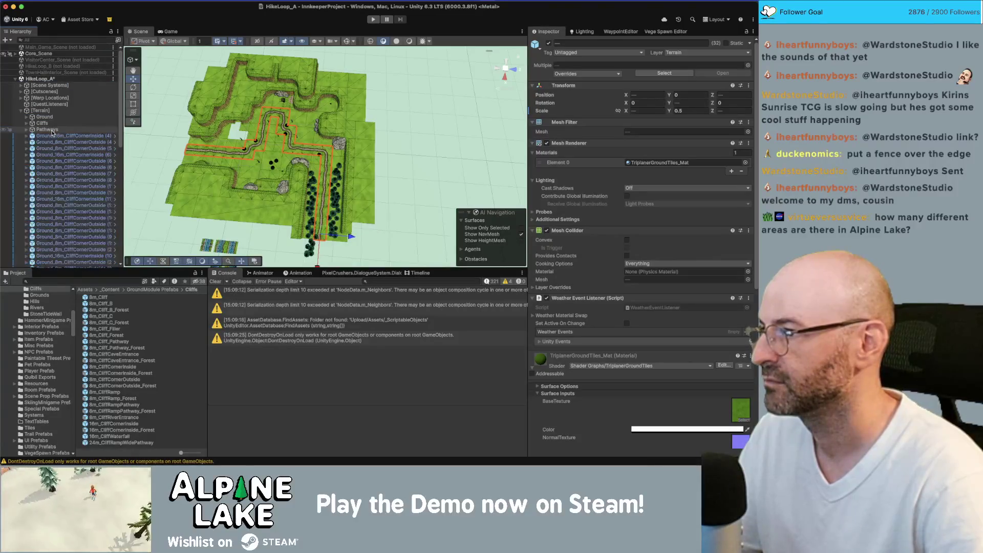
Step: Select the cliff pieces, including 8m_CliffRiverEntrance and Ground_8m_CliffCaveEntrance, and collapse Cliffs
left_click(82, 136)
scroll(98, 163, "down", 3)
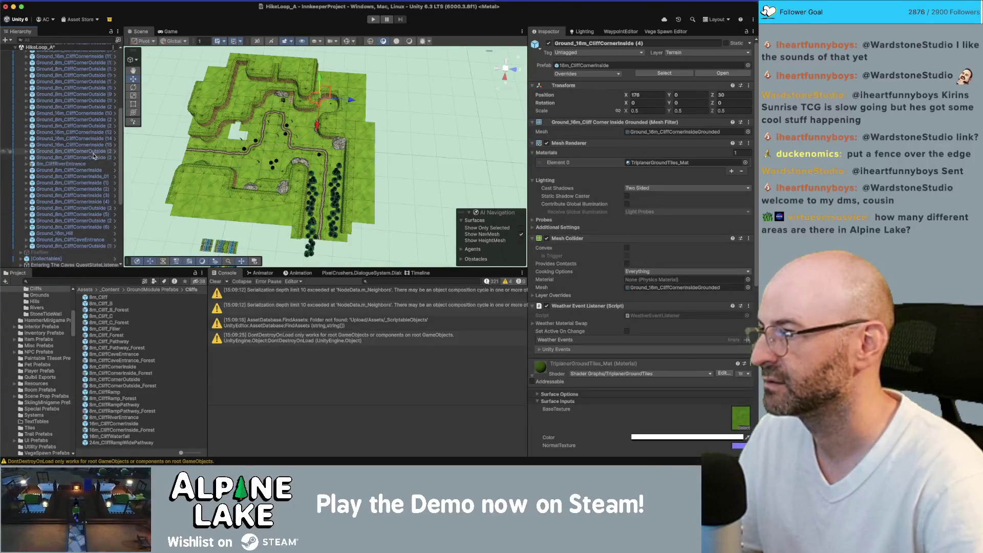
left_click(93, 157, "shift")
left_click(70, 165, "shift")
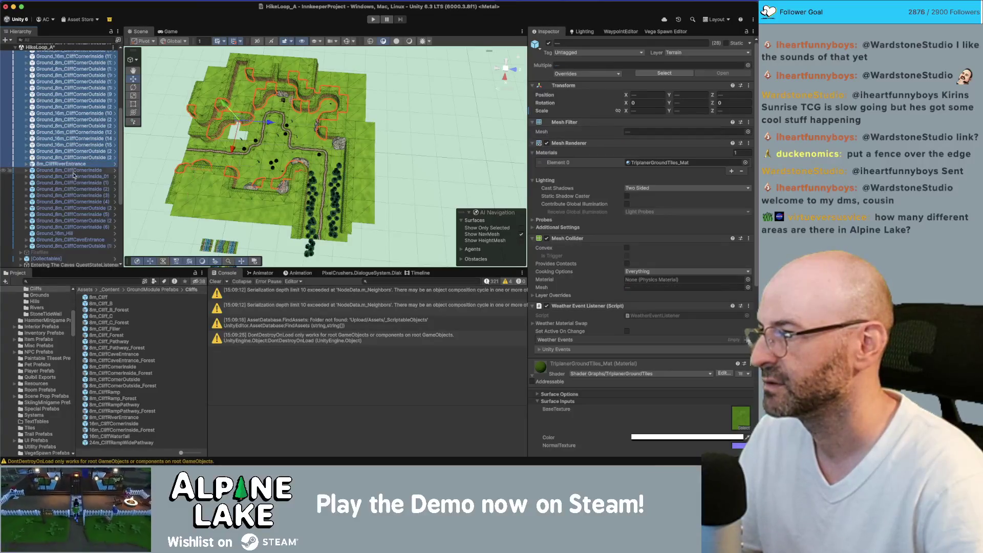
left_click(87, 230, "shift")
left_click(85, 240, "shift")
scroll(74, 214, "up", 5)
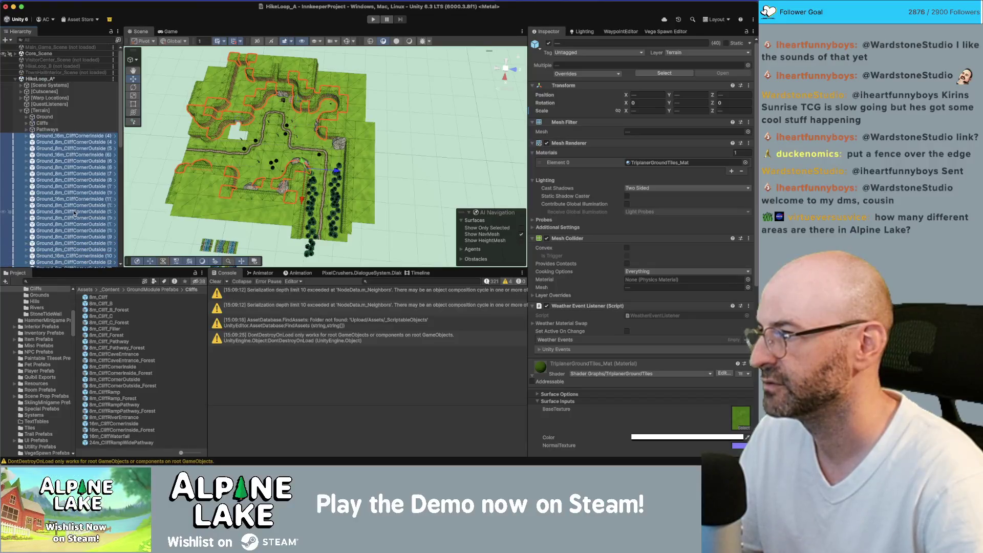
key("Left")
left_click(41, 123)
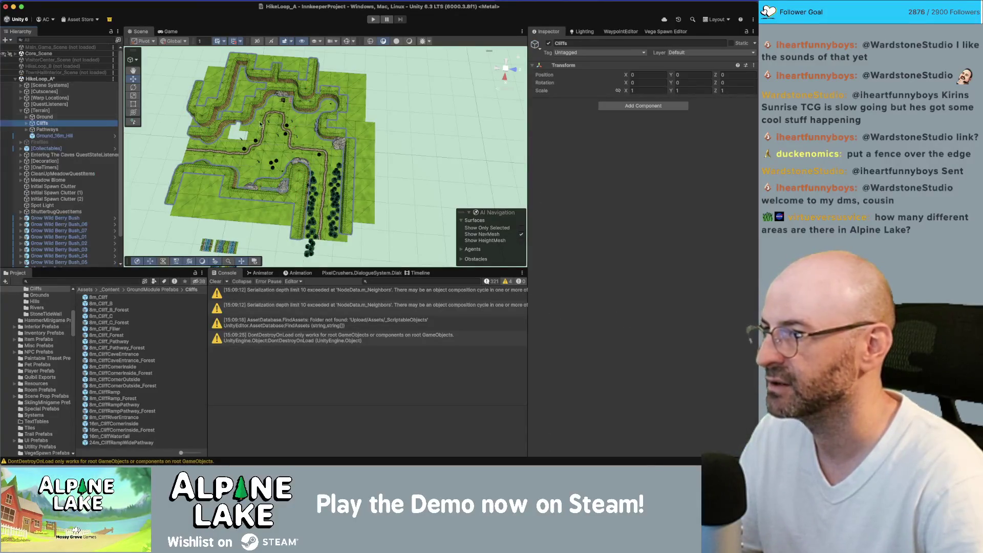
Step: Frame the terrain and hide the Ground and Pathways tiles in the scene
key("f")
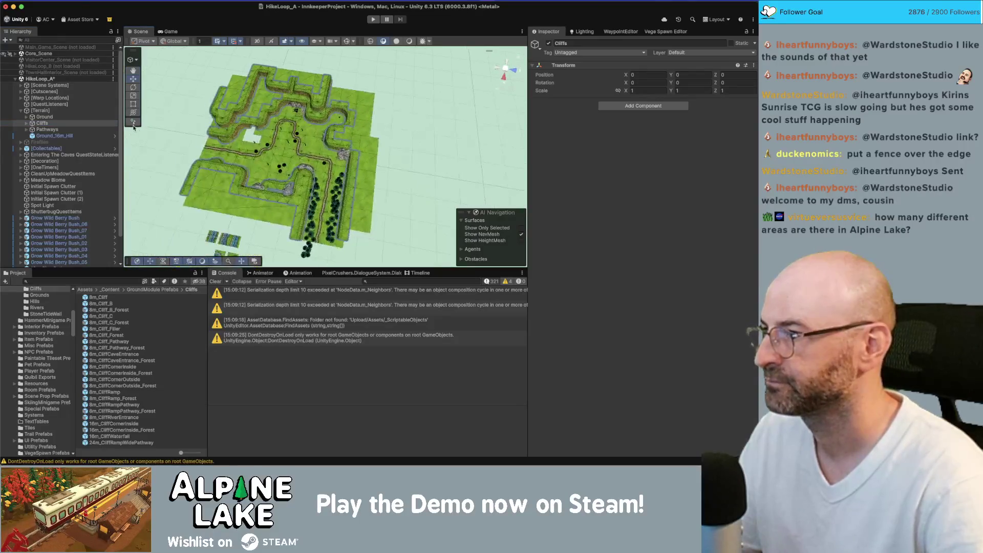
left_click(45, 118)
left_click(46, 130, "super")
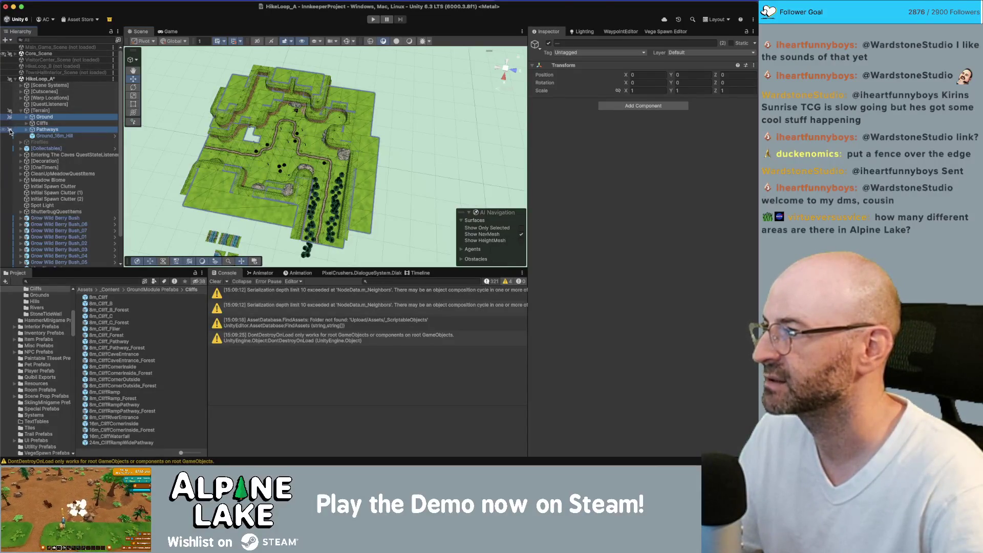
left_click(4, 117)
left_click(4, 131)
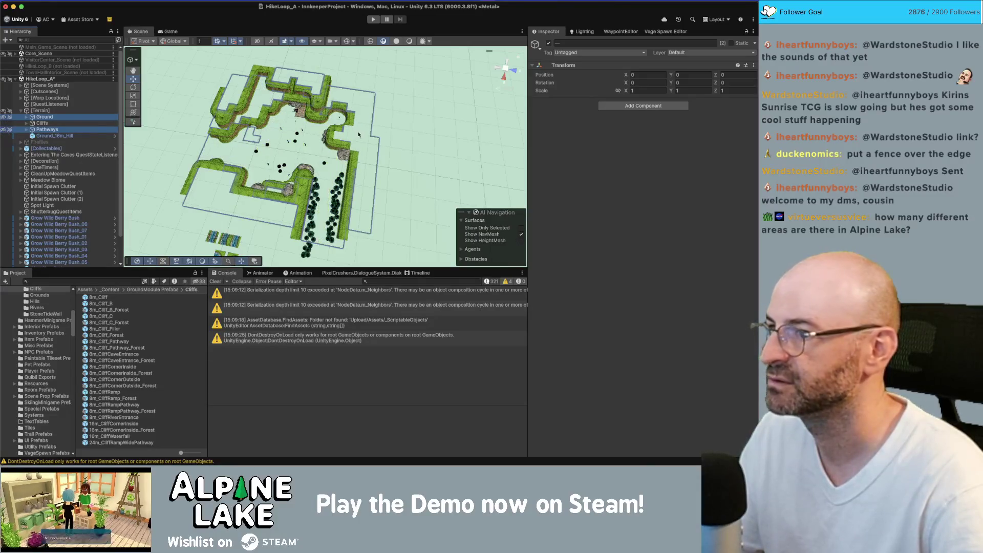
Step: Move Ground_16m_Hill into the Ground group and clear the selection
left_click(296, 116)
left_click(53, 137)
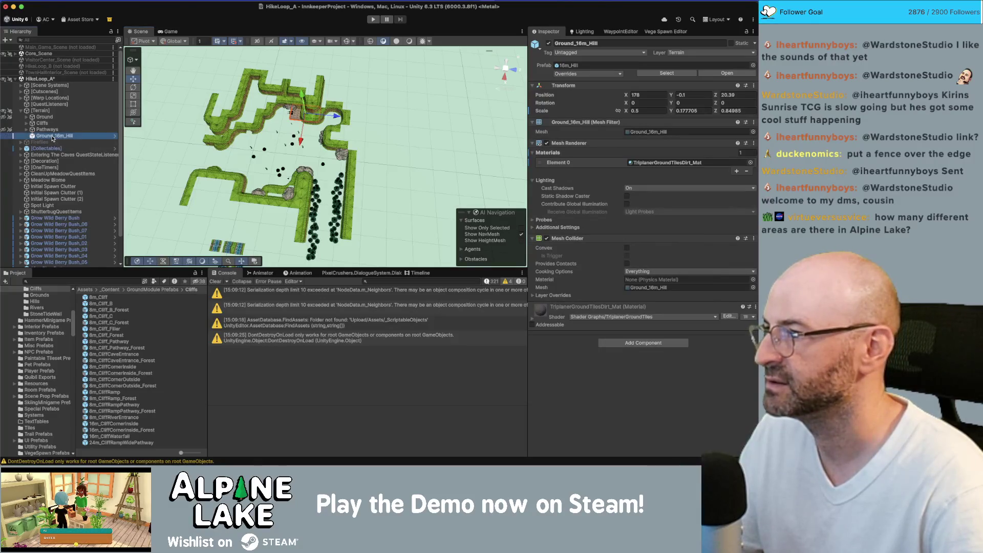
left_click_drag(44, 118, 44, 117)
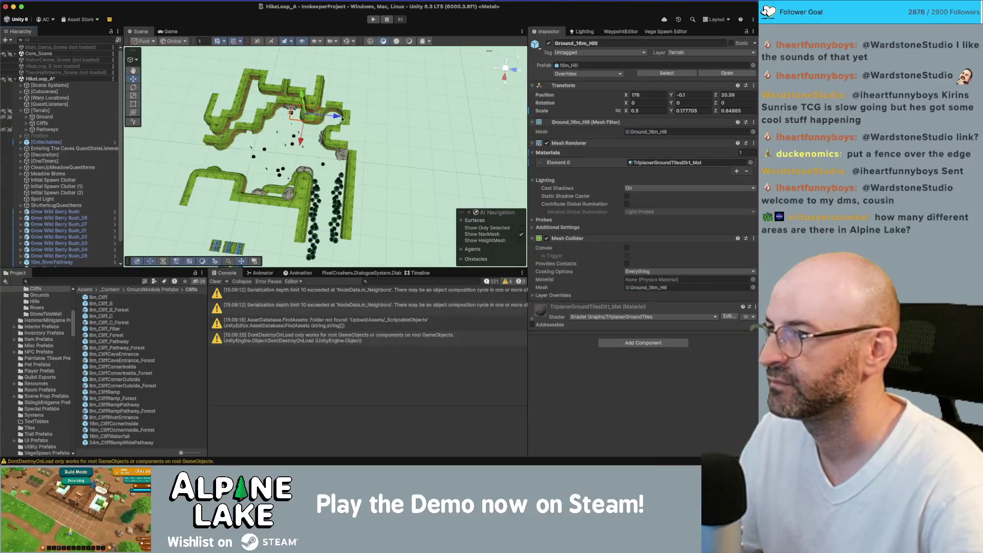
left_click(394, 104)
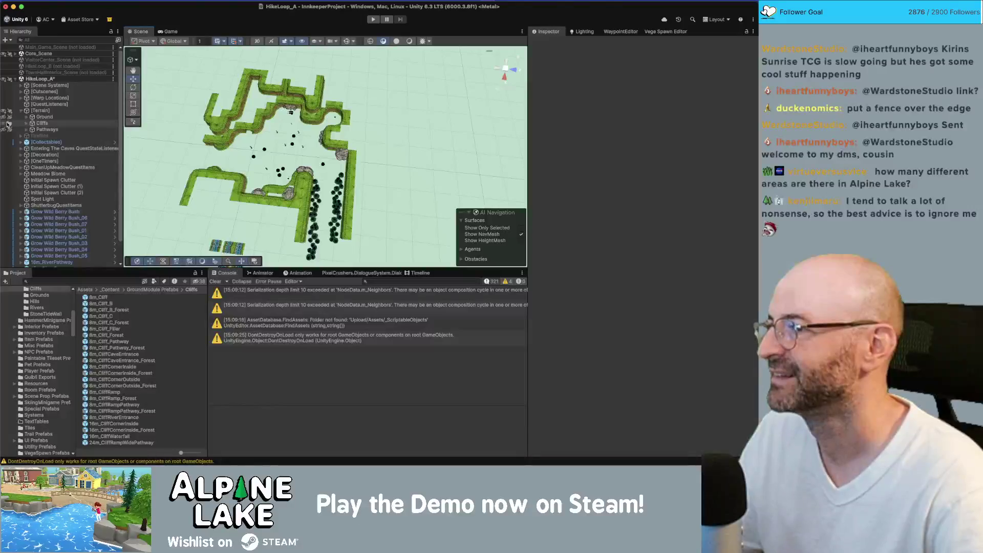
Step: Hide the Cliffs, show the Ground tiles again and orbit to a lower terrain view
left_click(4, 123)
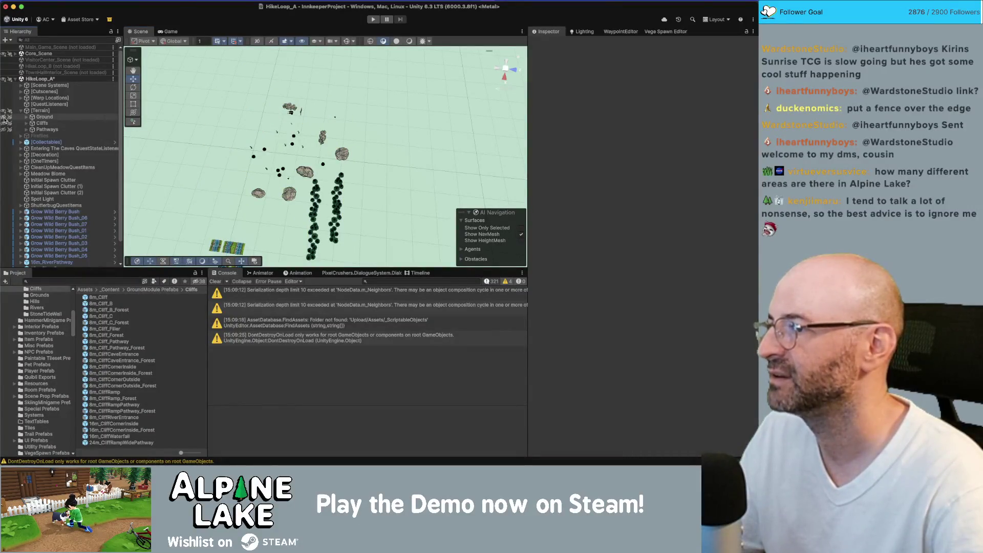
left_click(5, 117)
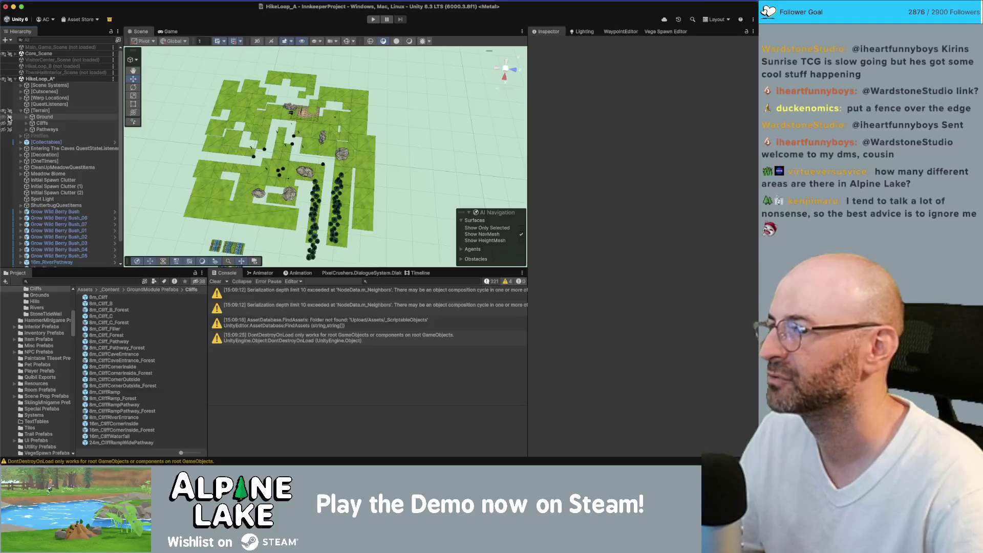
mouse_move(239, 147)
left_mouse_down()
mouse_move(329, 118)
mouse_move(327, 64)
mouse_move(443, 173)
left_mouse_up()
left_click(443, 173)
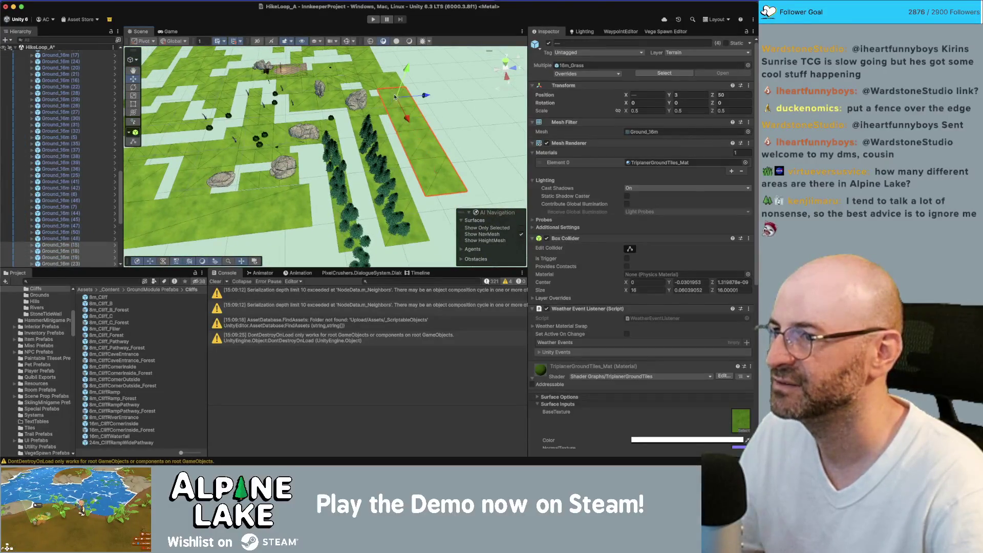
left_click_drag(388, 82, 379, 102)
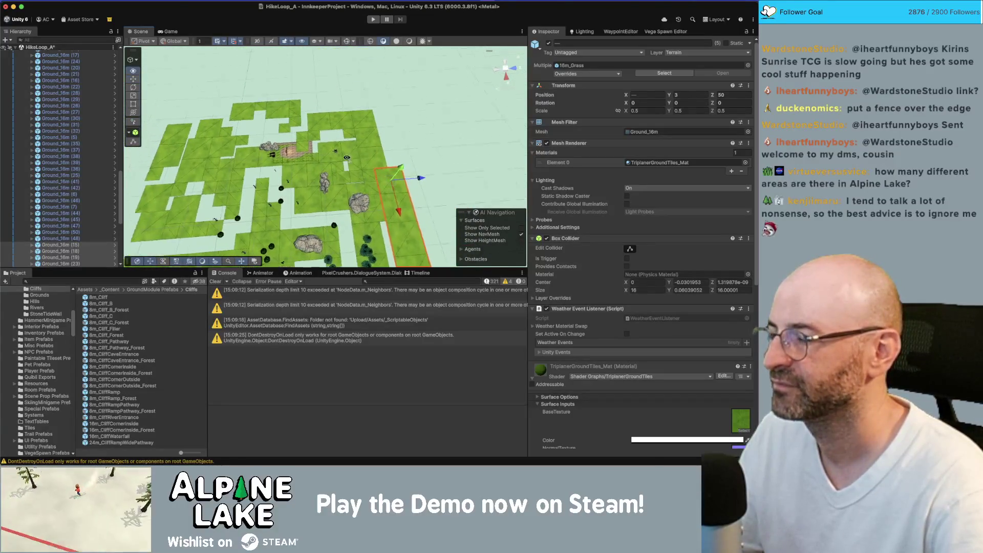
mouse_move(230, 198)
left_mouse_down()
mouse_move(229, 144)
mouse_move(243, 120)
mouse_move(101, 159)
left_mouse_up()
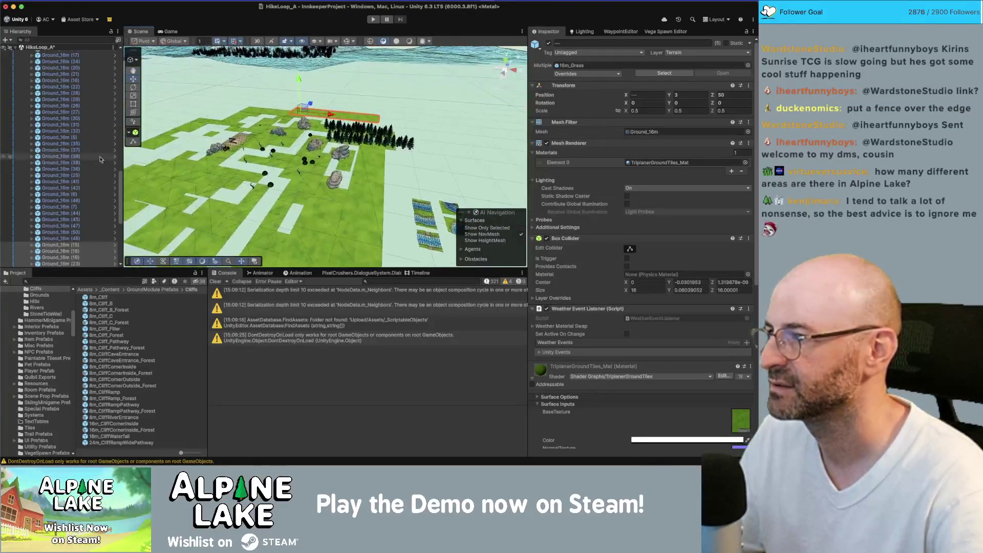
Step: Box-select the Ground_8m tiles in the scene view
key("Left")
key("Left")
key("Down")
key("Down")
key("Down")
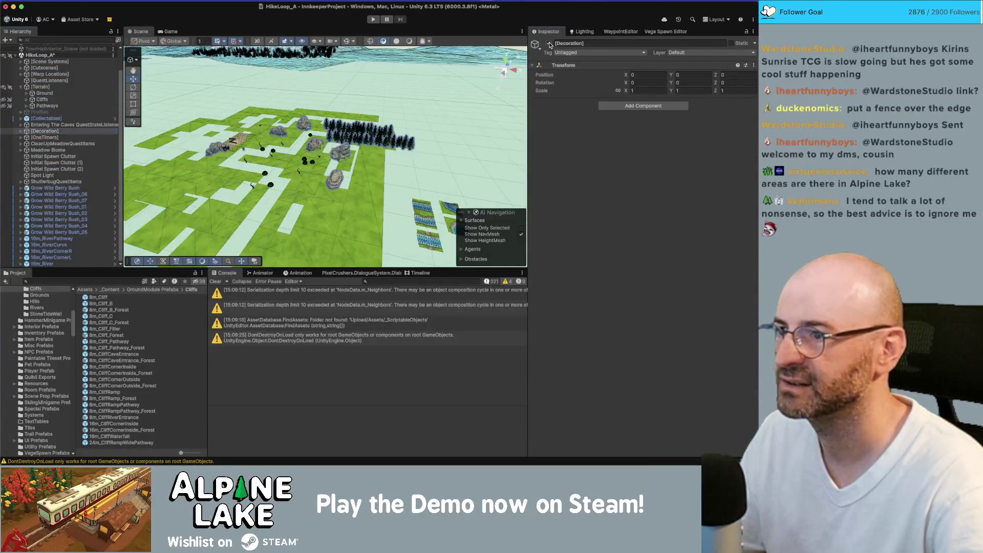
mouse_move(299, 128)
left_mouse_down()
mouse_move(320, 135)
mouse_move(326, 117)
mouse_move(403, 96)
mouse_move(488, 98)
mouse_move(533, 65)
mouse_move(547, 66)
left_mouse_up()
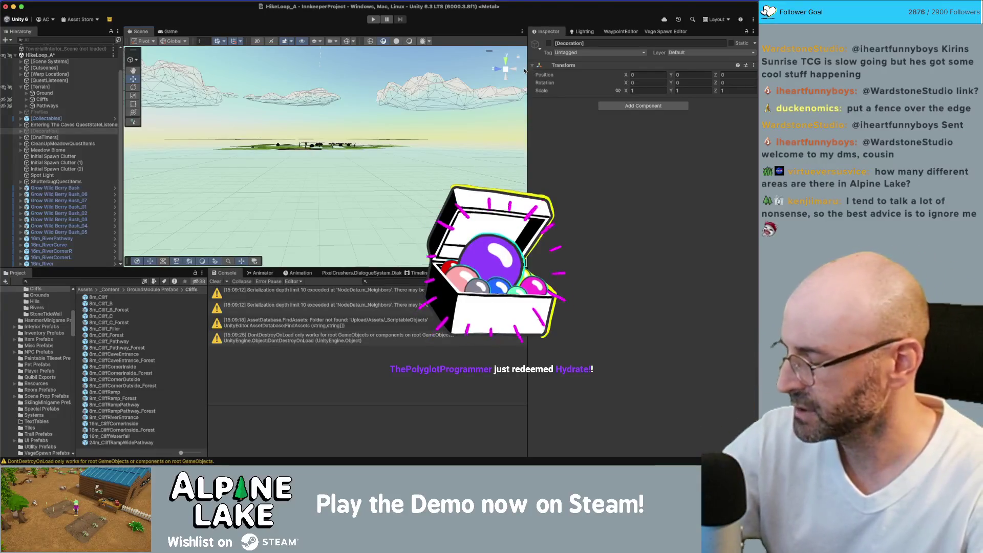
left_click_drag(351, 114, 345, 134)
mouse_move(165, 123)
left_mouse_down()
mouse_move(437, 129)
mouse_move(449, 145)
mouse_move(359, 149)
left_mouse_up()
scroll(359, 148, "up", 5)
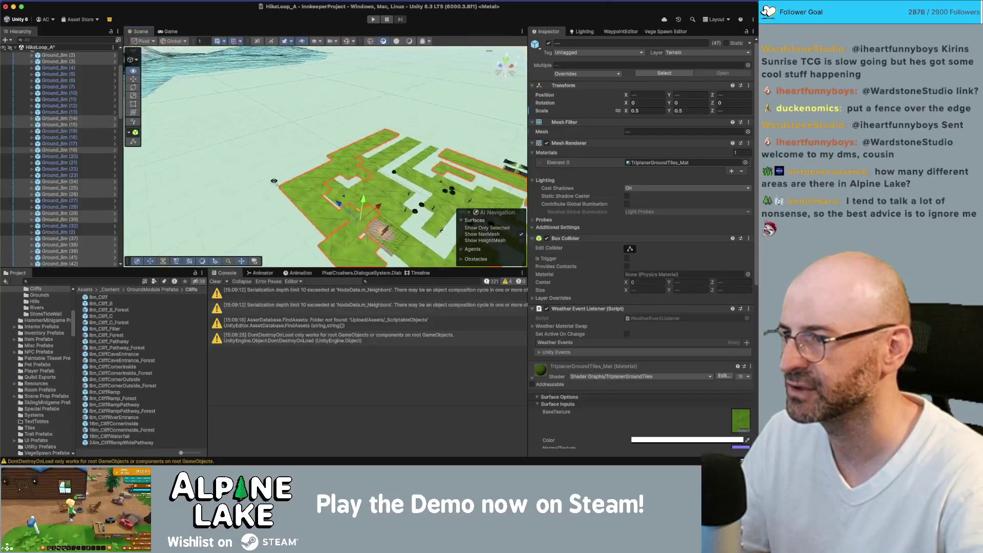
Step: Group the selected Ground_8m tiles under a new empty parent
scroll(80, 134, "up", 3)
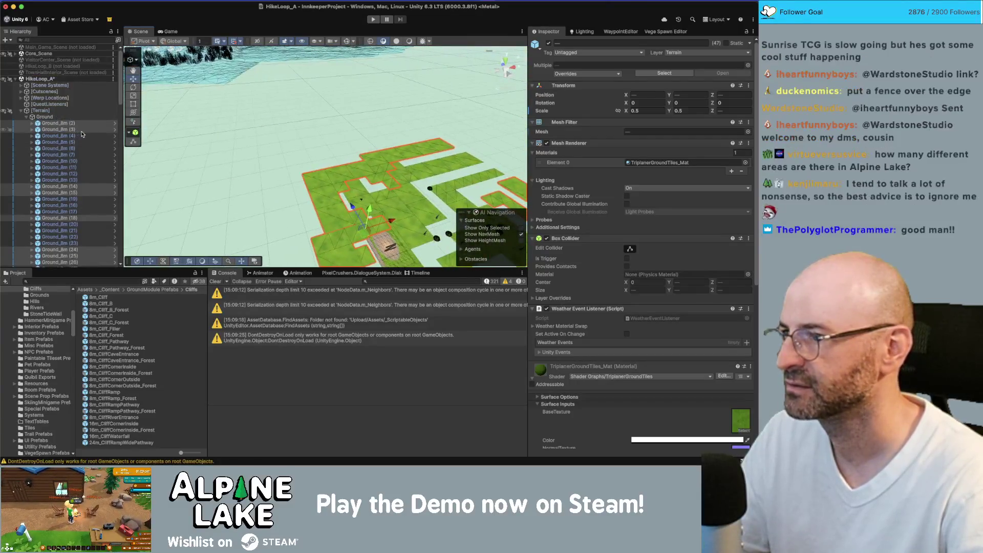
right_click(49, 126)
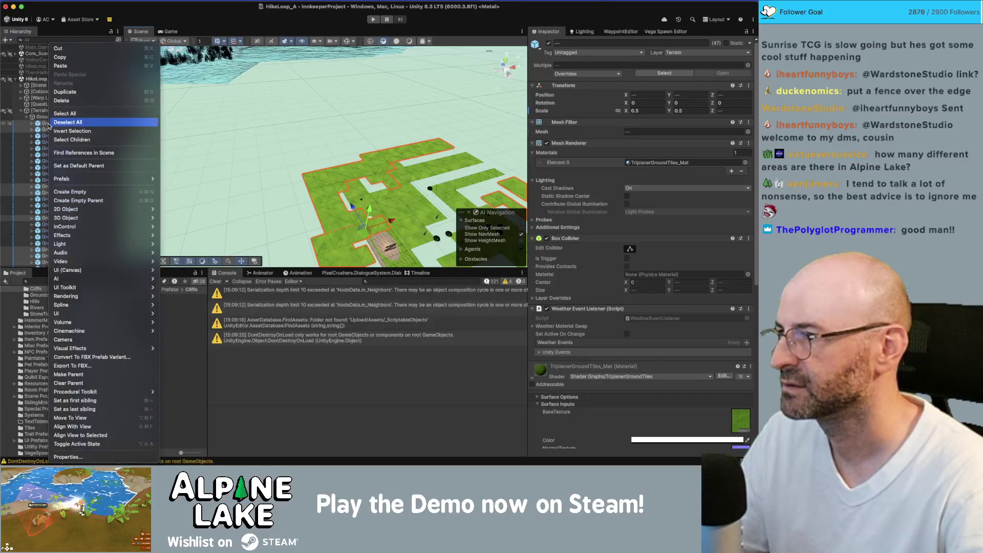
mouse_move(98, 182)
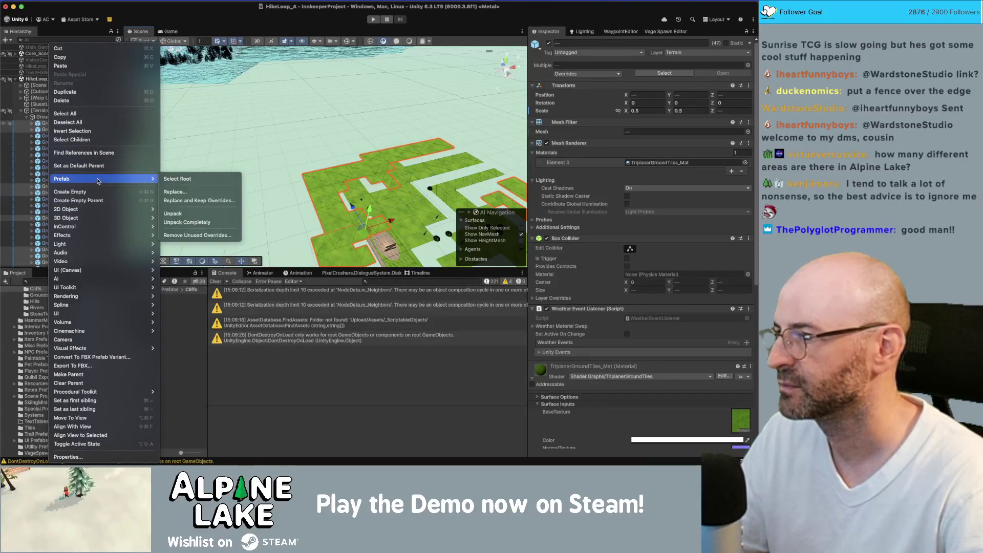
left_click(77, 200)
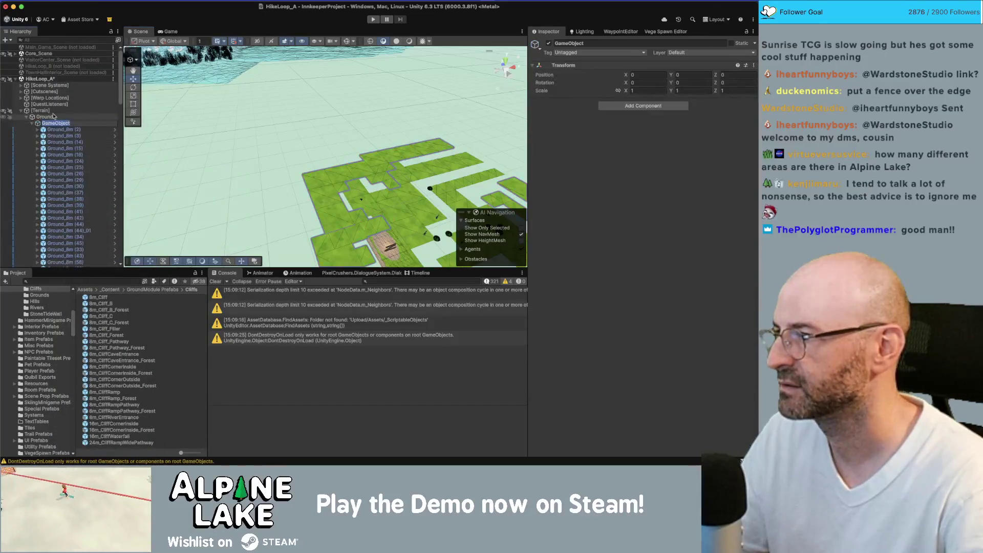
left_click(33, 123)
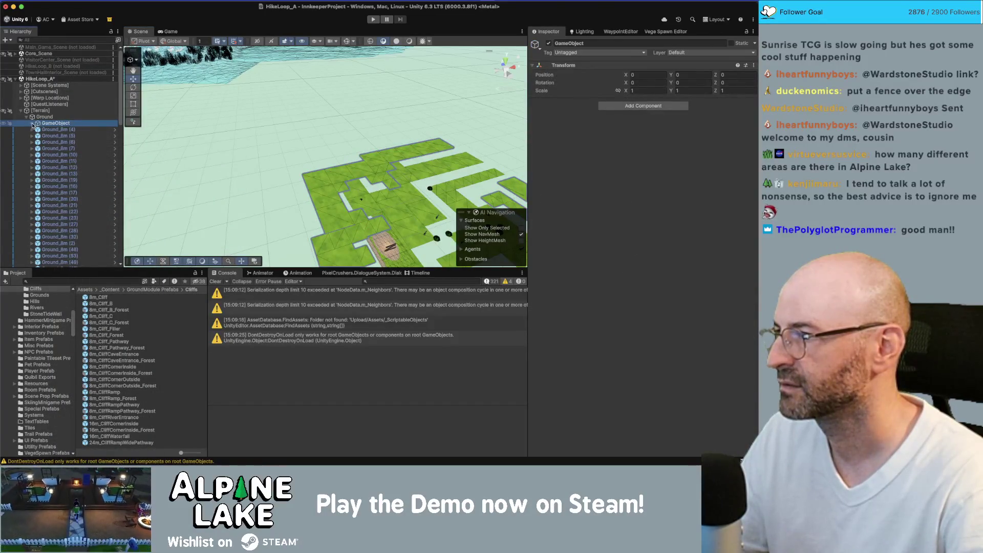
Step: Move the new parent above Ground in Terrain and rename it Cliff Grounds
left_click_drag(44, 117, 44, 115)
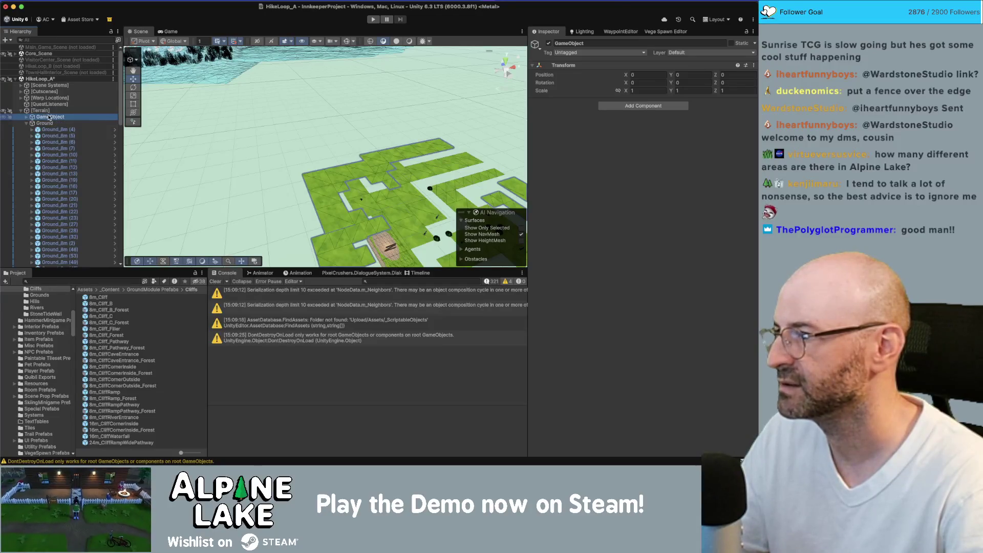
key("Return")
type("Cliff")
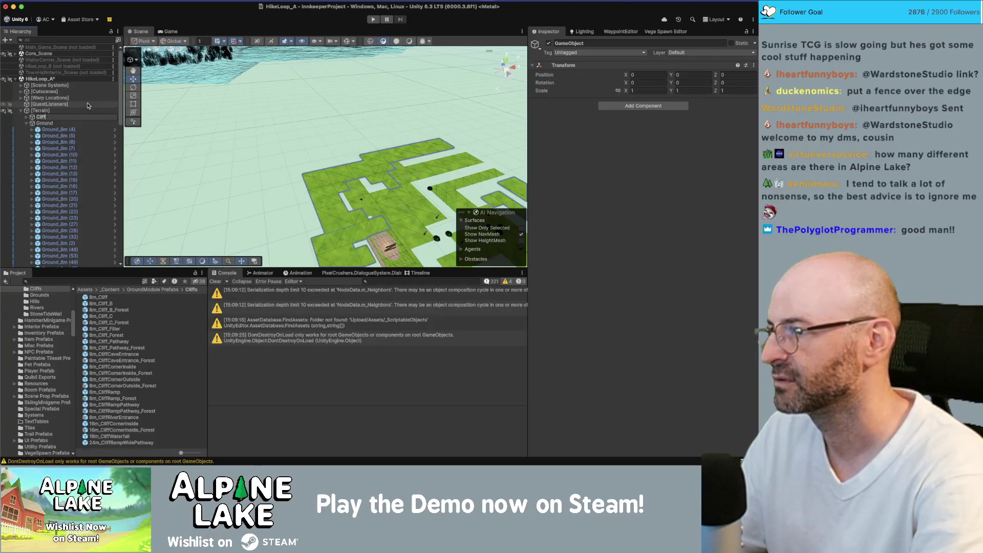
type(" Grounds")
key("Return")
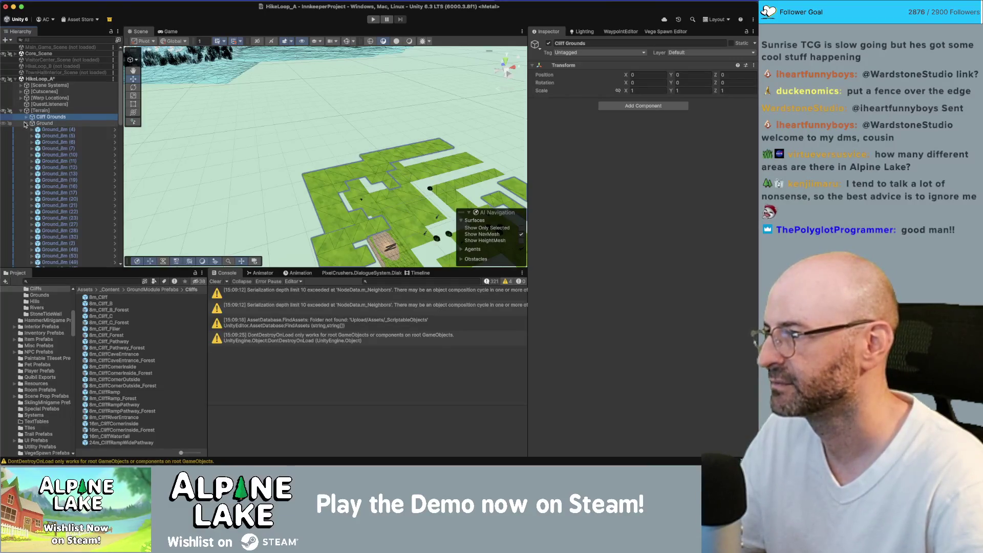
Step: Collapse Ground, select Cliff Grounds and centre its tiles in the view
left_click(26, 123)
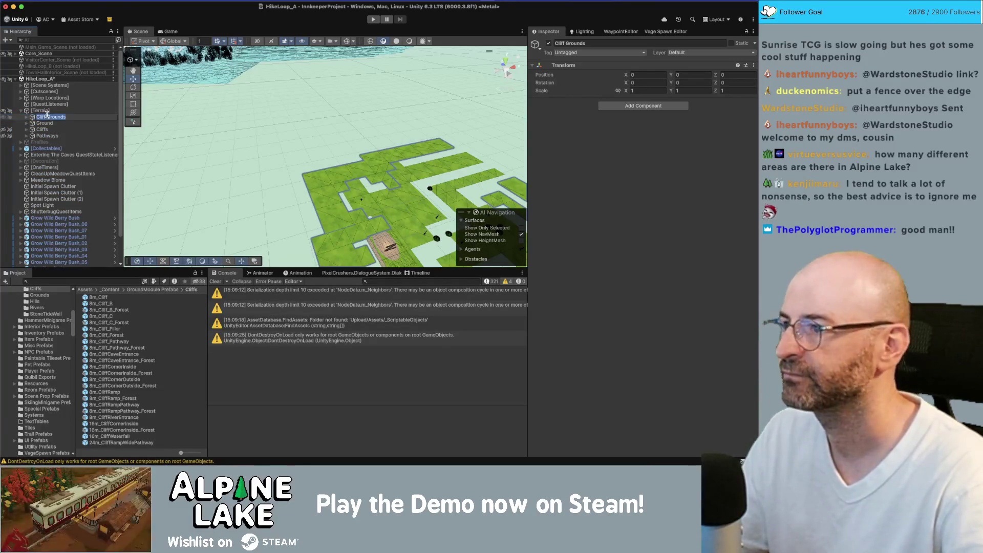
left_click(45, 118)
mouse_move(359, 128)
left_mouse_down()
mouse_move(451, 114)
mouse_move(331, 142)
left_mouse_up()
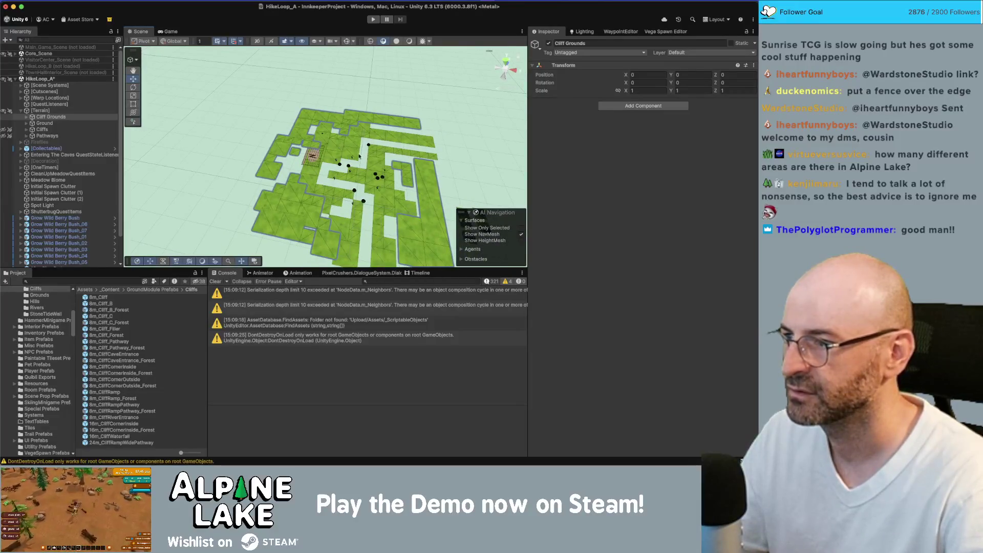
left_click(399, 139)
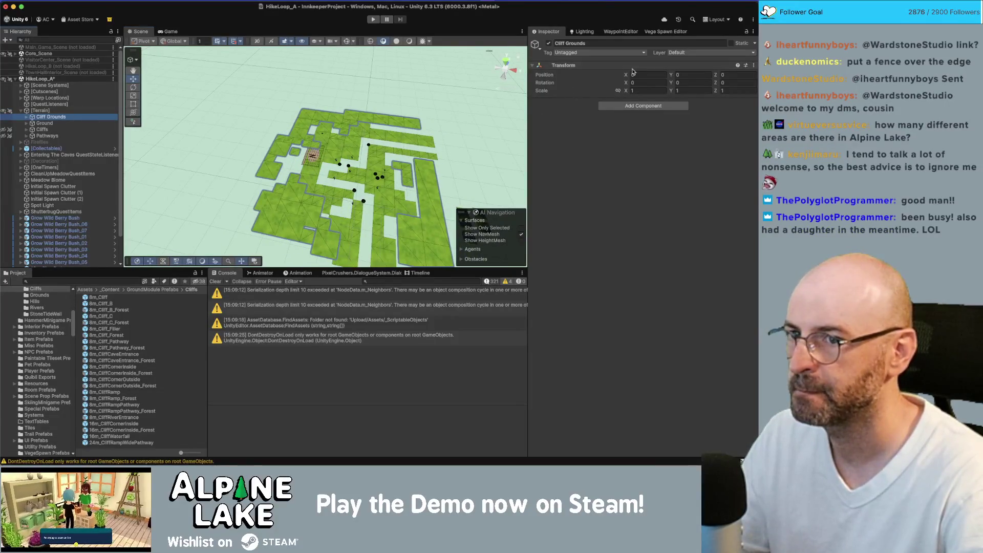
Step: Shift Cliff Grounds along X and step the selection through Cliffs, Pathways and Ground
mouse_move(626, 75)
left_mouse_down()
mouse_move(494, 142)
mouse_move(427, 154)
left_mouse_up()
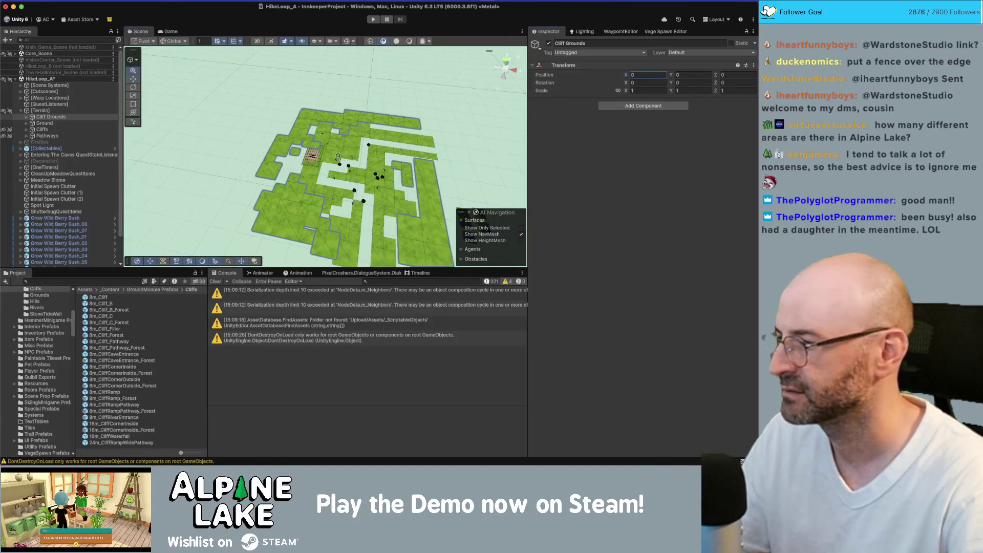
scroll(328, 154, "down", 2)
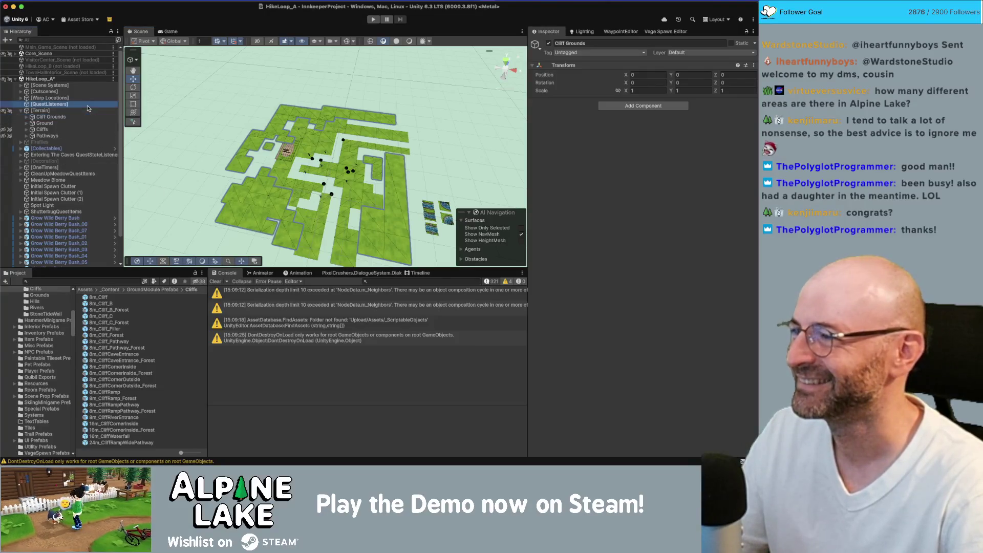
left_click(80, 130)
left_click(80, 136)
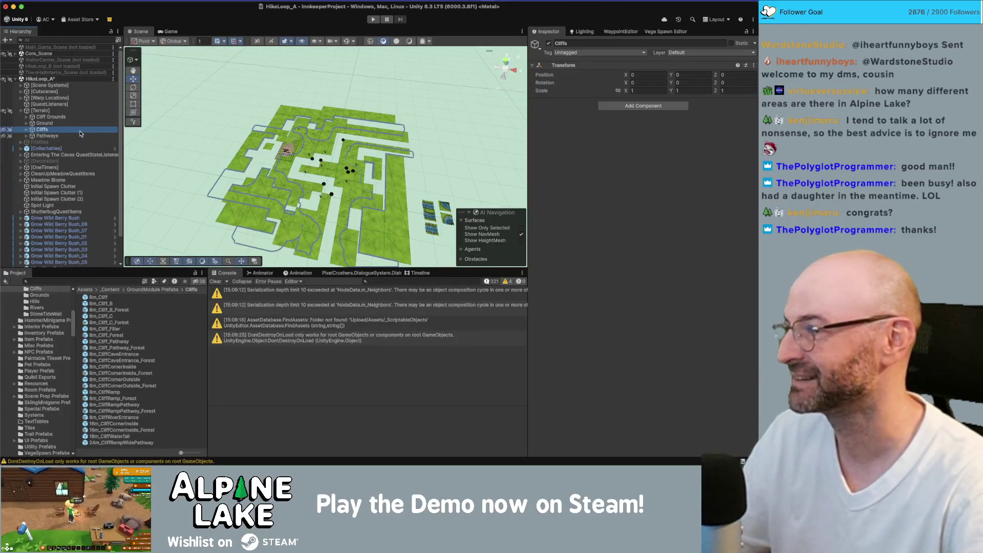
key("Up")
key("Up")
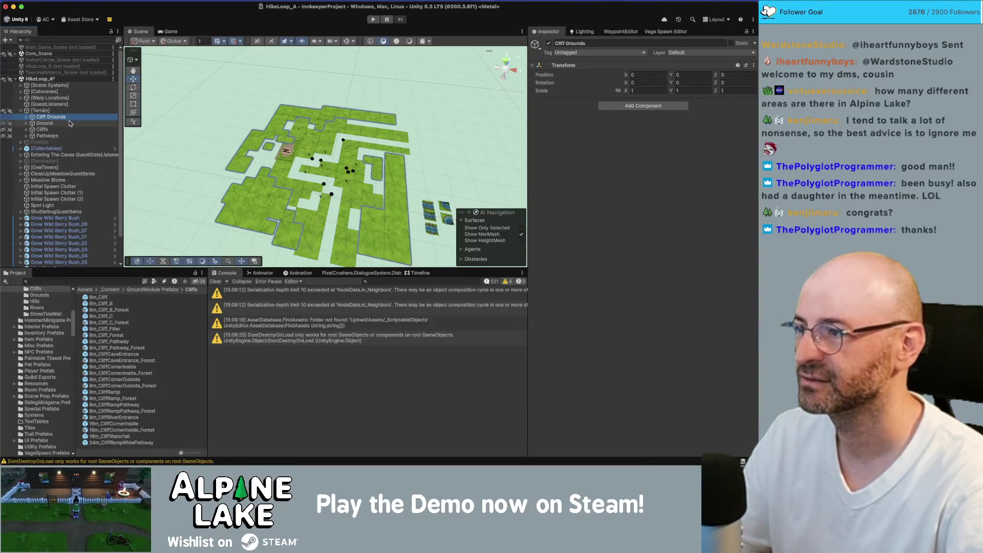
key("Down")
Step: Show the cliff meshes, hide the Ground tiles and select the cave entrance plank
left_click(4, 130)
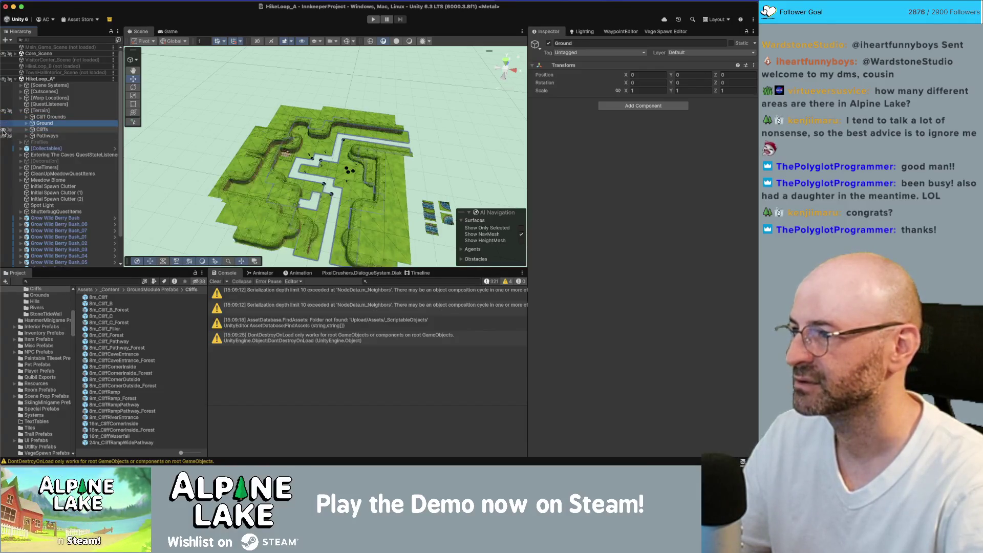
left_click(5, 124)
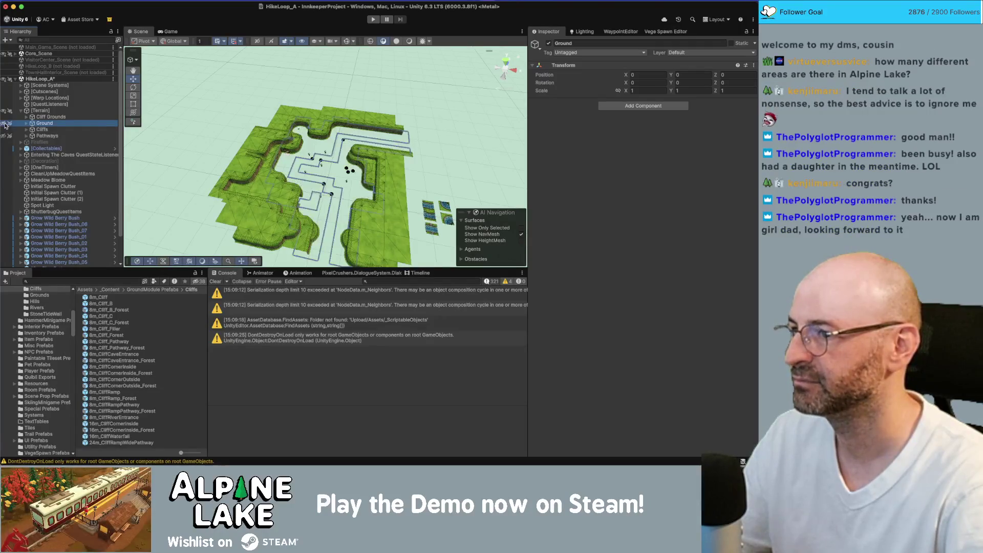
left_click(281, 123)
mouse_move(281, 124)
left_mouse_down()
mouse_move(331, 113)
mouse_move(351, 78)
mouse_move(392, 79)
mouse_move(311, 114)
mouse_move(481, 81)
mouse_move(335, 133)
left_mouse_up()
left_click(335, 134)
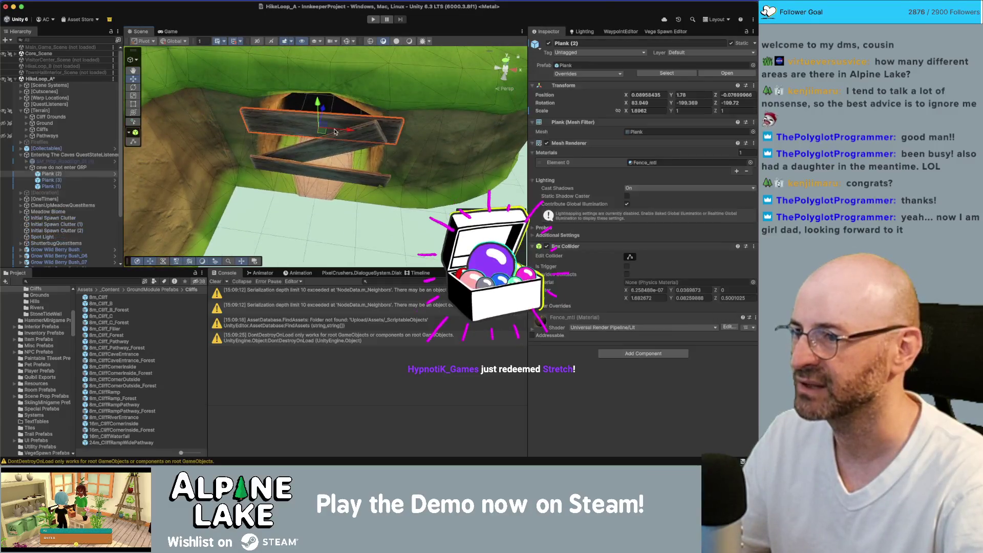
left_click(65, 168)
key("f")
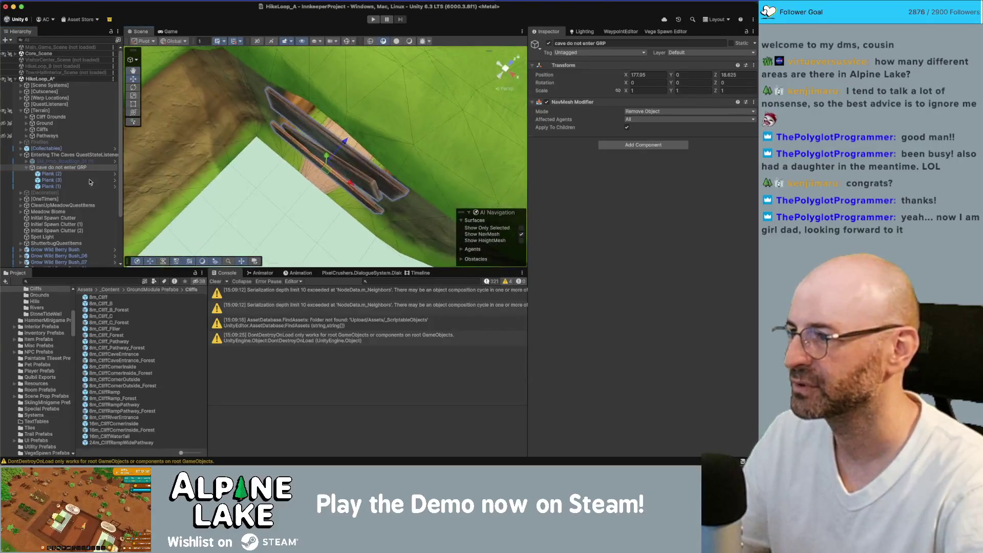
left_click(68, 155)
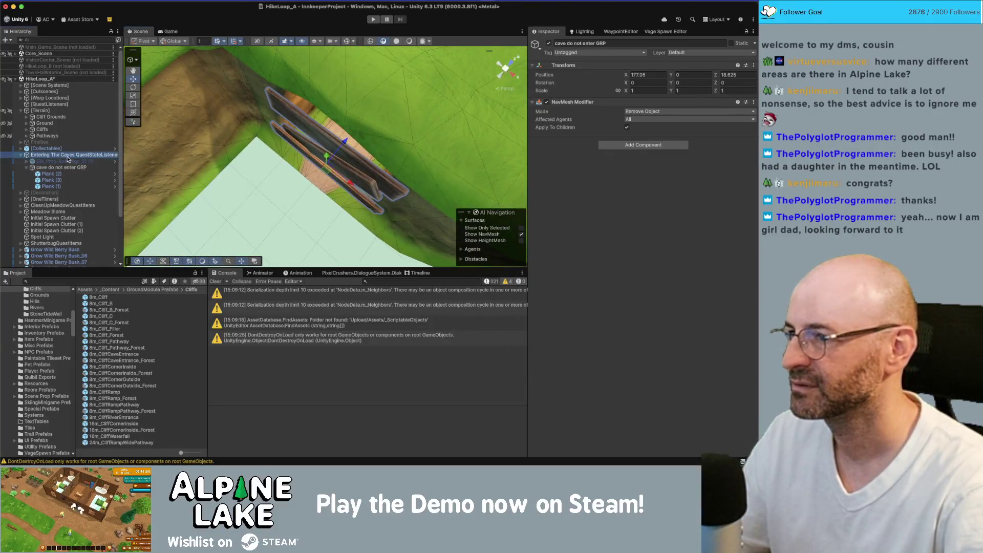
left_click(67, 161)
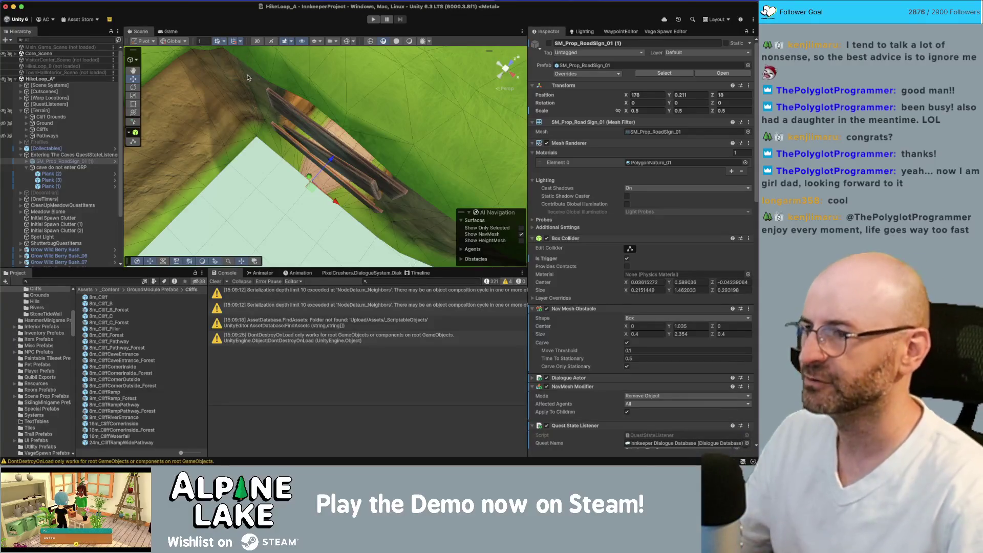
mouse_move(245, 59)
left_mouse_down()
mouse_move(333, 96)
mouse_move(374, 88)
mouse_move(162, 145)
left_mouse_up()
left_click(6, 155)
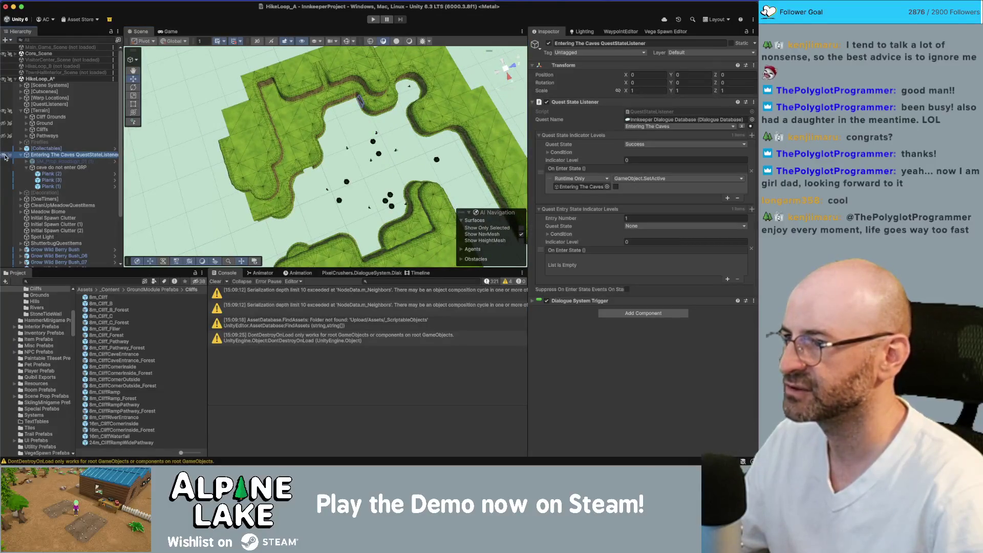
left_click_drag(328, 118, 398, 88)
scroll(398, 88, "up", 10)
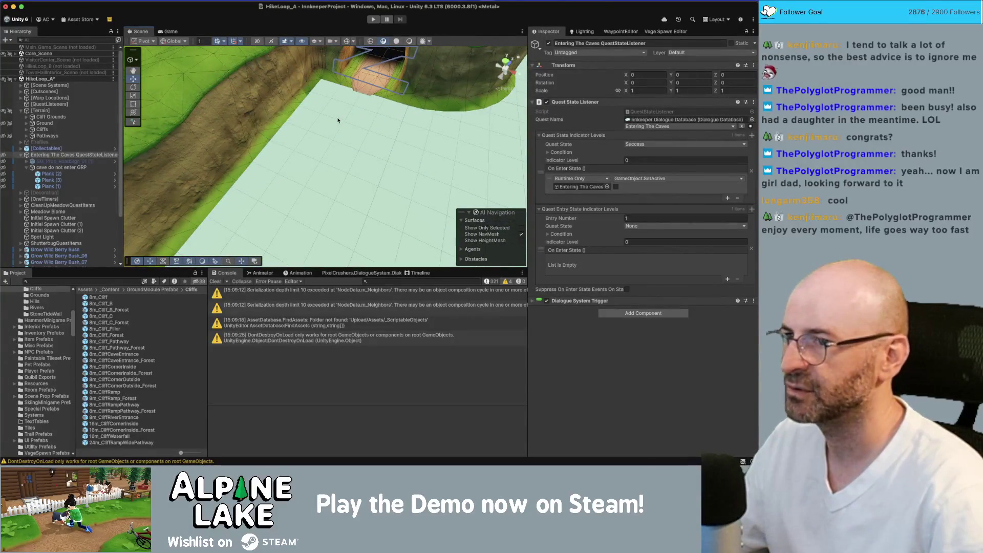
scroll(335, 116, "down", 5)
left_click(346, 167)
left_click_drag(347, 167, 349, 138)
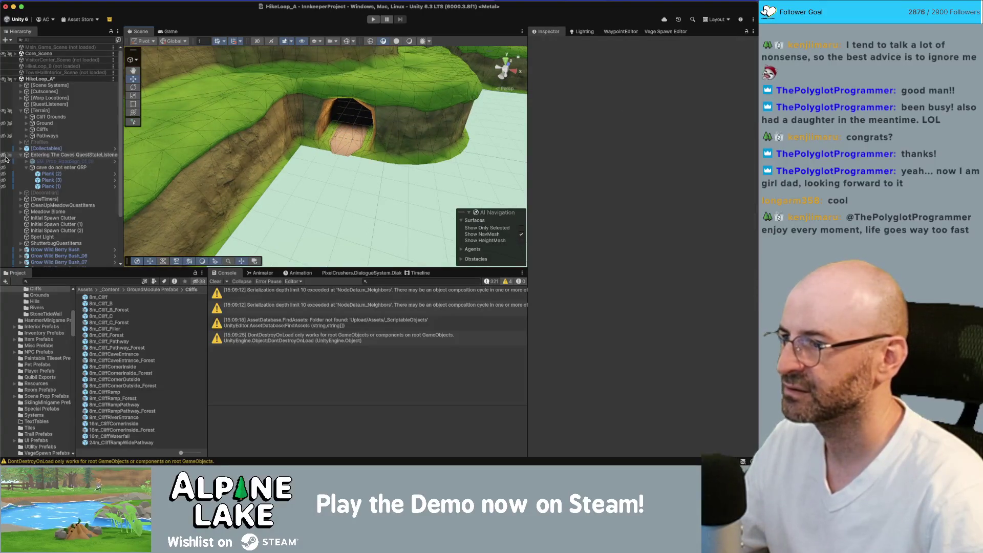
left_click(338, 152)
mouse_move(339, 152)
left_mouse_down()
mouse_move(281, 161)
mouse_move(184, 213)
mouse_move(243, 72)
mouse_move(321, 205)
left_mouse_up()
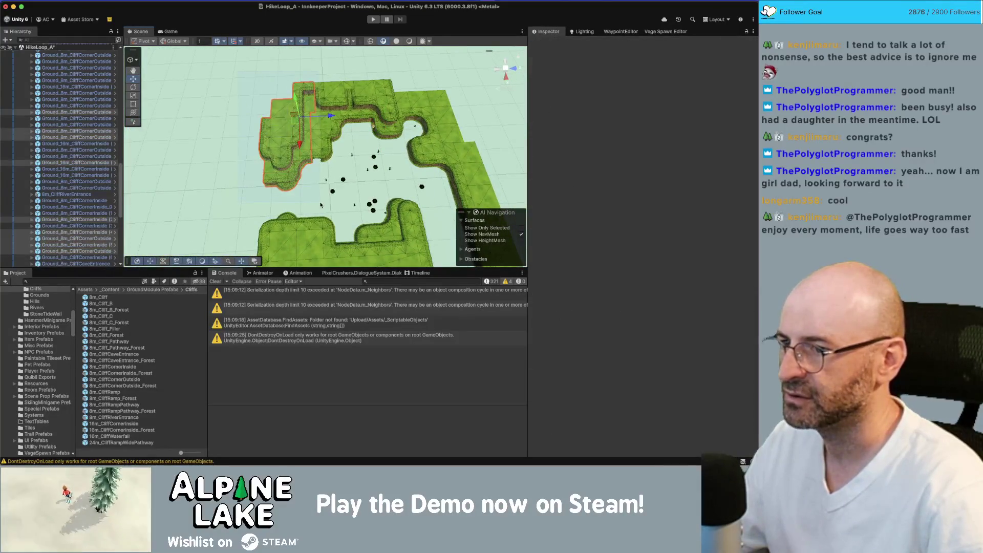
Step: Select the cliff pieces, including the right-hand cliff strip
left_click_drag(336, 121, 345, 164)
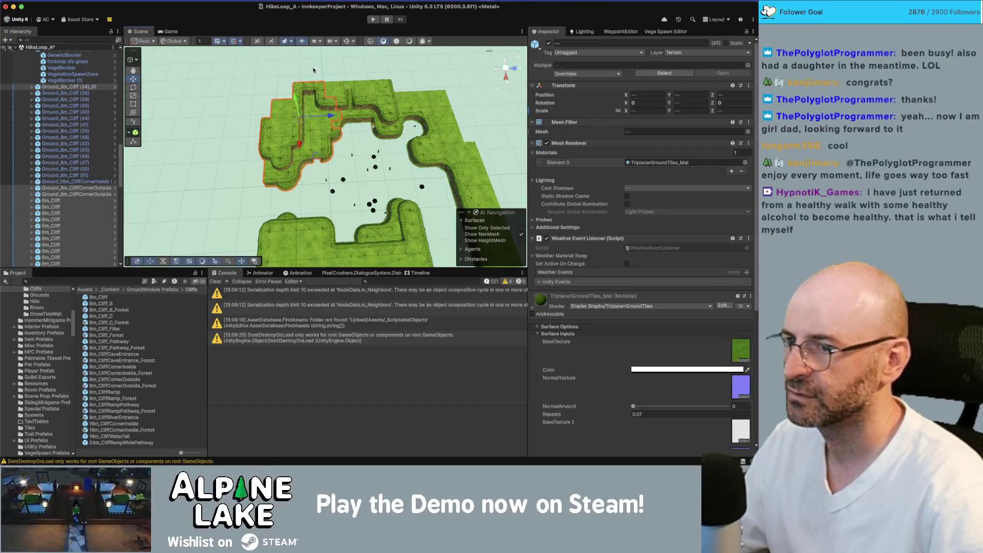
left_click(442, 123, "shift")
left_click_drag(440, 125, 362, 163)
left_click(355, 167, "shift")
left_click(434, 191, "shift")
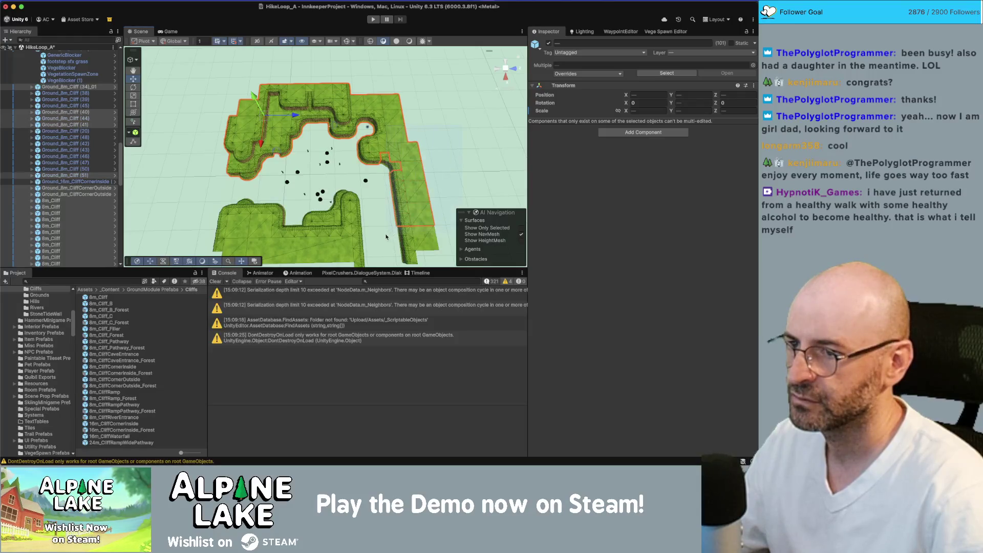
key("f")
left_click_drag(436, 173, 372, 242)
Step: Fly over the curved cliff and select the Blueprint Decor Scented Candle
key("w")
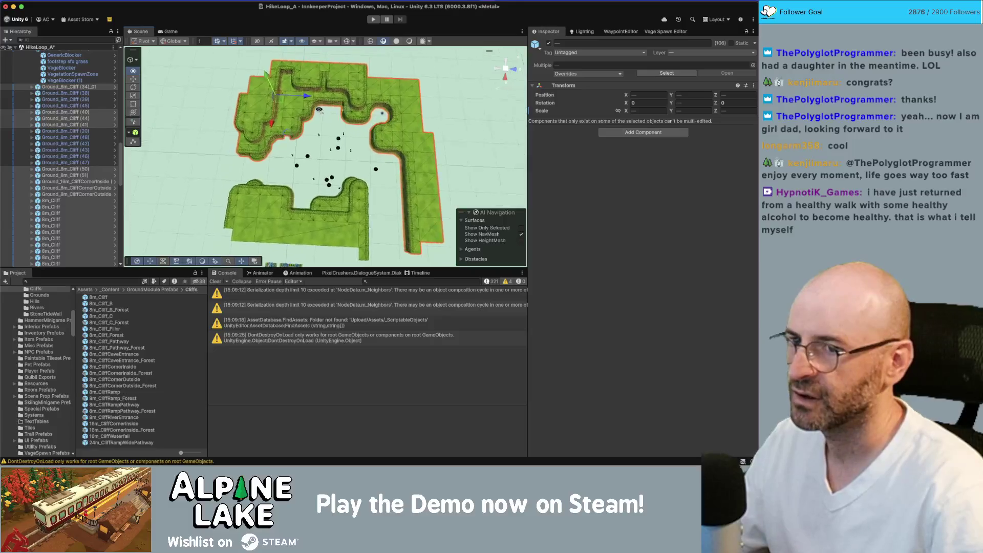
key("w")
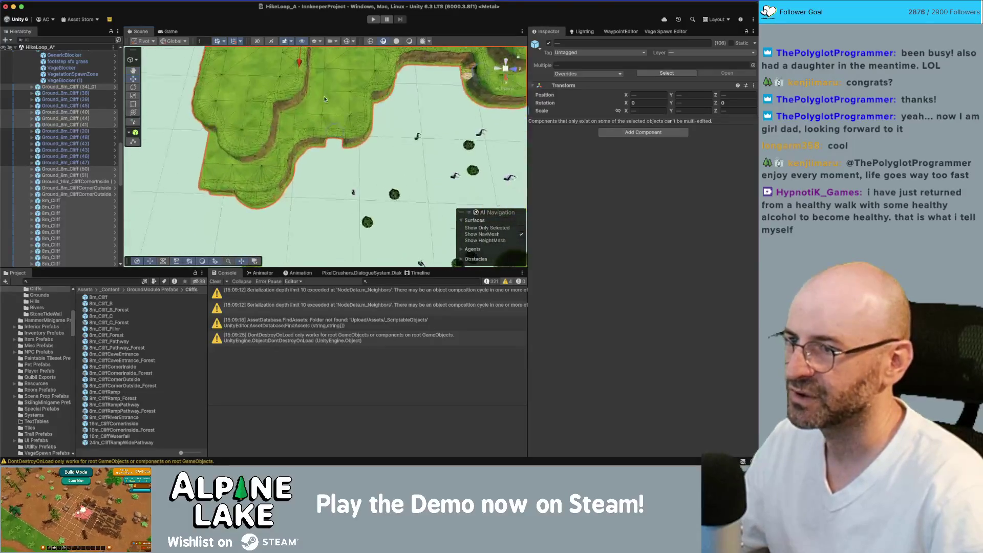
mouse_move(337, 69)
left_mouse_down()
mouse_move(341, 54)
mouse_move(326, 65)
left_mouse_up()
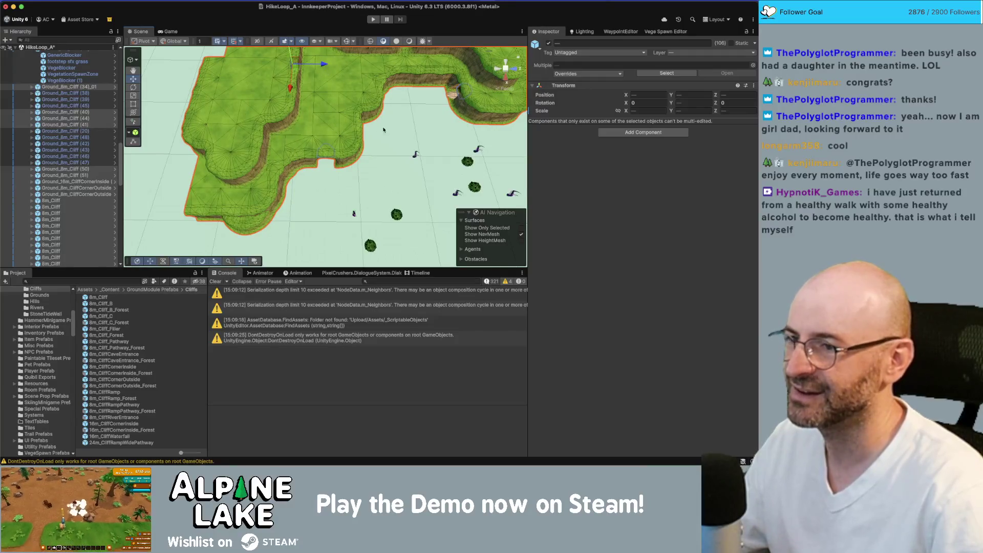
key("w")
left_click_drag(470, 87, 343, 156)
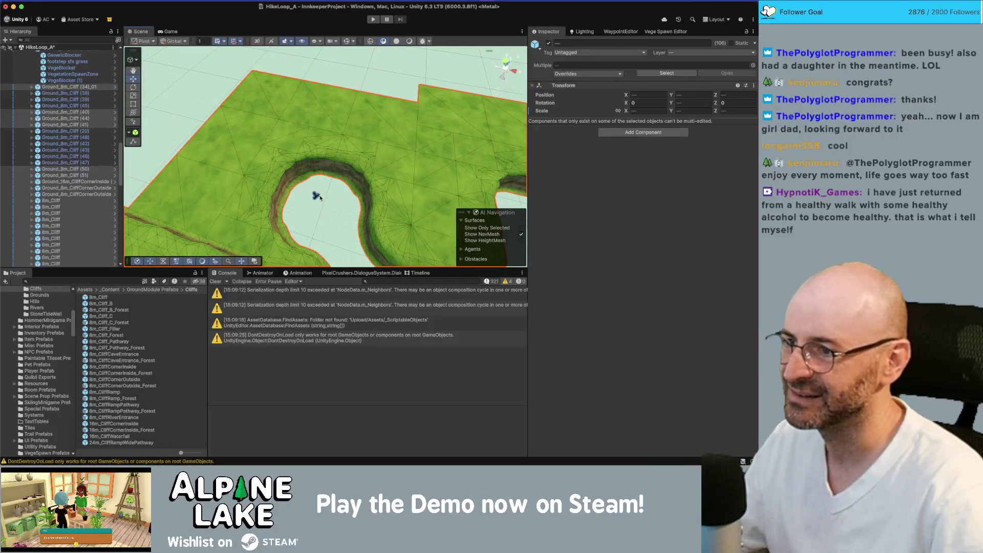
left_click(316, 196)
Step: Frame the candle, collapse Cliff Grounds, show Pathways and frame the cave entrance
key("f")
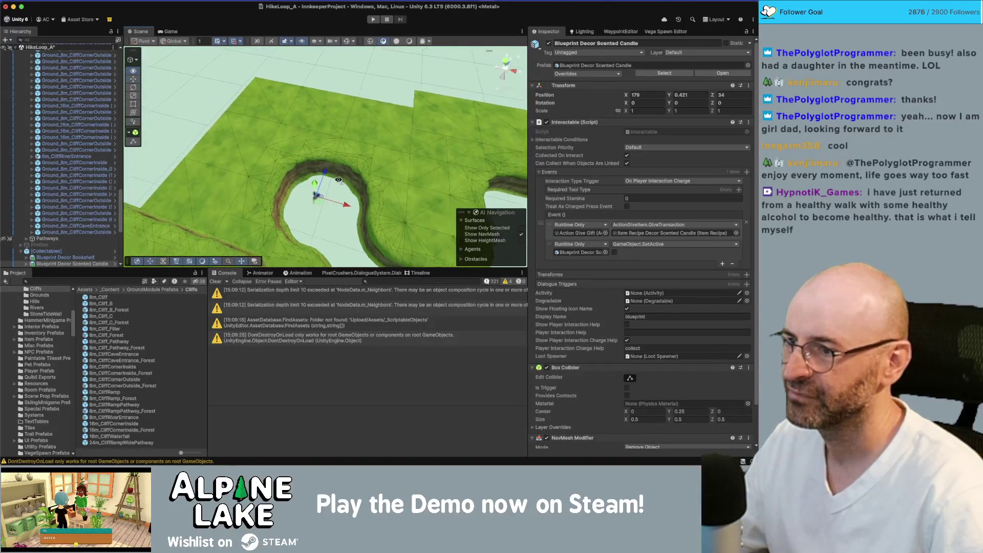
scroll(71, 156, "down", 5)
scroll(70, 156, "up", 10)
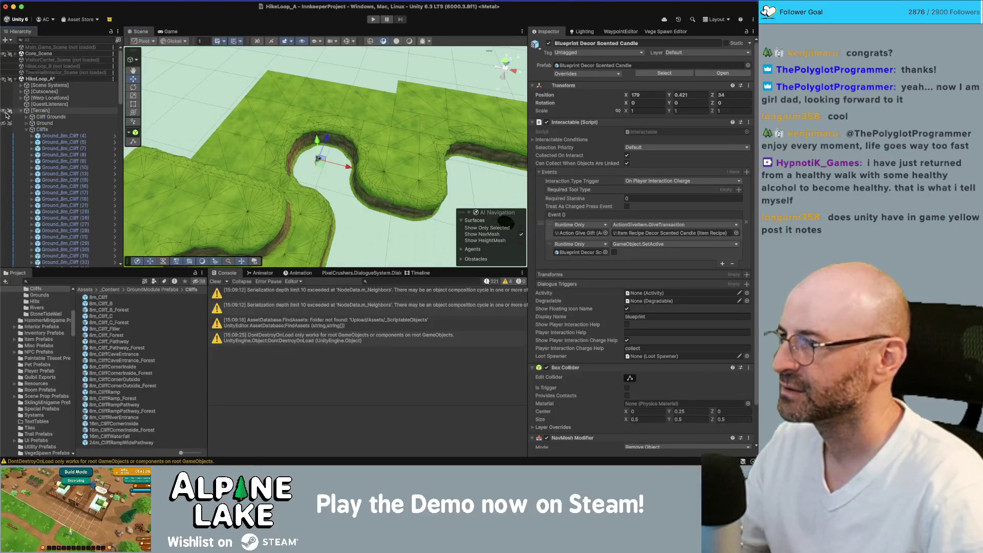
left_click(27, 117)
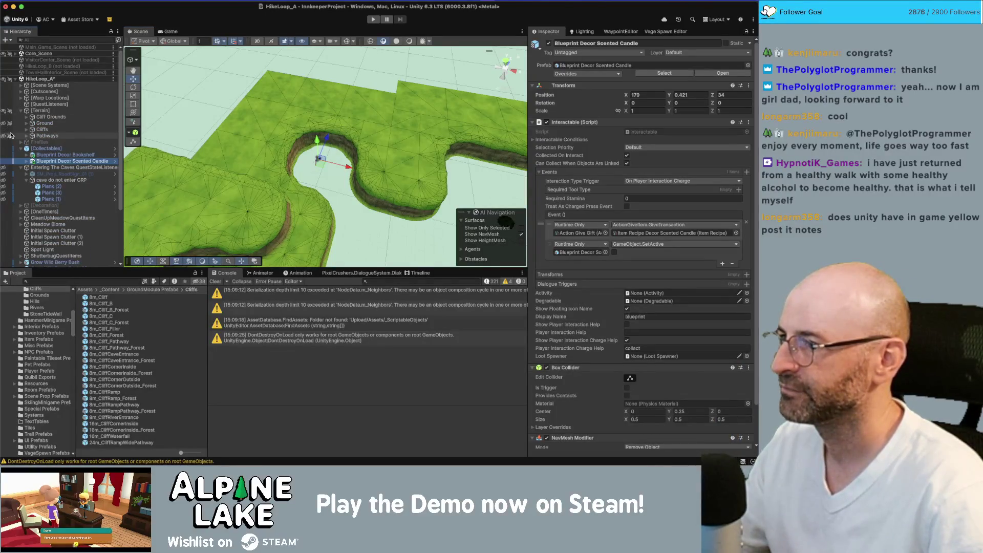
left_click(5, 136)
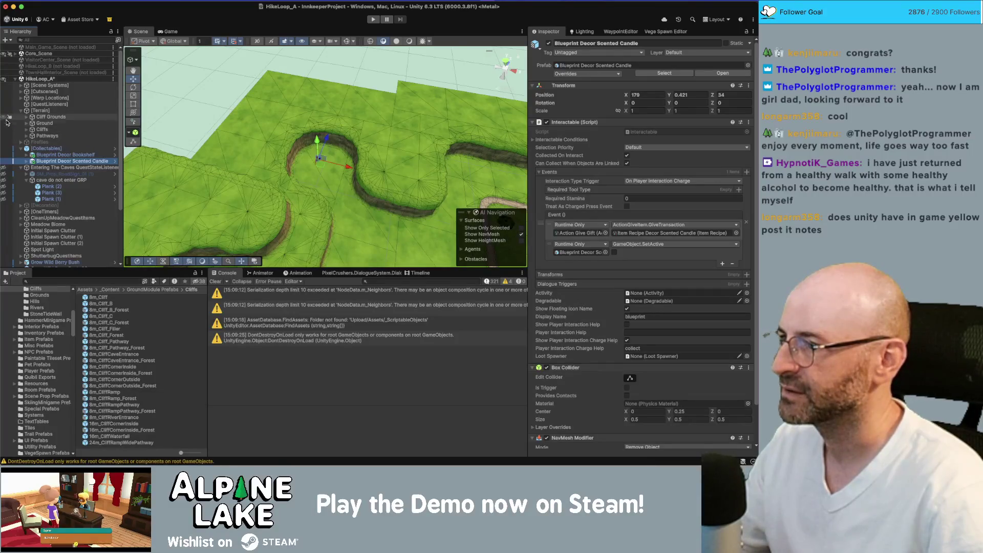
double_click(77, 162)
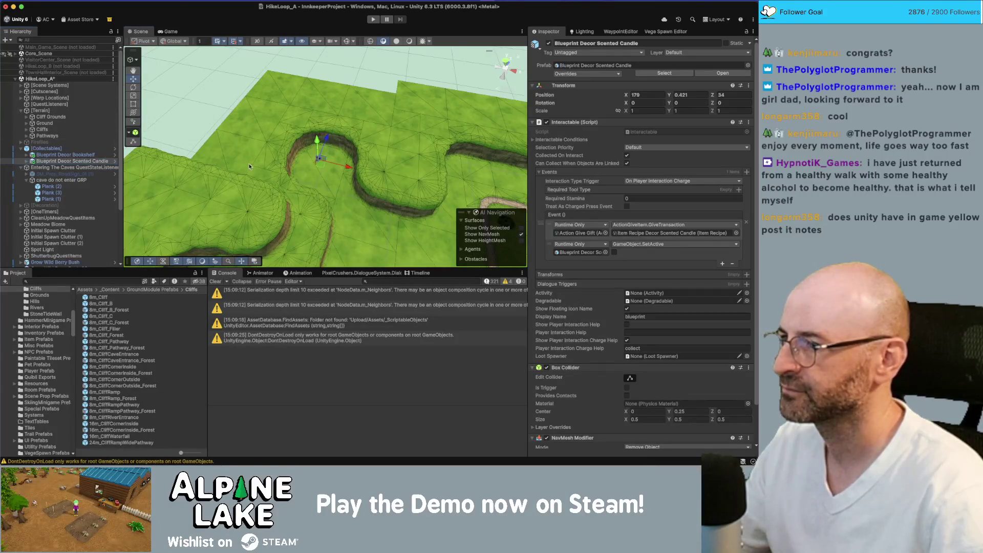
double_click(77, 167)
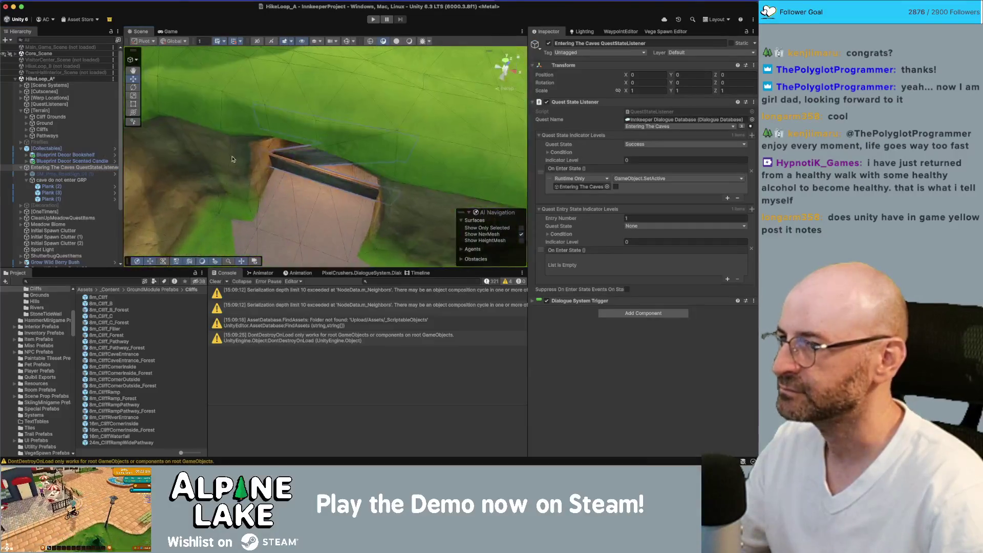
Step: Set the cave do not enter GRP plank group's Position Z to 17.625
left_click(89, 181)
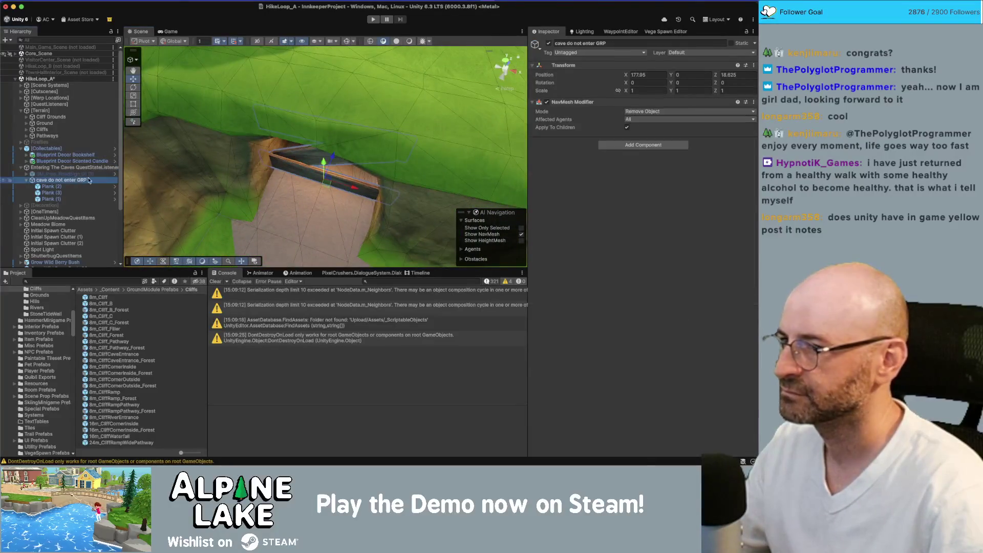
left_click_drag(331, 167, 329, 169)
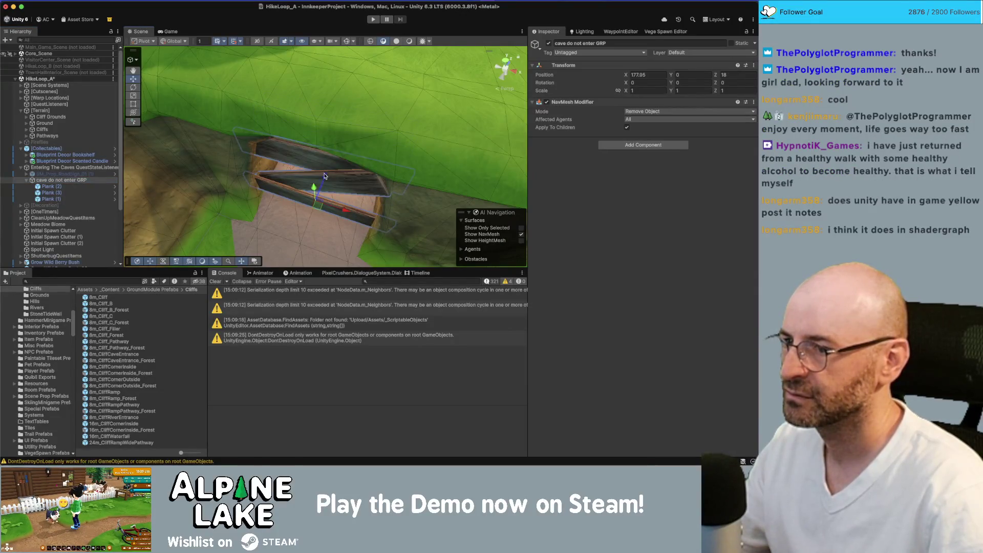
key("super+z")
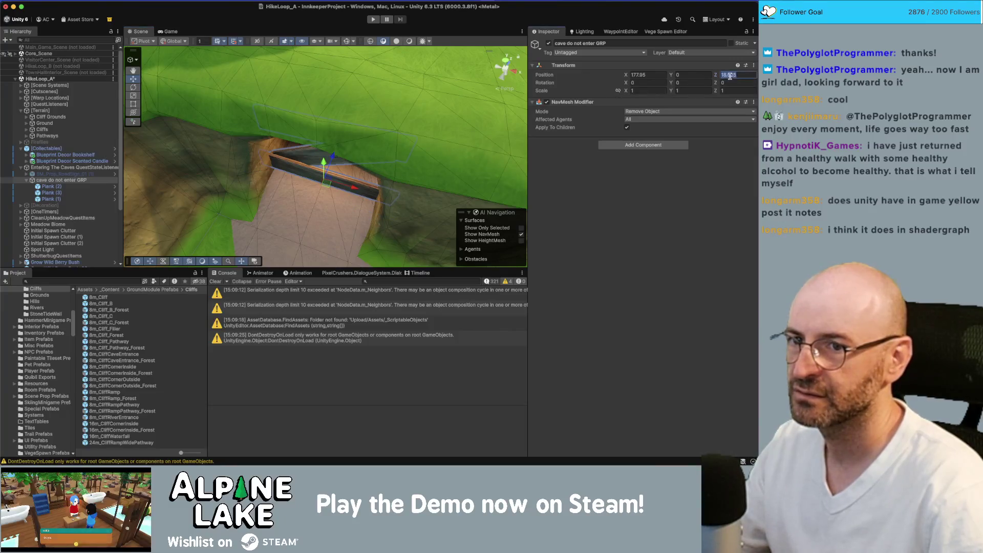
type("19.625")
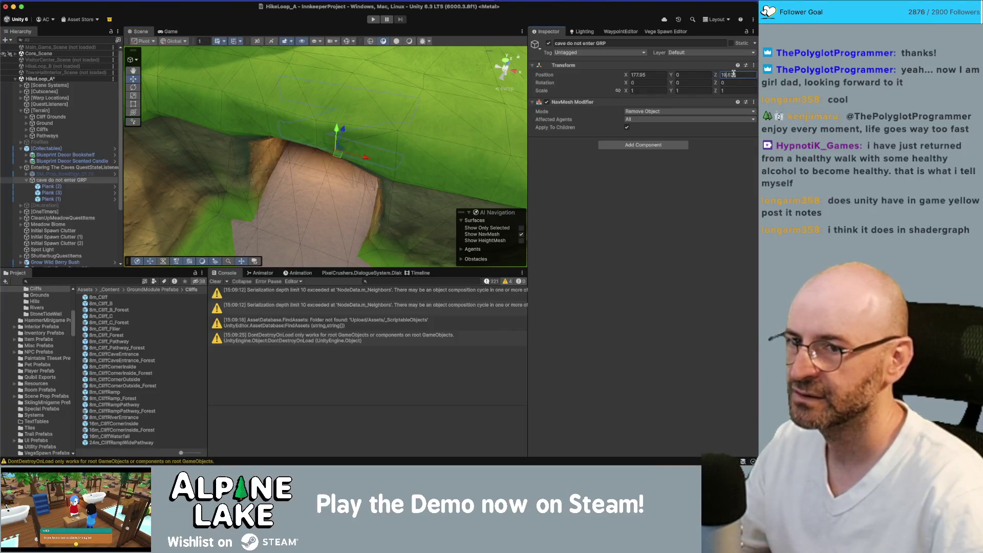
type("17.625")
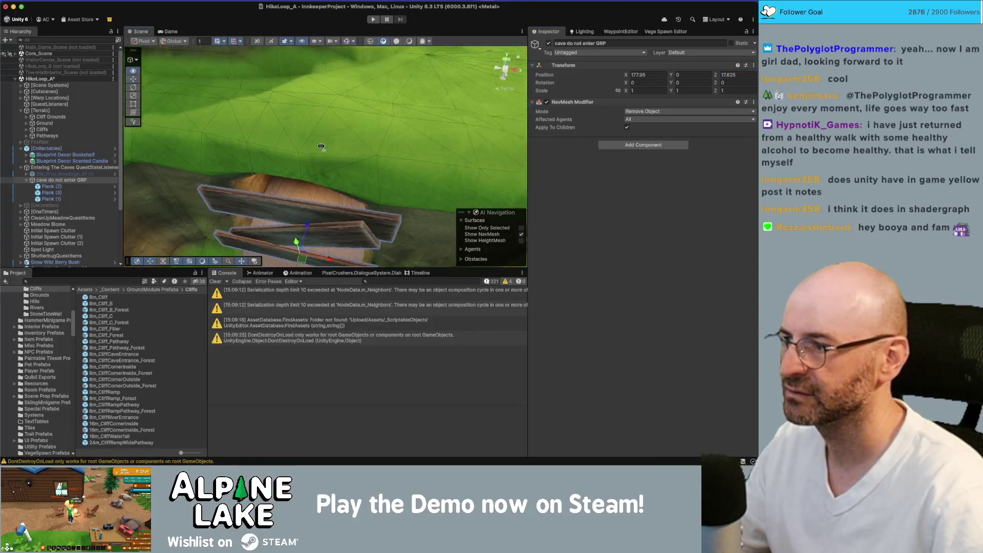
type("f")
left_click(72, 181)
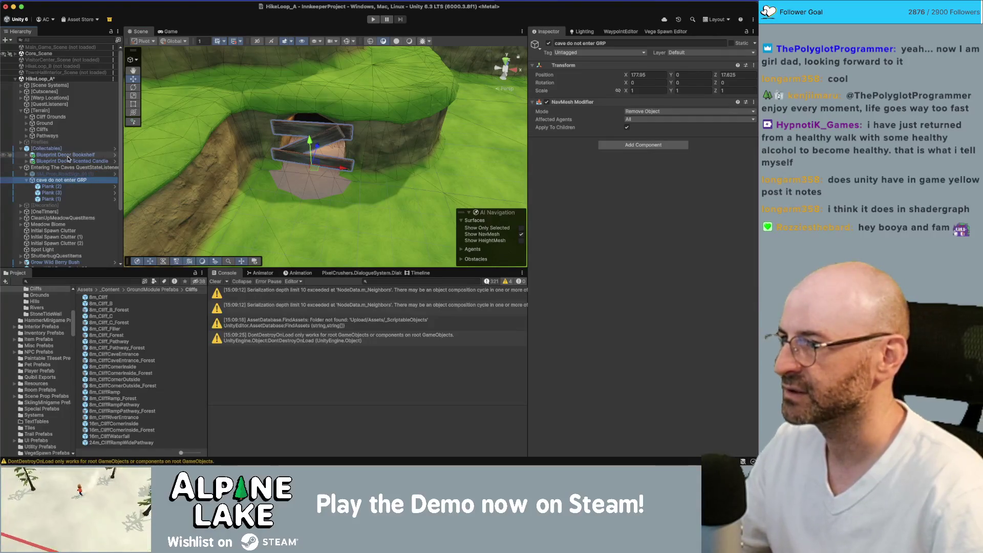
left_click(21, 91)
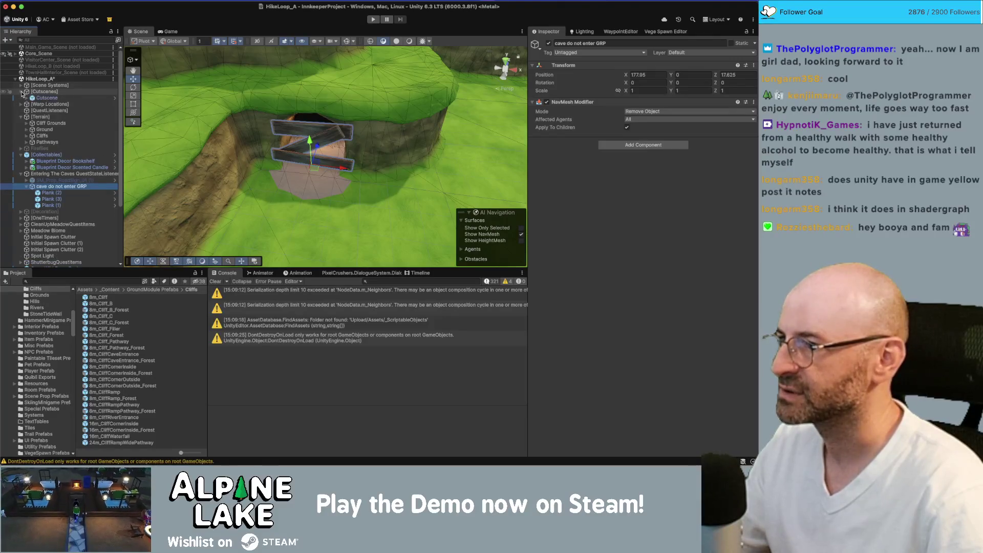
Step: Set the Cutscene trigger object's Position Z to 16
left_click(41, 98)
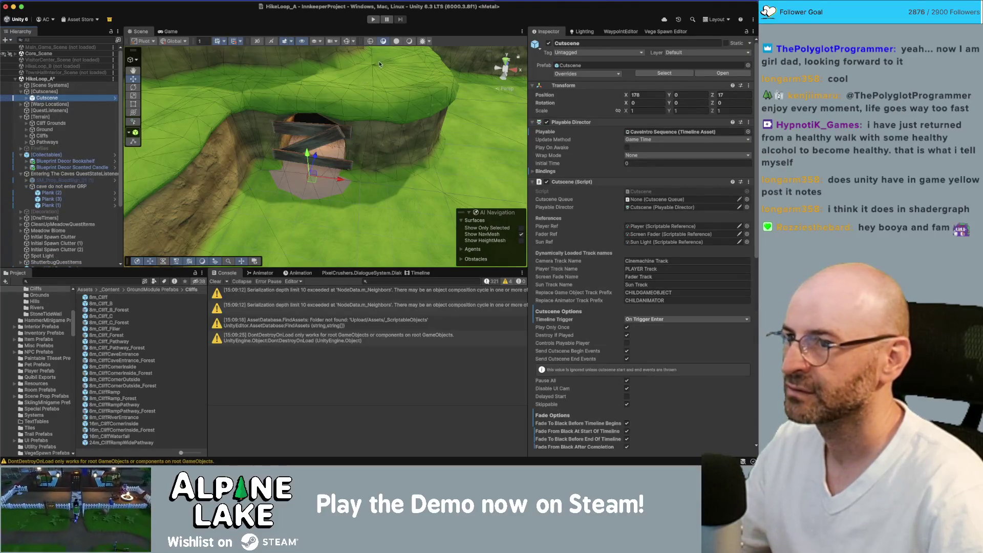
left_click_drag(379, 63, 215, 138)
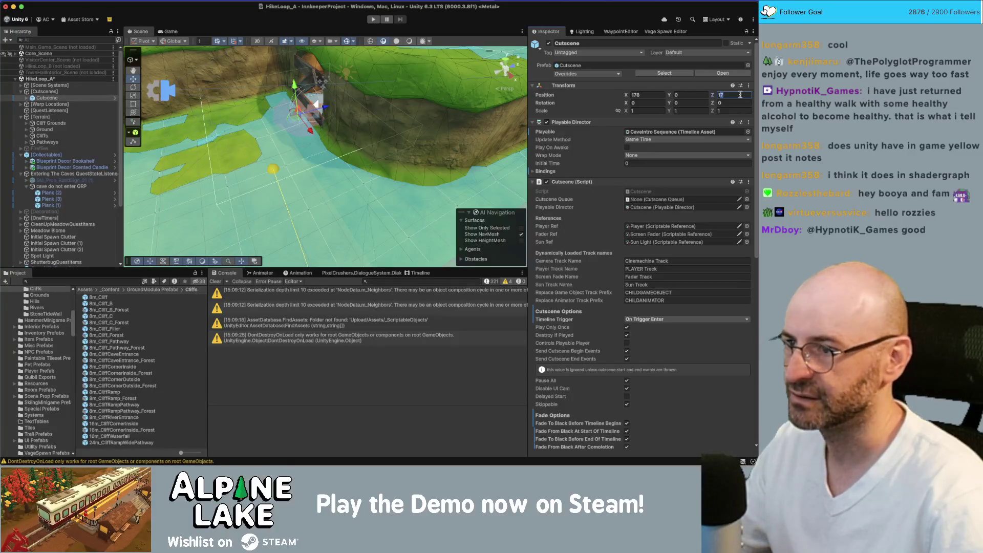
type("16")
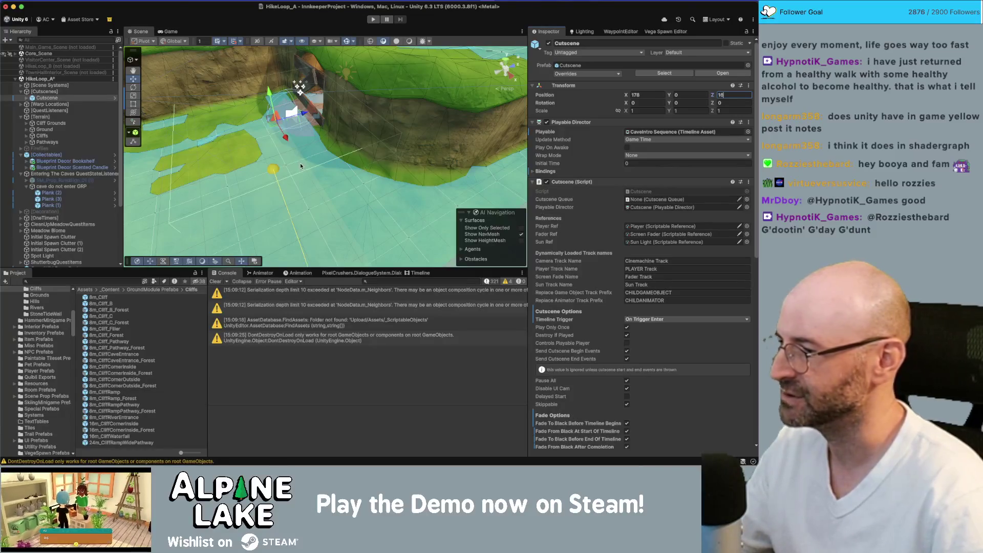
left_click_drag(310, 168, 416, 92)
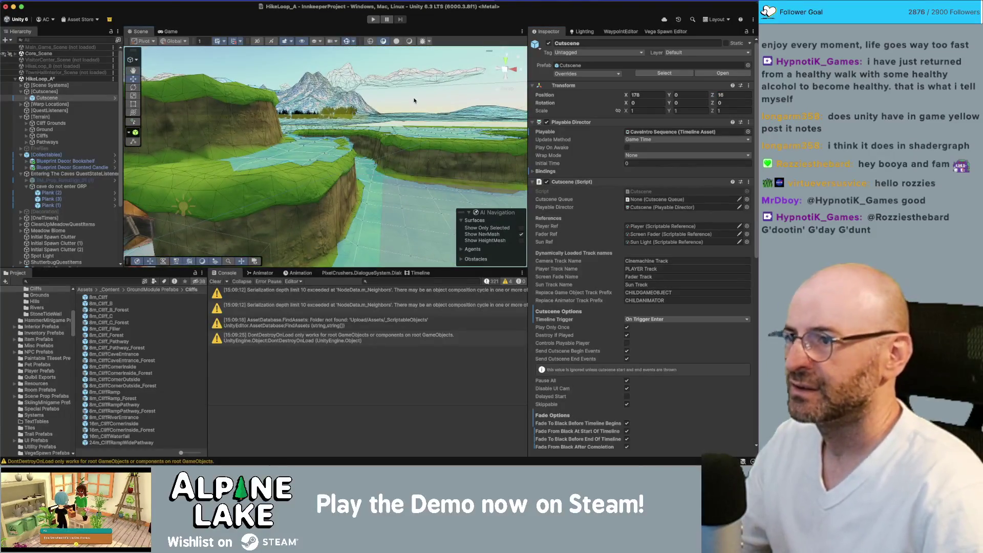
Step: Review the terrain in Shaded draw mode with the gizmo and navmesh overlay hidden
left_click(346, 42)
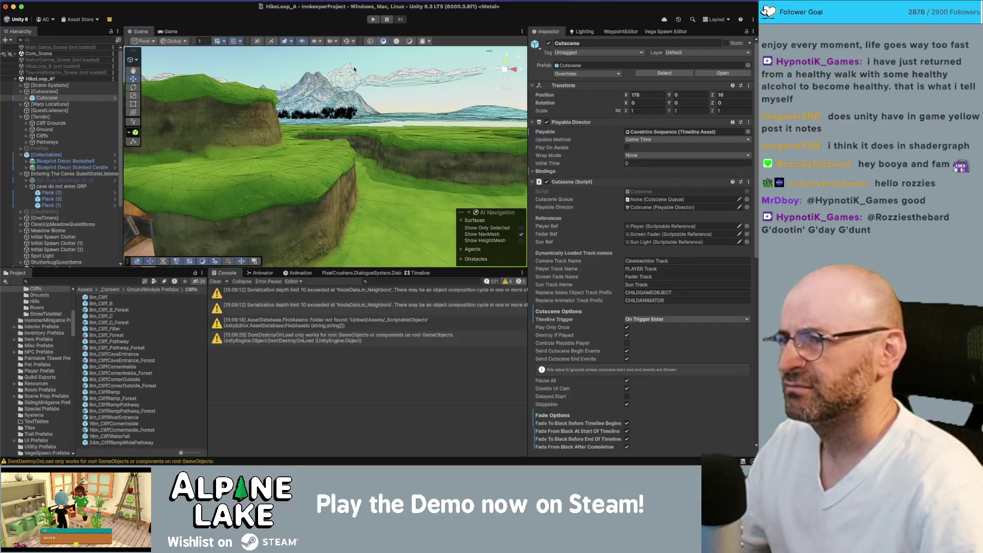
left_click(347, 42)
left_click_drag(344, 103, 349, 164)
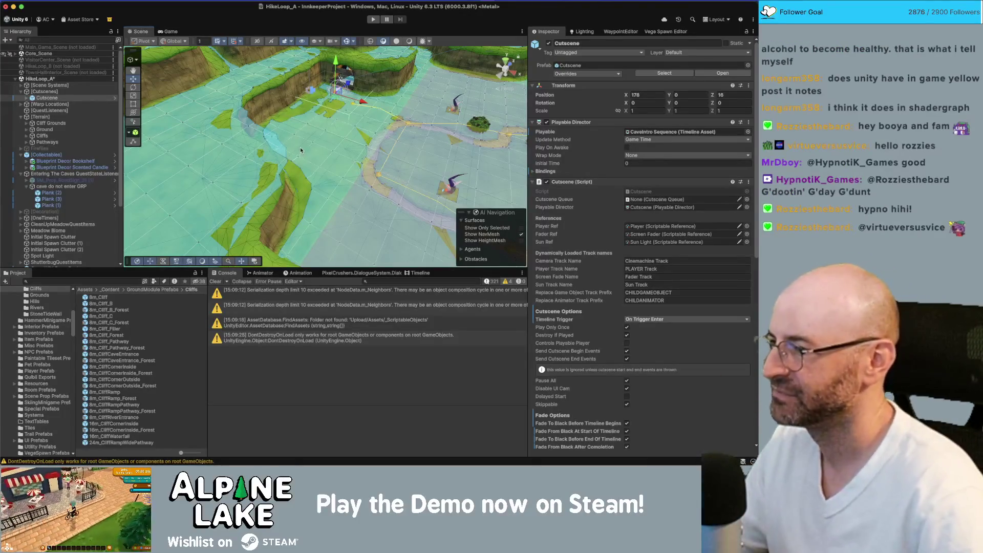
left_click_drag(341, 151, 327, 29)
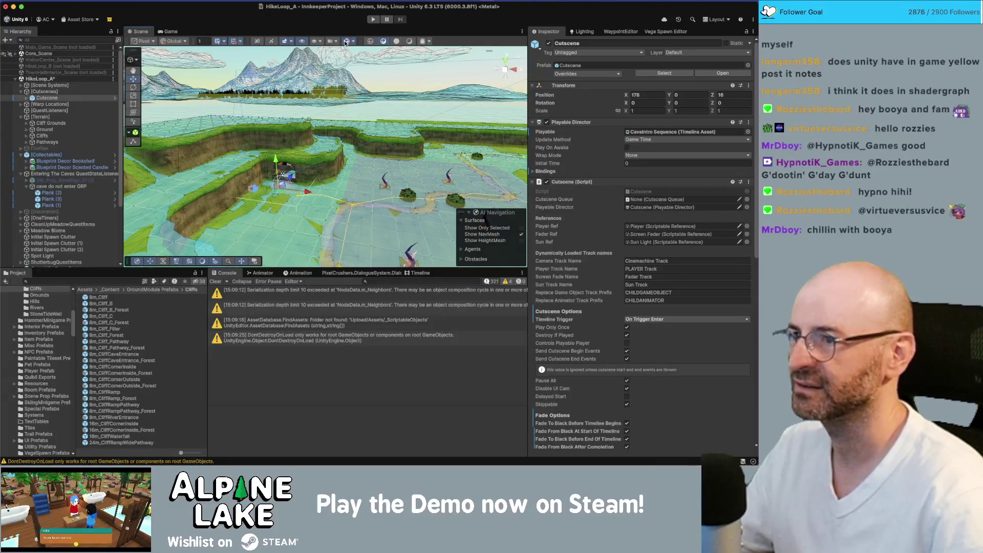
left_click(347, 41)
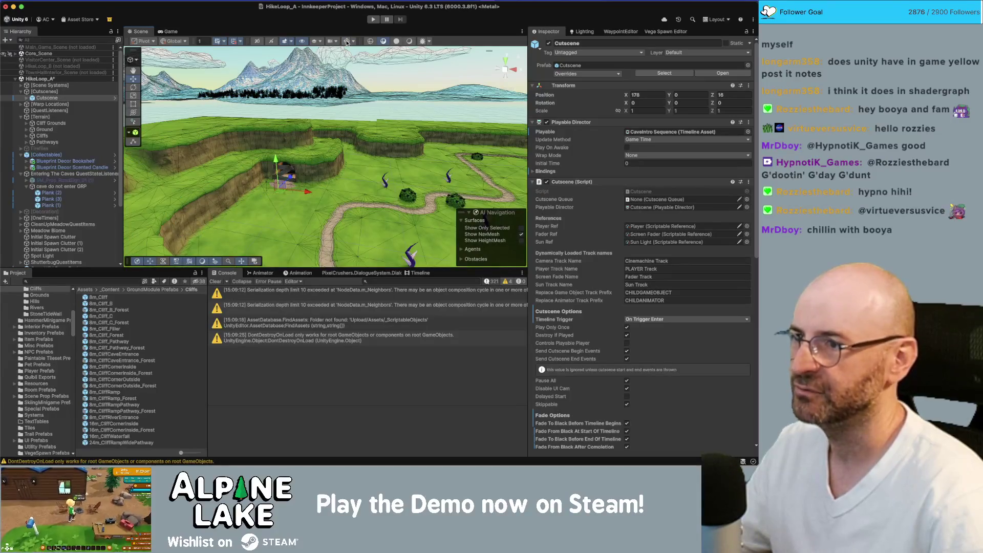
left_click(346, 41)
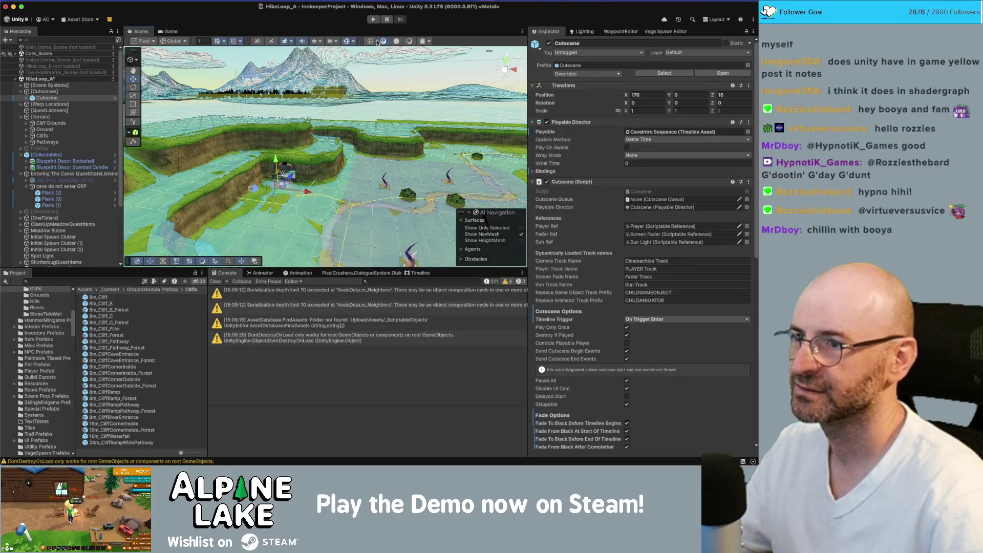
left_click(408, 41)
left_click(347, 41)
mouse_move(359, 153)
left_mouse_down()
mouse_move(411, 162)
mouse_move(348, 125)
mouse_move(331, 129)
left_mouse_up()
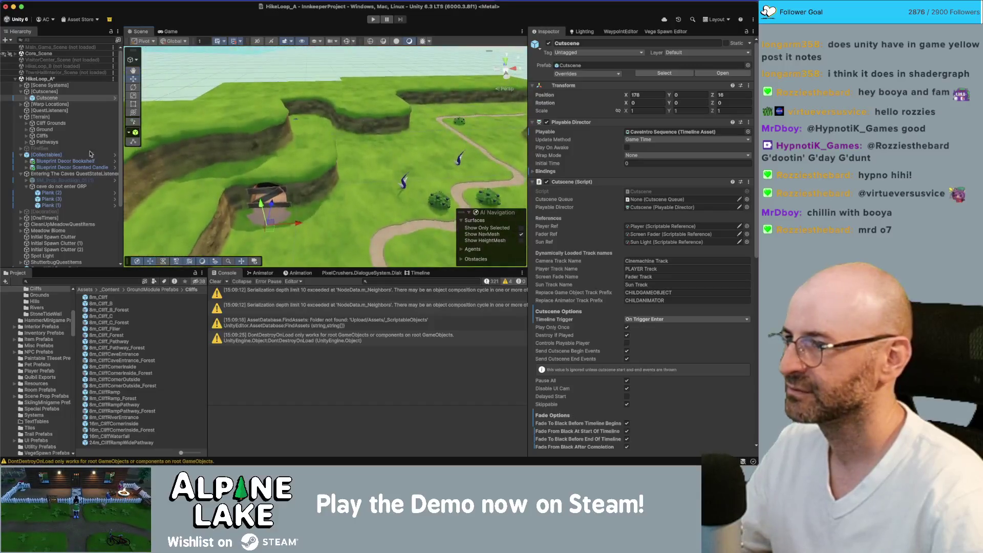
left_click(20, 155)
left_click(20, 161)
left_click(34, 167)
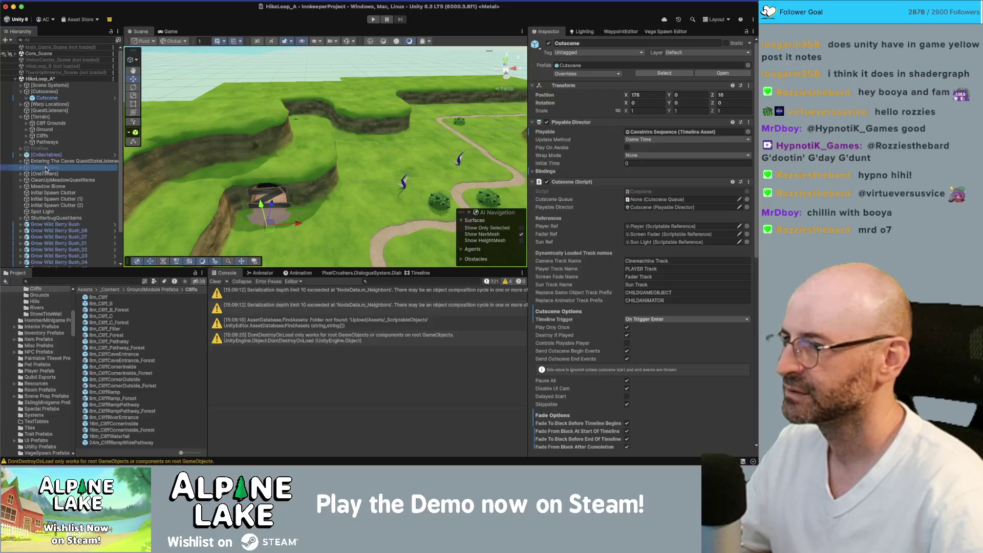
left_click(546, 45)
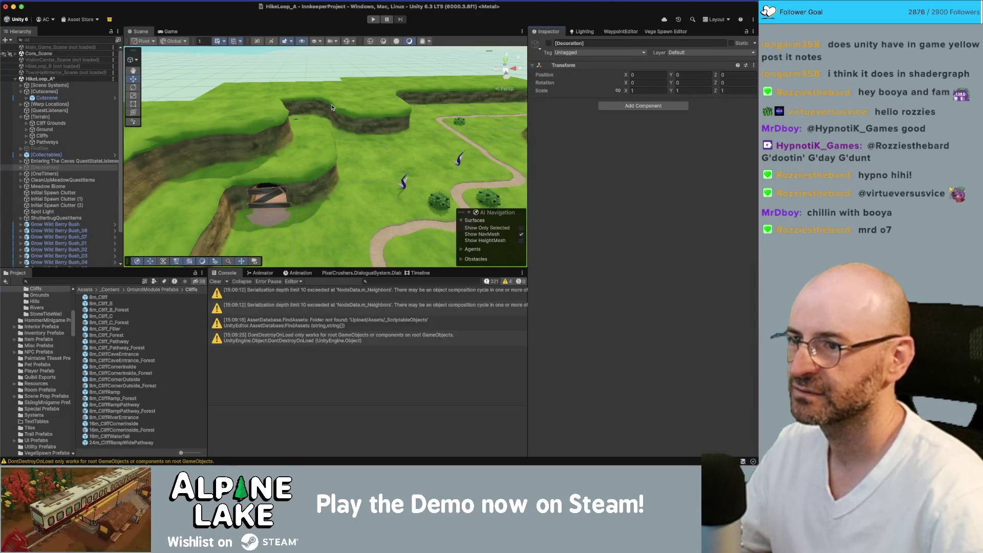
left_click(547, 44)
left_click_drag(451, 113, 297, 173)
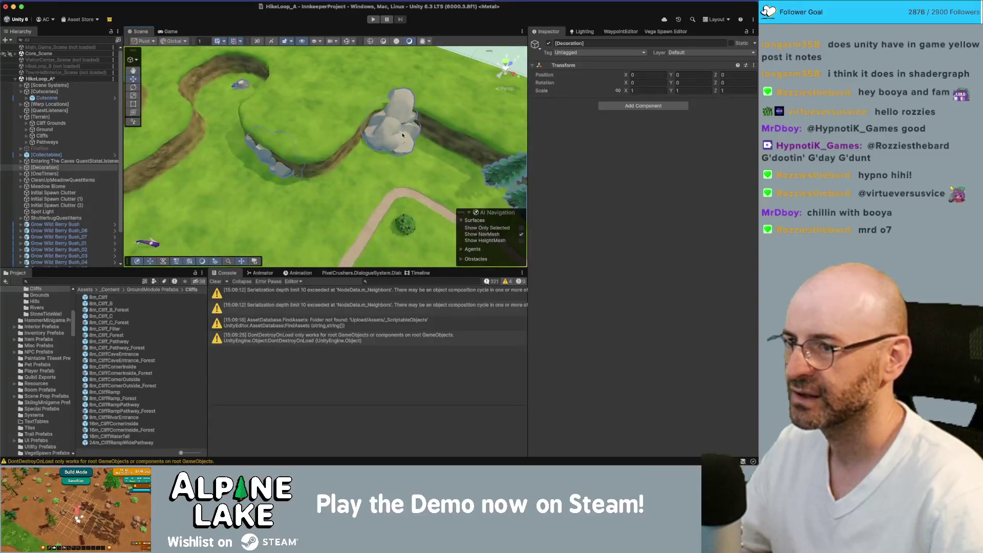
left_click(297, 172)
left_click(286, 173, "shift")
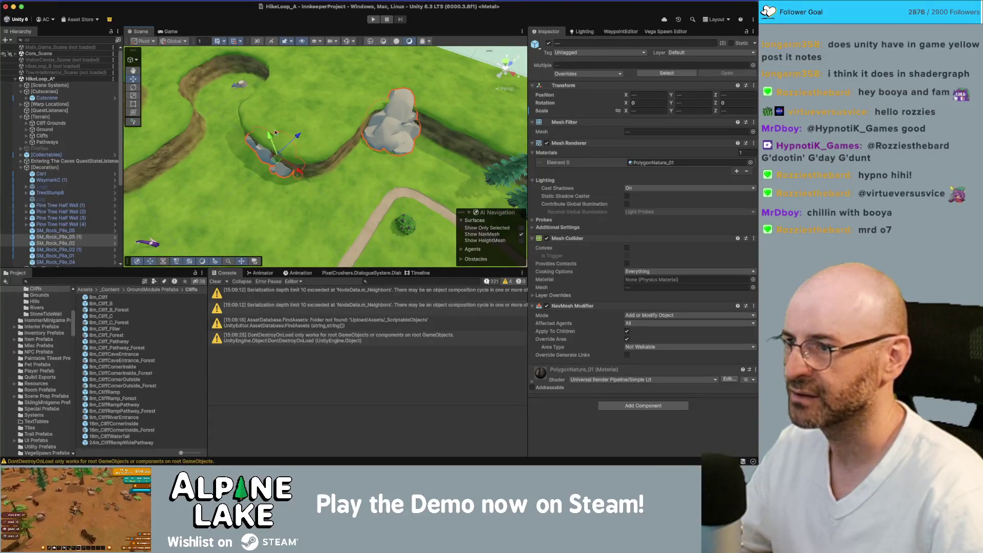
left_click(243, 85)
key("f")
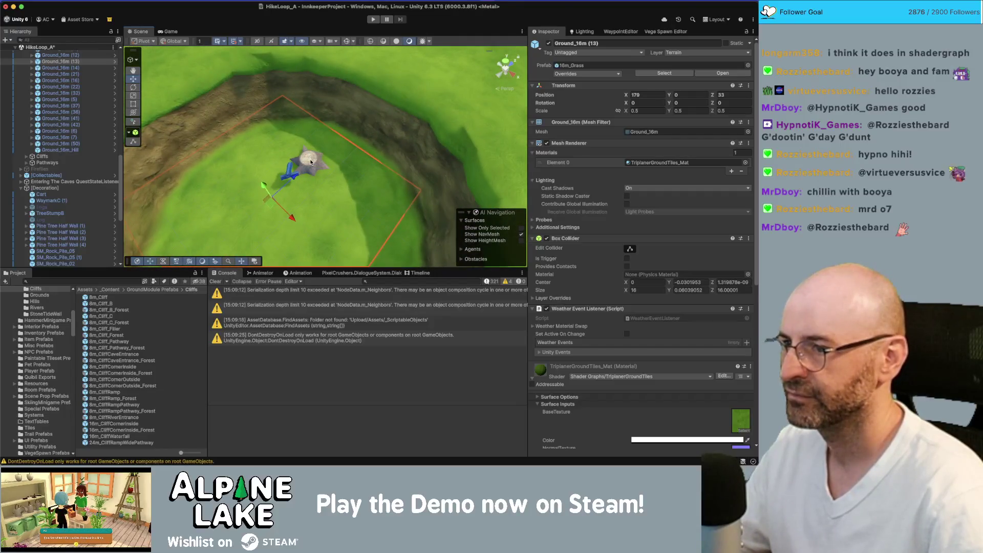
scroll(74, 132, "down", 5)
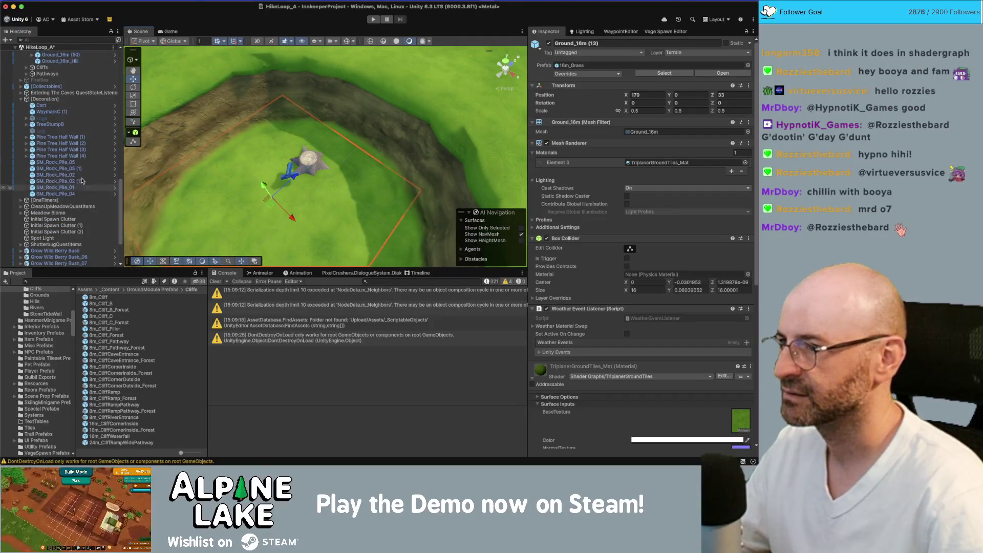
left_click(72, 125)
key("f")
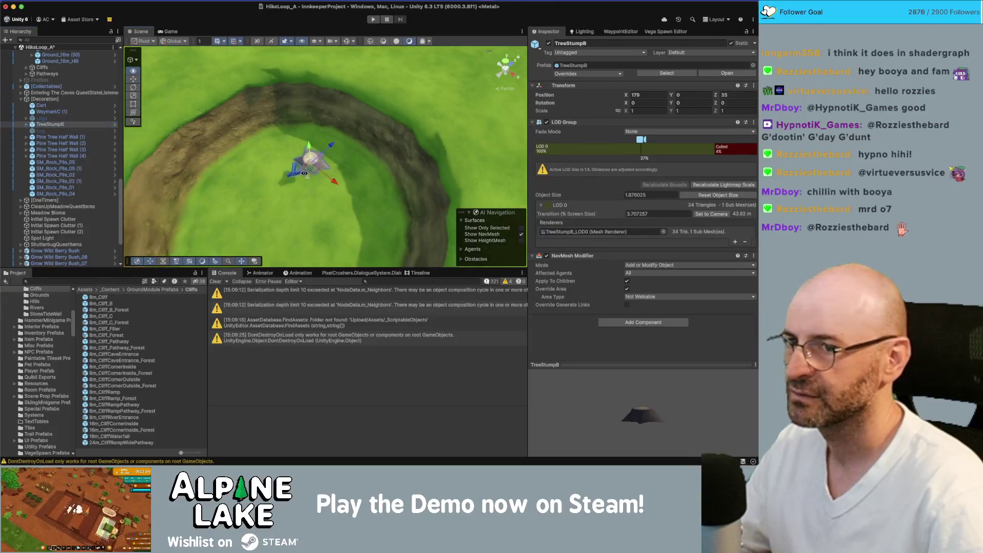
left_click_drag(310, 163, 295, 142)
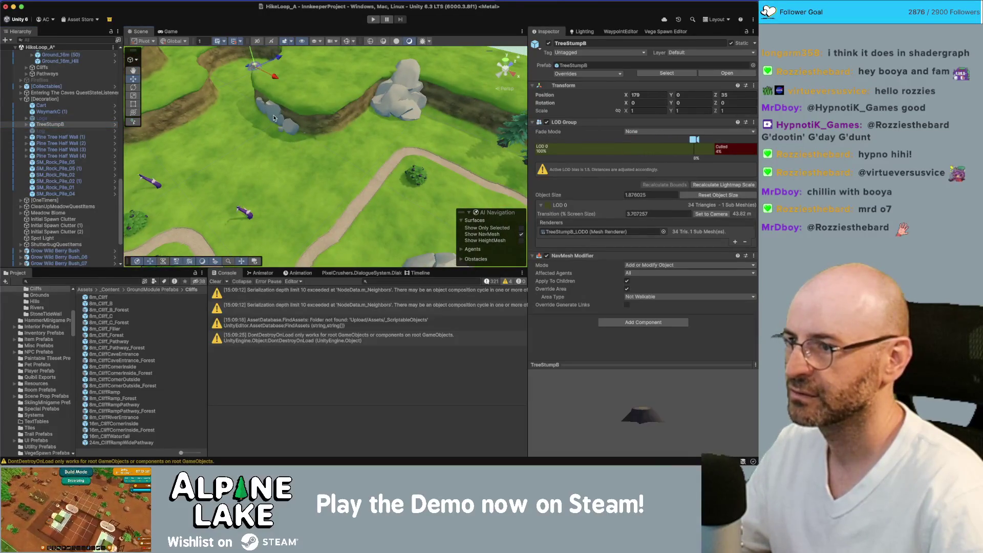
left_click(274, 118, "shift")
left_click(404, 99, "shift")
mouse_move(404, 98)
left_mouse_down()
mouse_move(358, 123)
mouse_move(449, 140)
left_mouse_up()
left_click(397, 138, "shift")
left_click(289, 140, "shift")
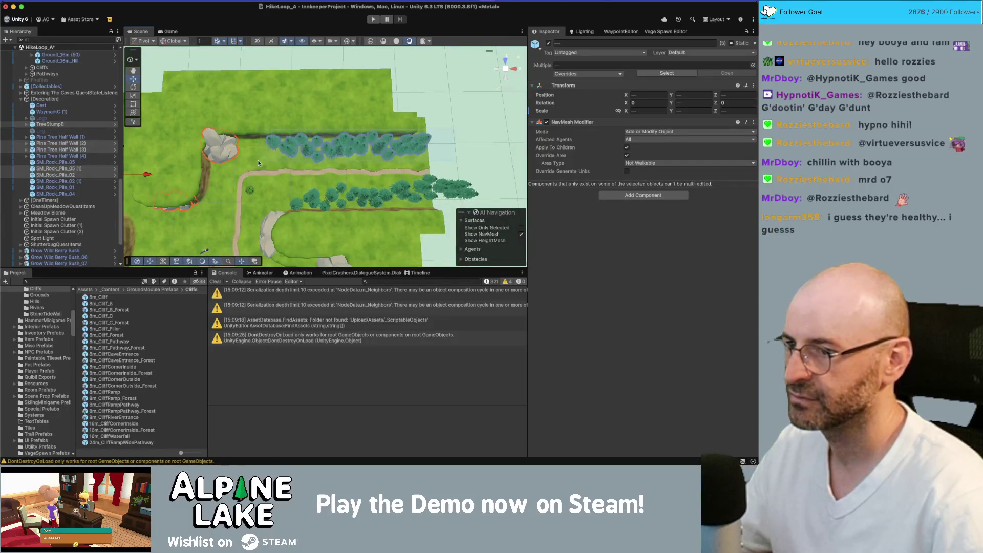
mouse_move(254, 142)
left_mouse_down()
mouse_move(215, 75)
mouse_move(266, 94)
mouse_move(307, 100)
mouse_move(334, 90)
mouse_move(384, 116)
mouse_move(376, 106)
left_mouse_up()
left_click(385, 115)
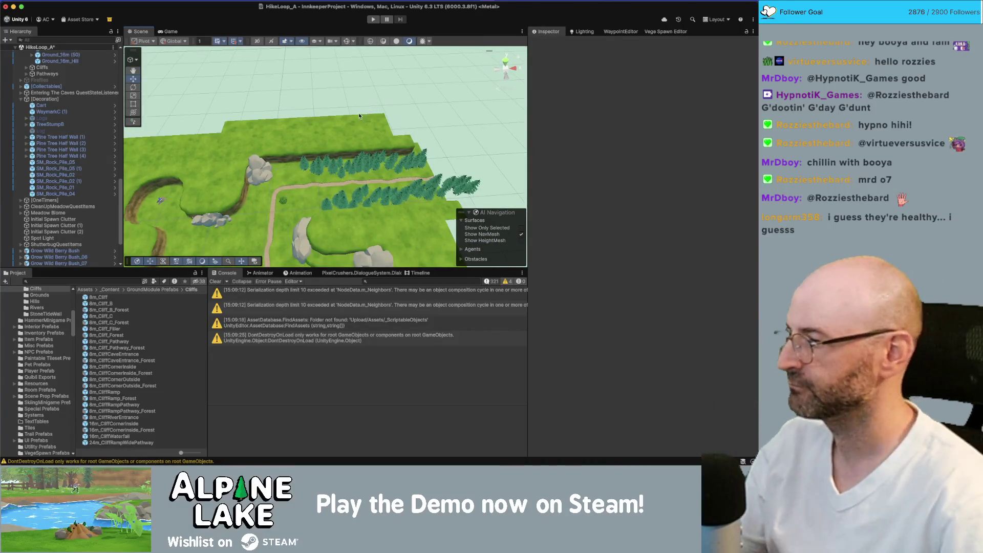
mouse_move(330, 122)
left_mouse_down()
mouse_move(301, 113)
mouse_move(529, 99)
mouse_move(215, 105)
mouse_move(254, 183)
mouse_move(216, 126)
mouse_move(275, 157)
mouse_move(408, 153)
left_mouse_up()
Step: Delete seven grass ground tiles, including Ground_8m (16), to open the stream gap
left_click(360, 142)
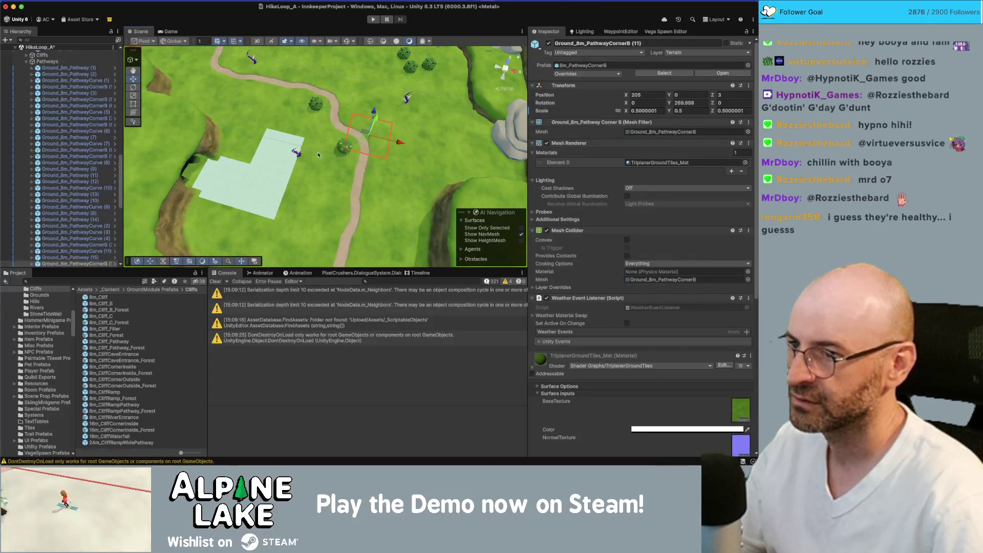
left_click(318, 155)
left_click_drag(318, 155, 343, 161)
left_click(357, 156, "shift")
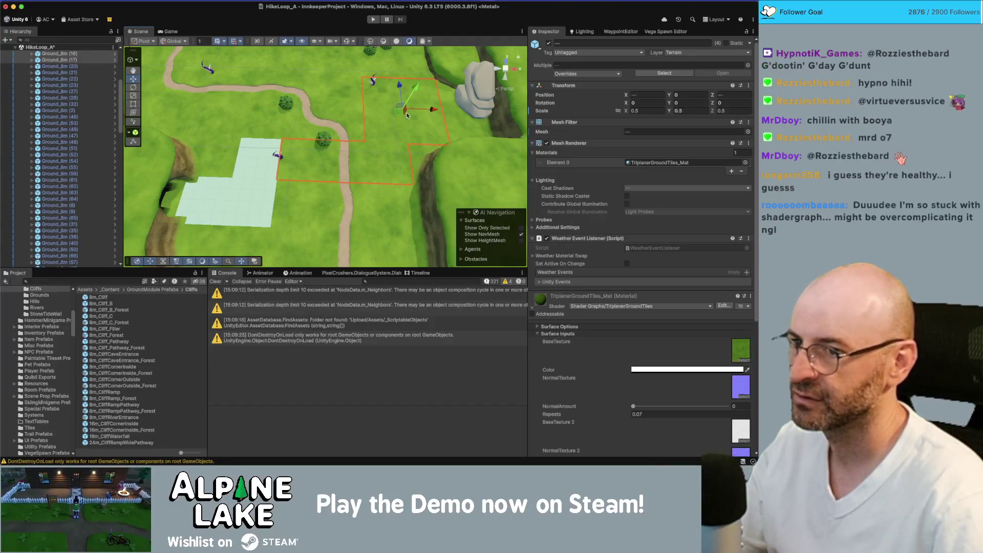
scroll(407, 115, "up", 5)
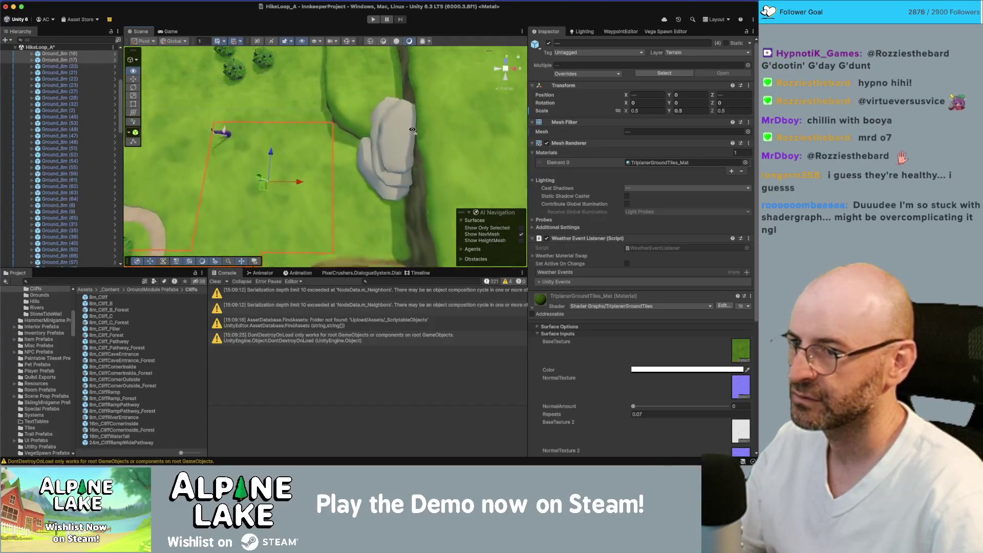
scroll(412, 130, "down", 5)
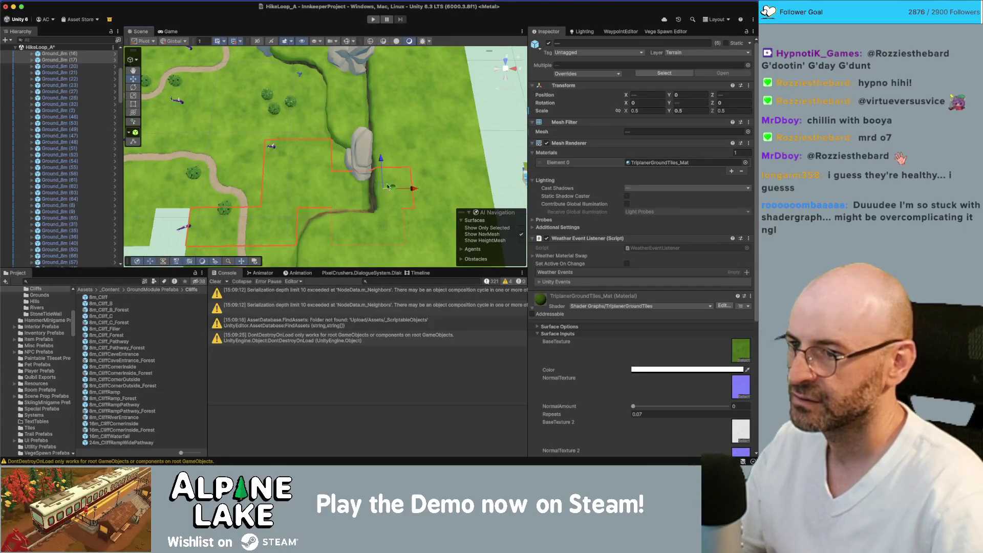
left_click(432, 183, "shift")
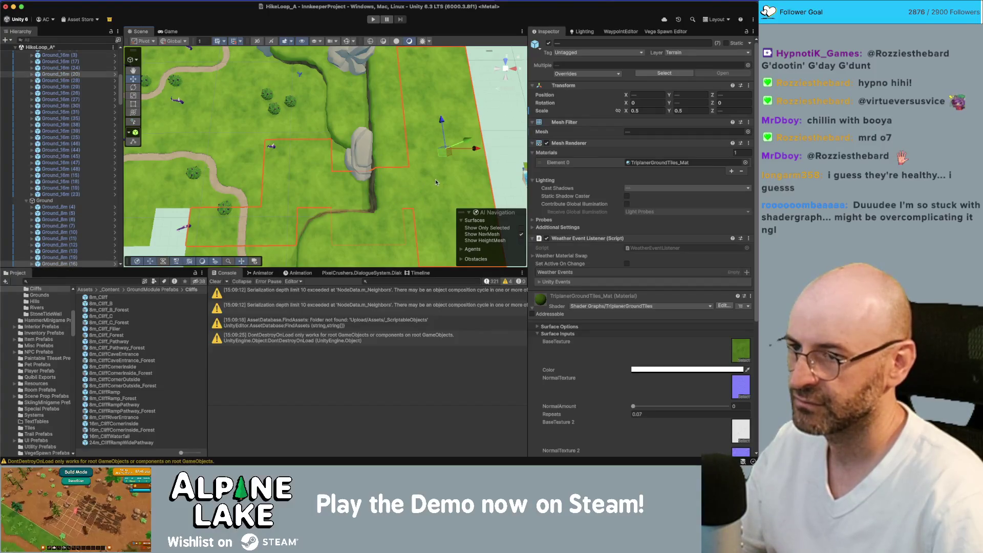
key("Delete")
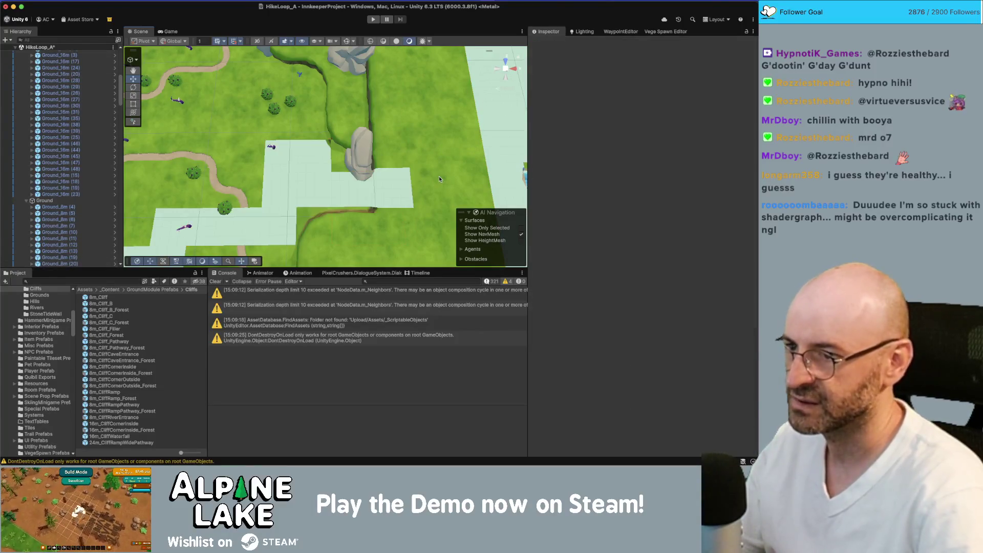
Step: Set Ground_16m (20)'s Z scale to 0.5 and slide it back along Z
left_click(439, 179)
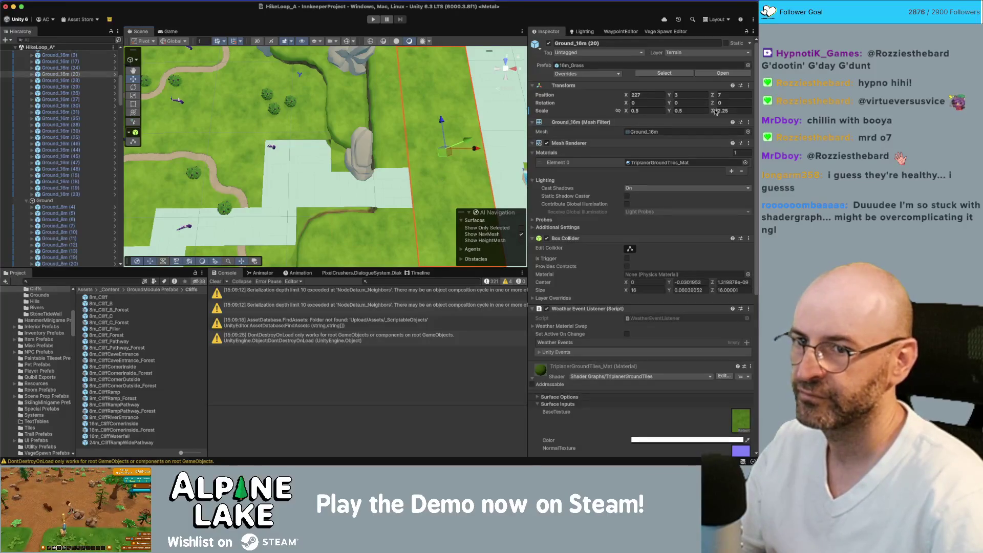
type("0.5")
key("Return")
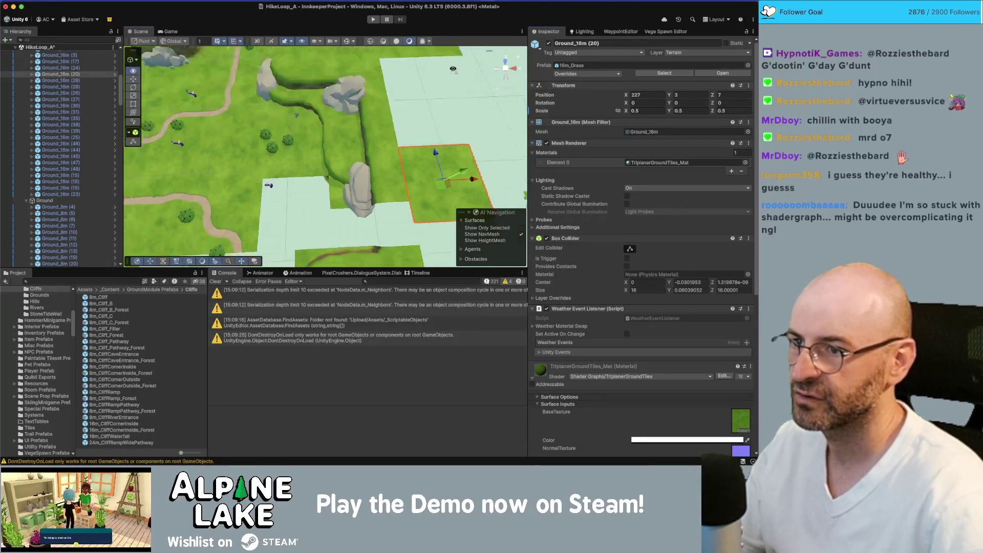
mouse_move(397, 163)
left_mouse_down()
mouse_move(380, 84)
mouse_move(353, 160)
mouse_move(420, 156)
left_mouse_up()
right_click(430, 152)
Step: Select the left and right river corner tiles and rotate them to shape the stream bend
left_click(498, 145)
left_click(496, 147)
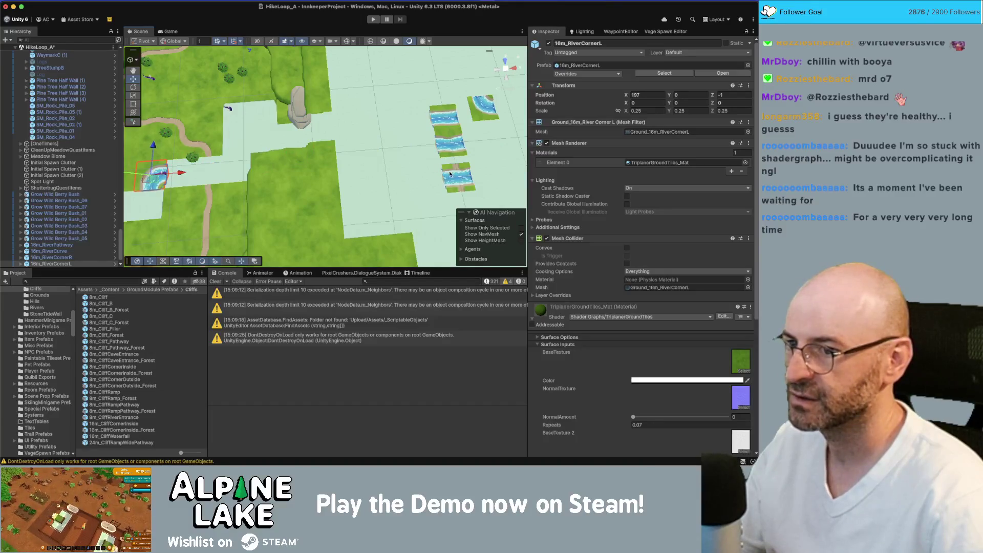
right_click(457, 147)
key("Escape")
left_click_drag(457, 148, 485, 117)
left_click(489, 119)
key("e")
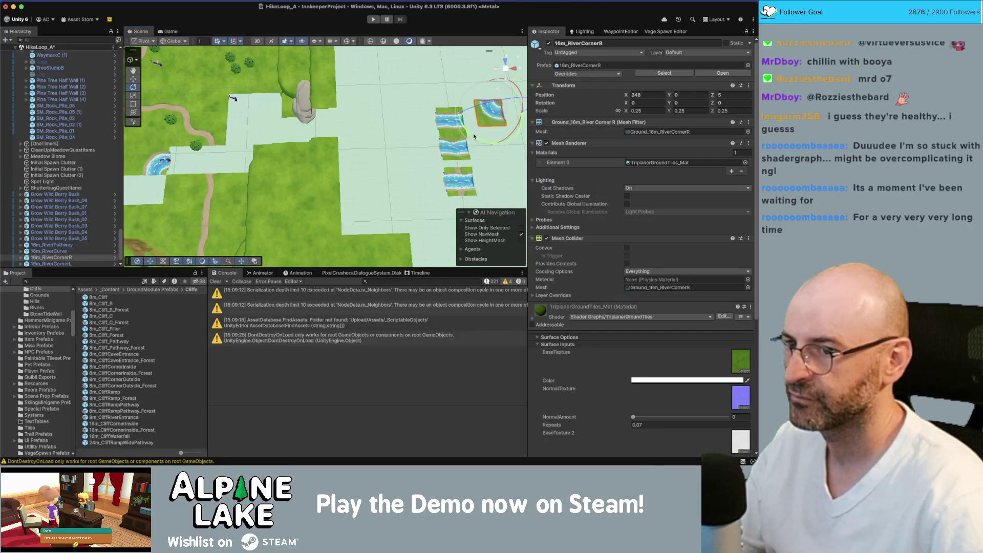
key("e")
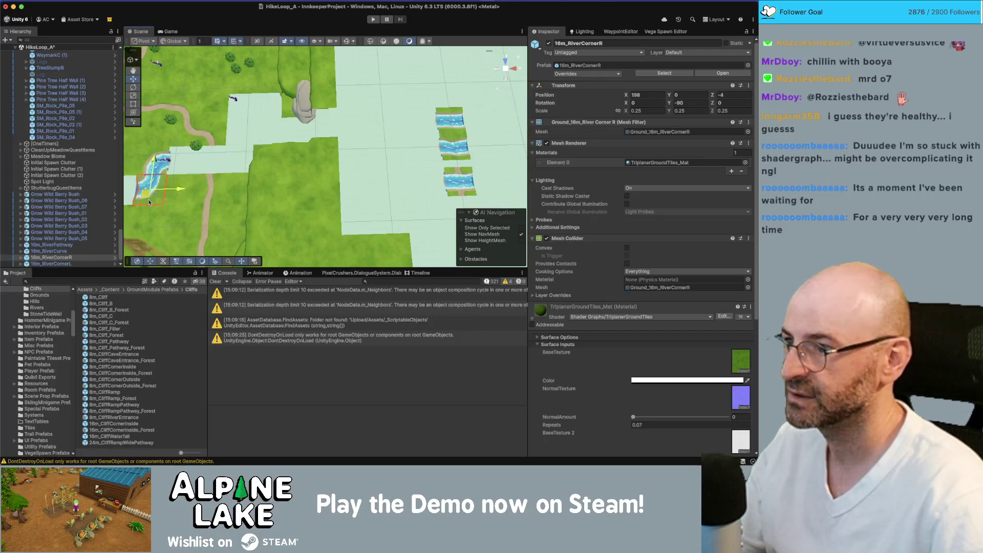
mouse_move(149, 200)
left_mouse_down()
mouse_move(158, 126)
mouse_move(223, 136)
left_mouse_up()
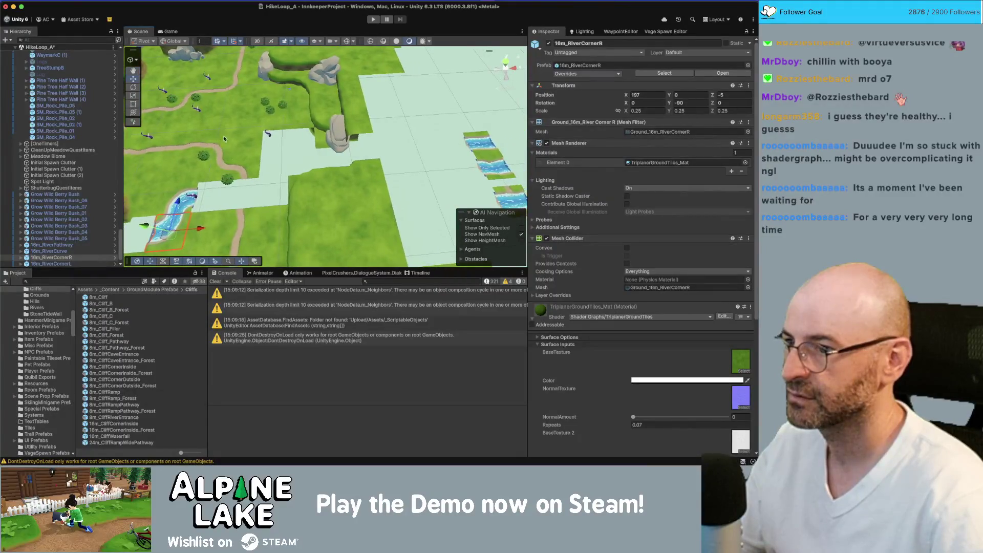
Step: Move 16m_RiverPathway to 205, 0, -1 and 16m_RiverCurve to 193, 0, -5
left_click(481, 147)
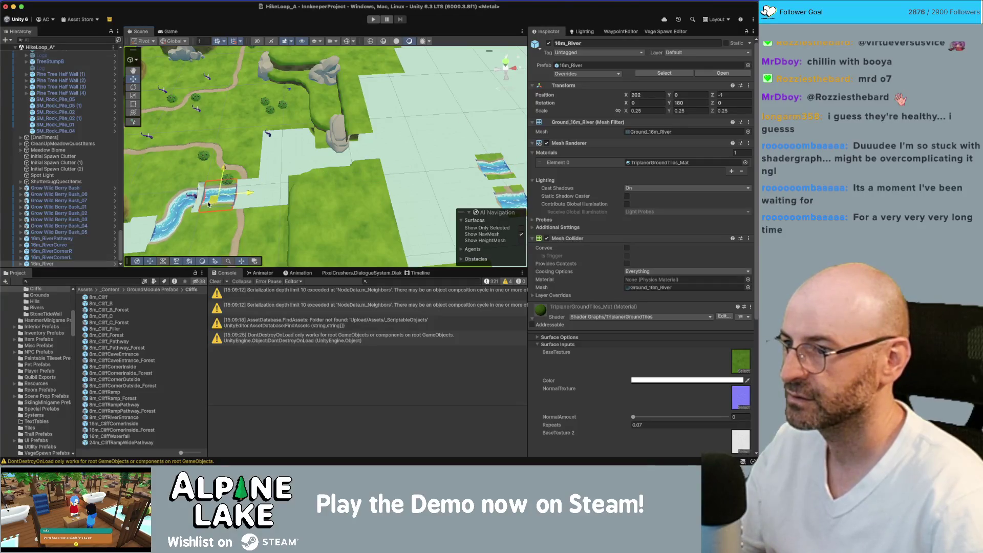
left_click(478, 147)
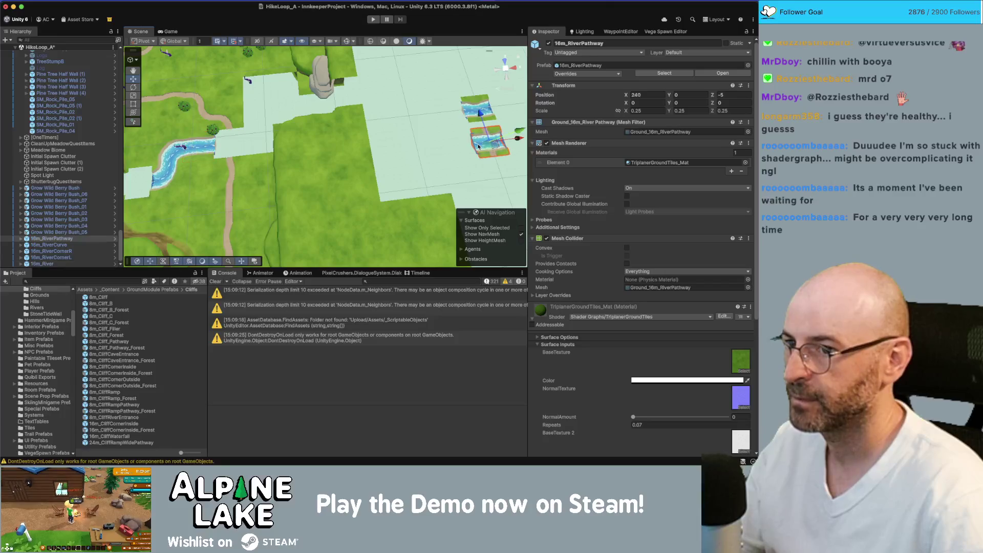
left_click_drag(223, 149, 231, 141)
key("e")
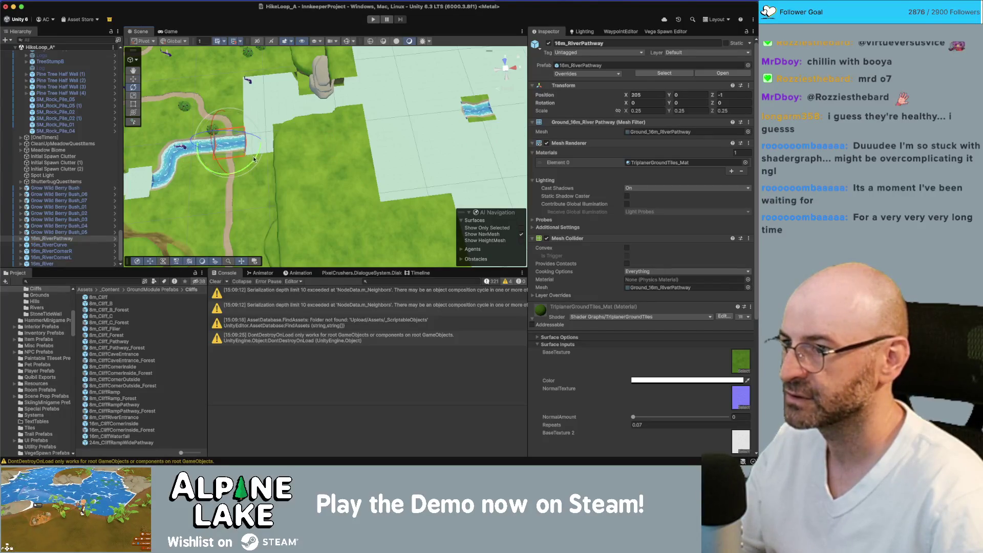
scroll(221, 143, "up", 5)
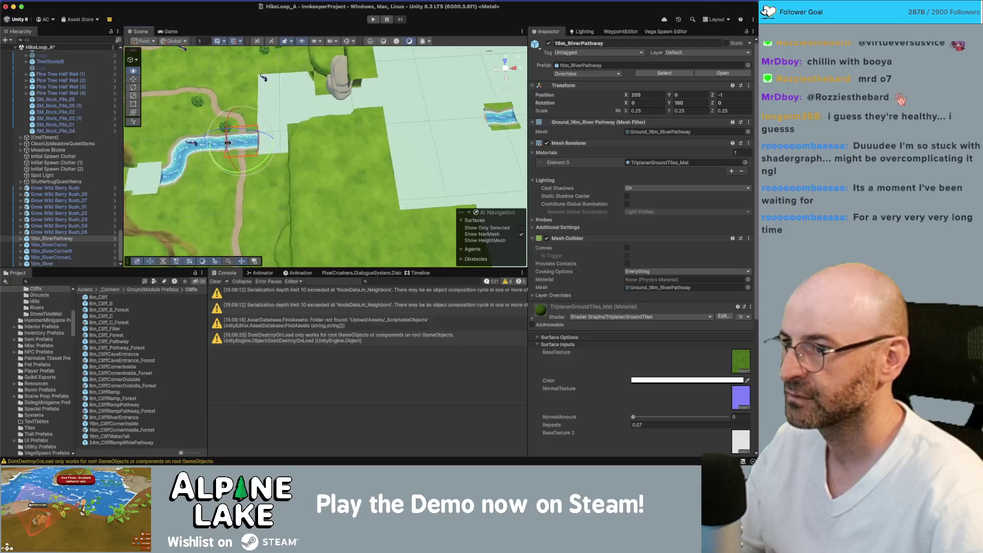
left_click(499, 138)
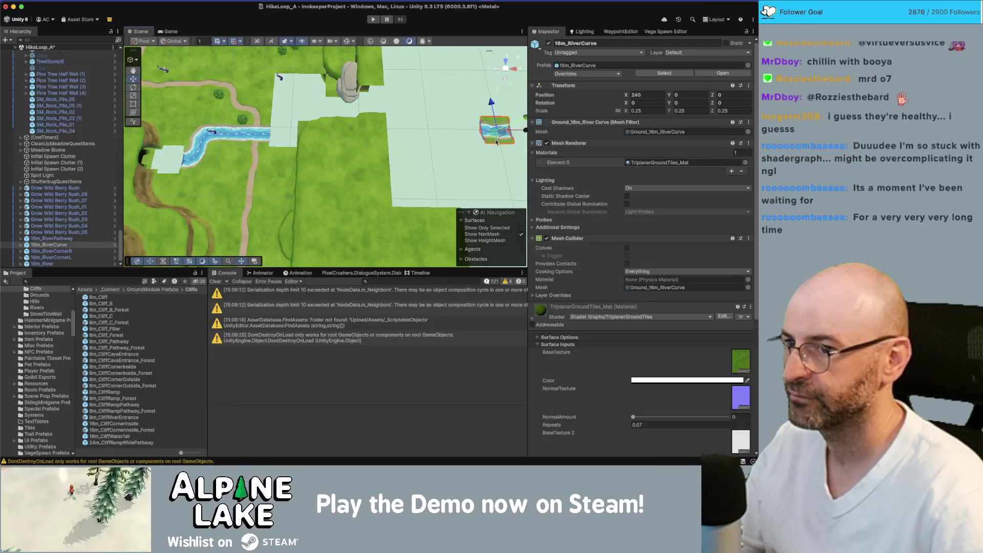
left_click_drag(165, 168, 163, 165)
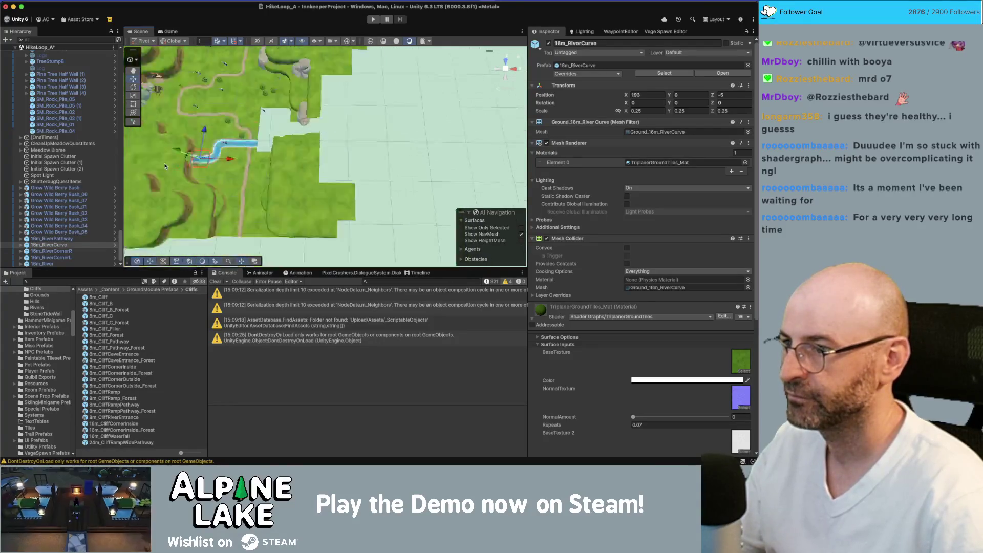
key("f")
scroll(235, 118, "up", 5)
scroll(236, 118, "down", 5)
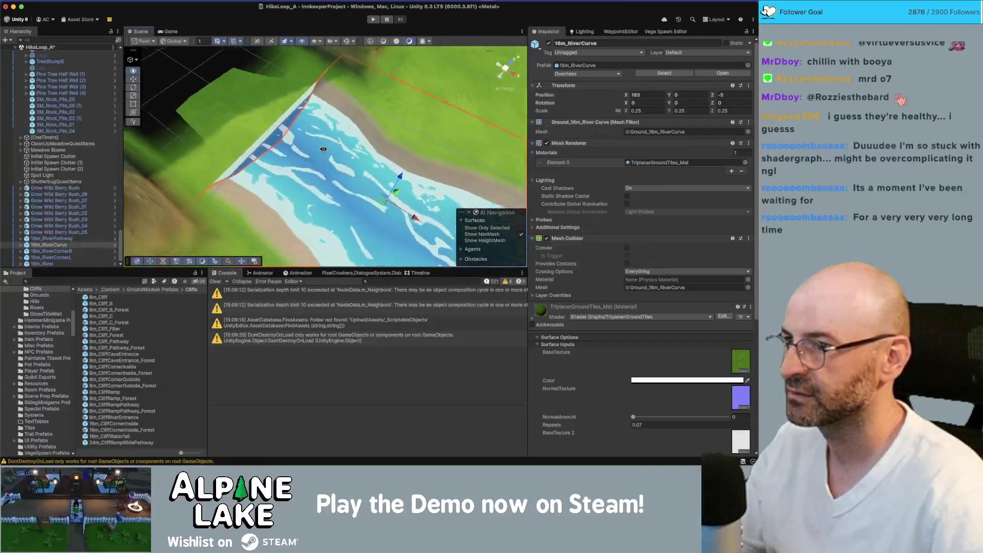
left_click(276, 102)
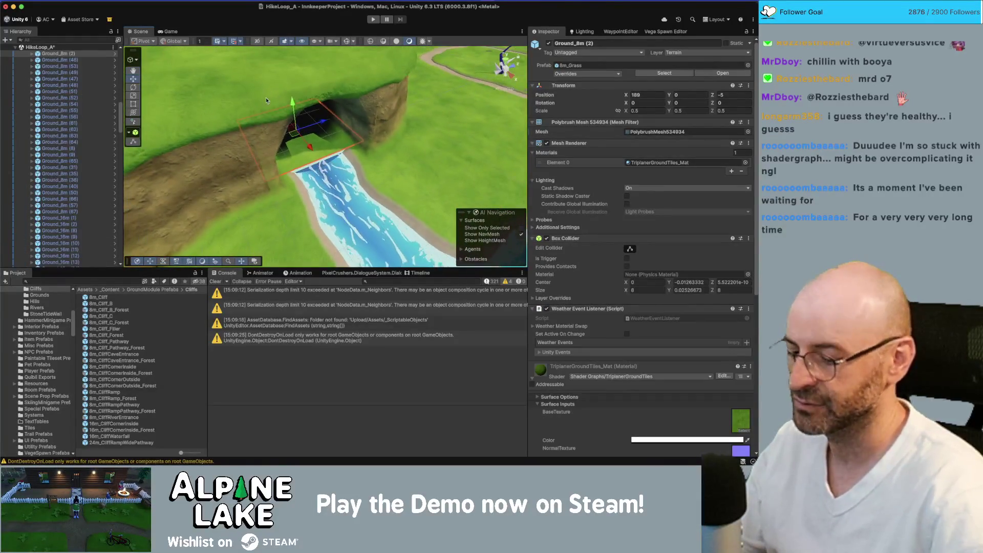
Step: Delete the Ground_8m (2) tile and turn 16m_RiverCurve to 195 degrees
key("Delete")
mouse_move(333, 141)
left_mouse_down()
mouse_move(385, 127)
mouse_move(440, 161)
left_mouse_up()
left_click(282, 139)
key("e")
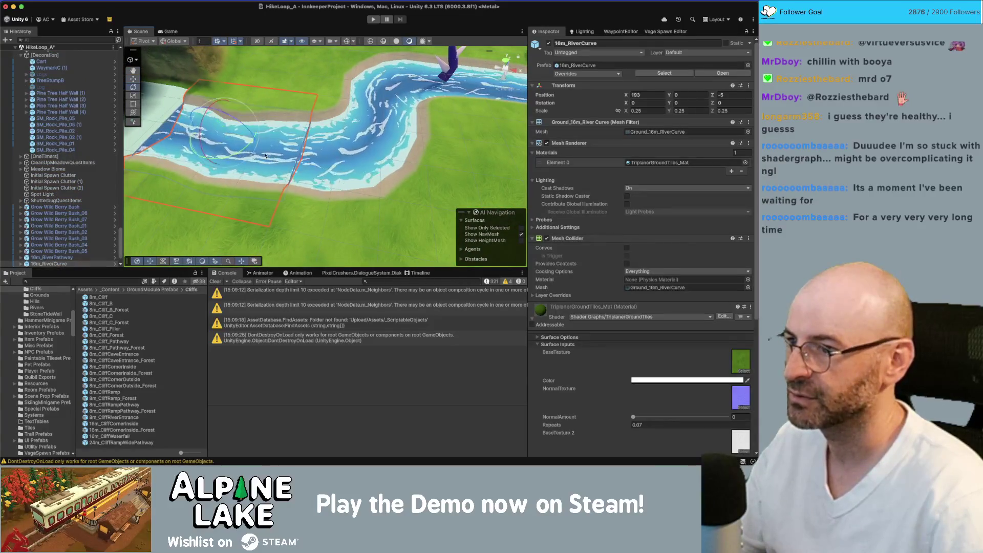
left_click_drag(254, 133, 51, 187)
Step: Select 16m_River_01 with the move tool and view the tunnel and river
mouse_move(328, 154)
left_mouse_down()
mouse_move(394, 127)
mouse_move(101, 131)
left_mouse_up()
left_click(397, 130)
key("w")
scroll(287, 133, "down", 2)
mouse_move(287, 133)
left_mouse_down()
mouse_move(289, 110)
mouse_move(291, 129)
mouse_move(345, 162)
mouse_move(333, 160)
left_mouse_up()
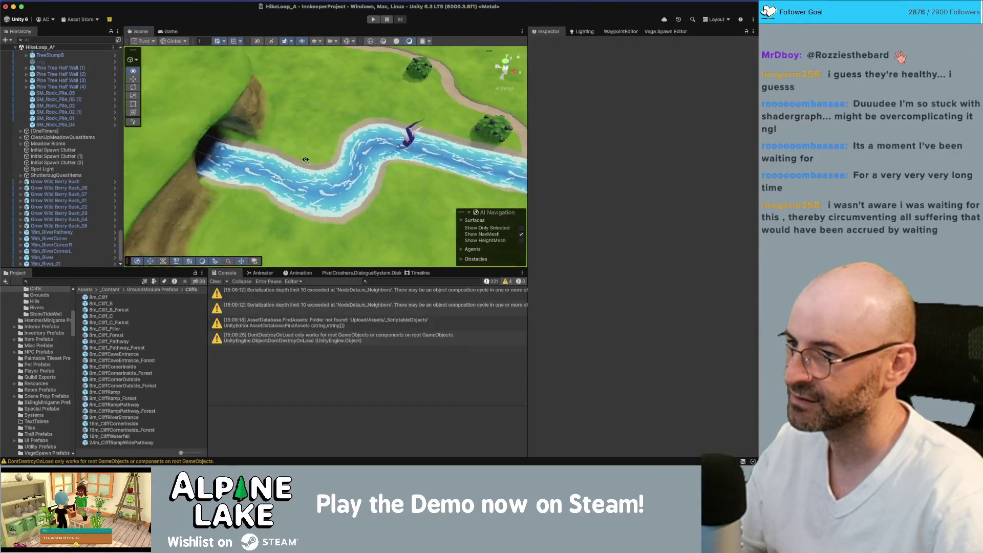
scroll(287, 159, "up", 6)
mouse_move(243, 157)
left_mouse_down()
mouse_move(361, 155)
mouse_move(372, 233)
mouse_move(435, 150)
left_mouse_up()
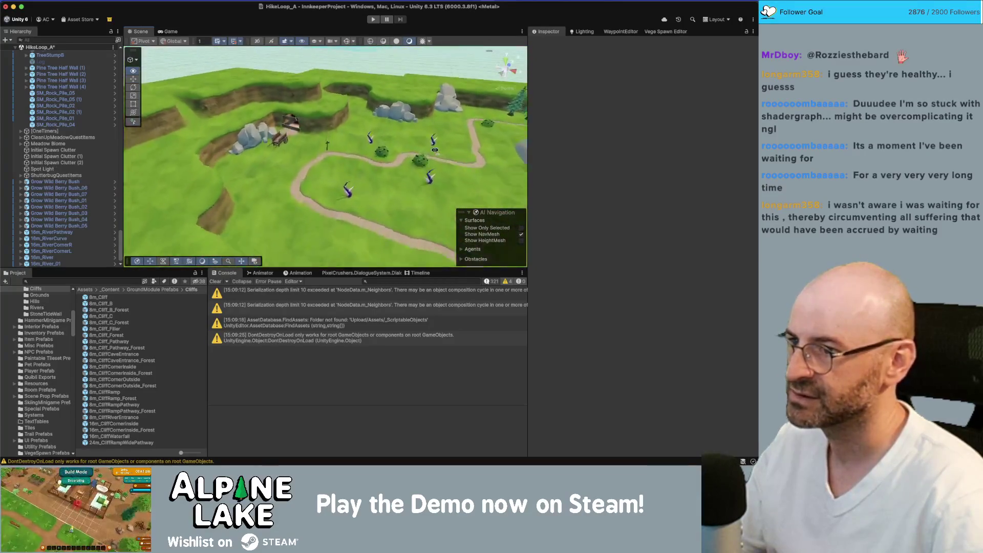
Step: Inspect the wooden beams over the tunnel, then switch to the Maya Modular_Landscapes file
scroll(435, 150, "up", 10)
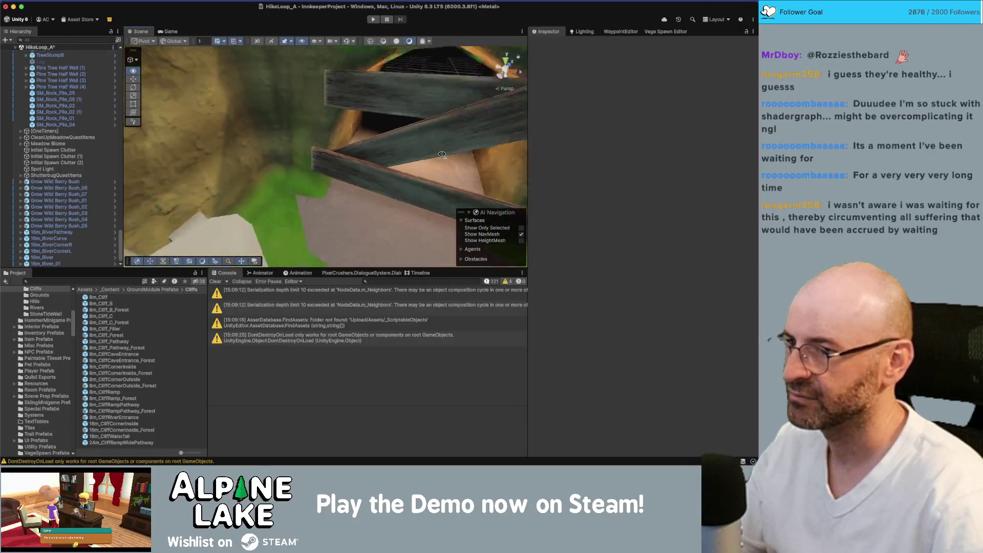
scroll(442, 154, "down", 10)
scroll(442, 155, "up", 12)
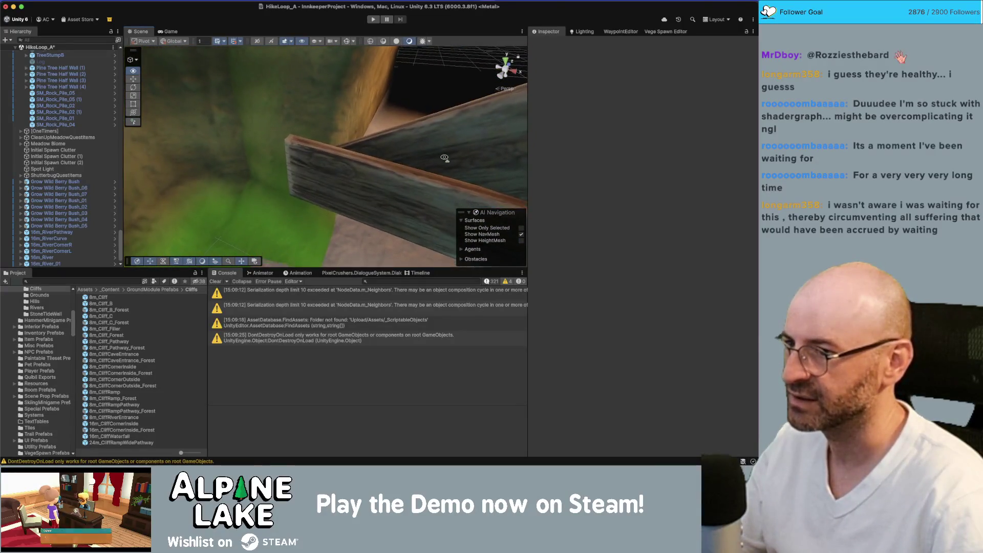
mouse_move(444, 158)
left_mouse_down()
mouse_move(494, 204)
mouse_move(518, 205)
left_mouse_up()
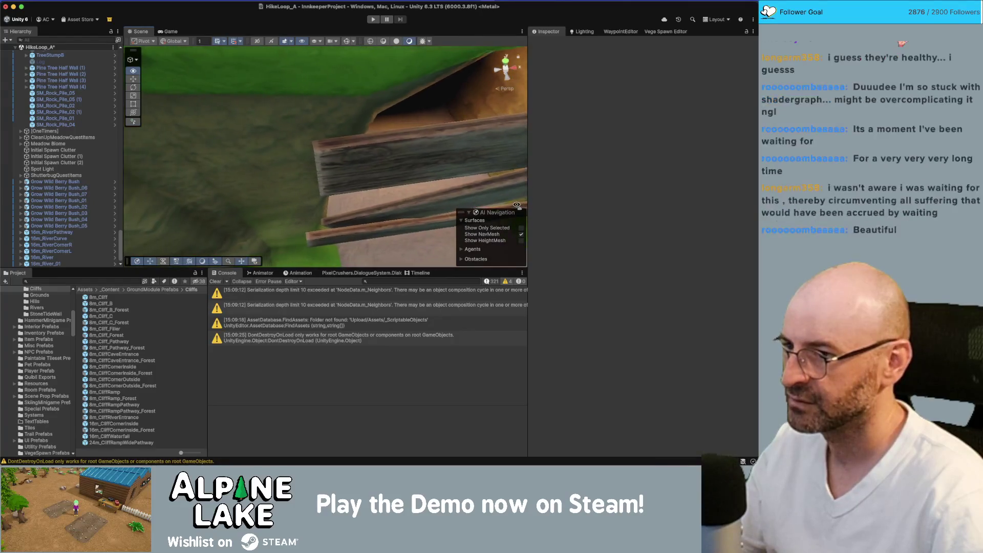
scroll(351, 153, "down", 15)
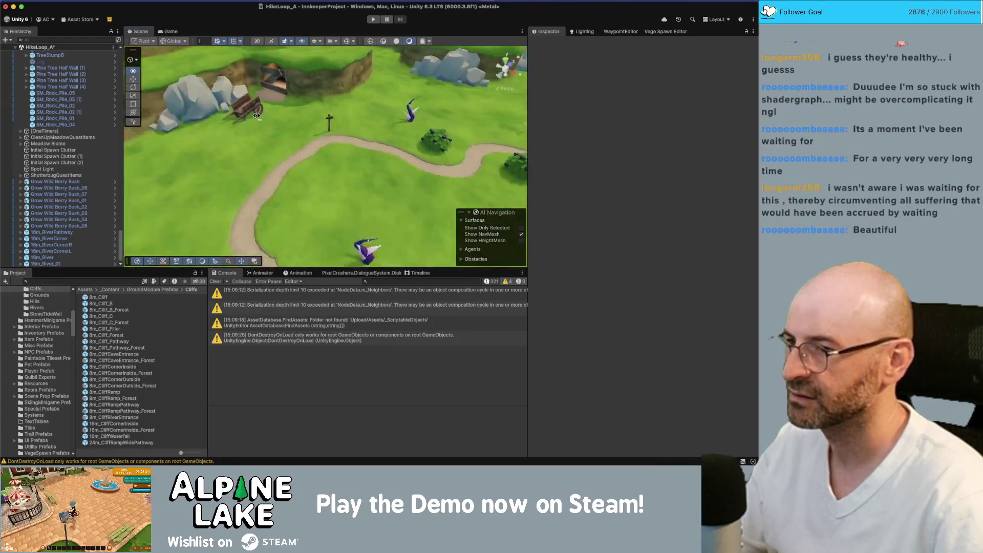
key("super+Tab")
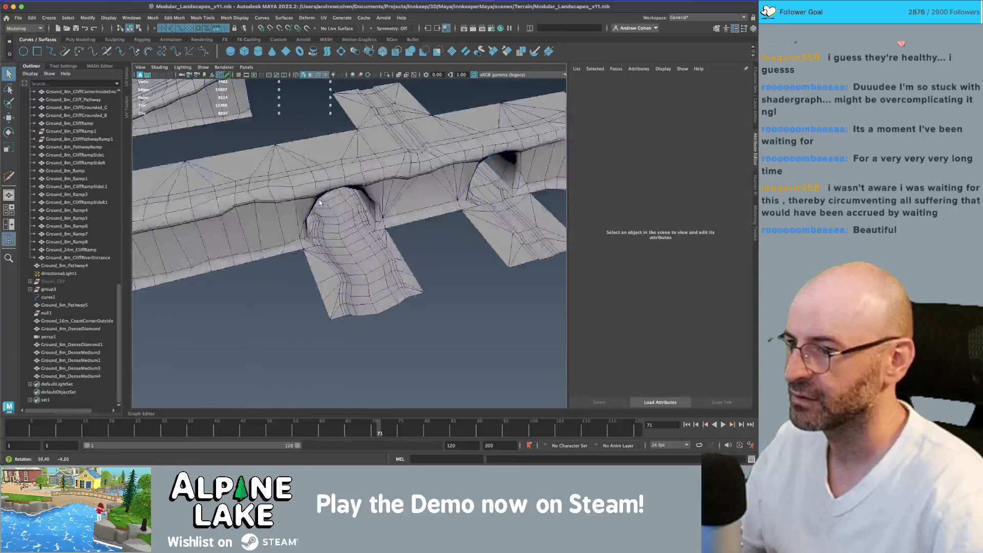
Step: Select Ground_8m_CliffRiverEntrance and place a cut point on its arch edge
left_click(312, 179)
scroll(311, 179, "up", 5)
mouse_move(312, 179)
left_mouse_down()
mouse_move(259, 209)
mouse_move(229, 199)
mouse_move(350, 198)
left_mouse_up()
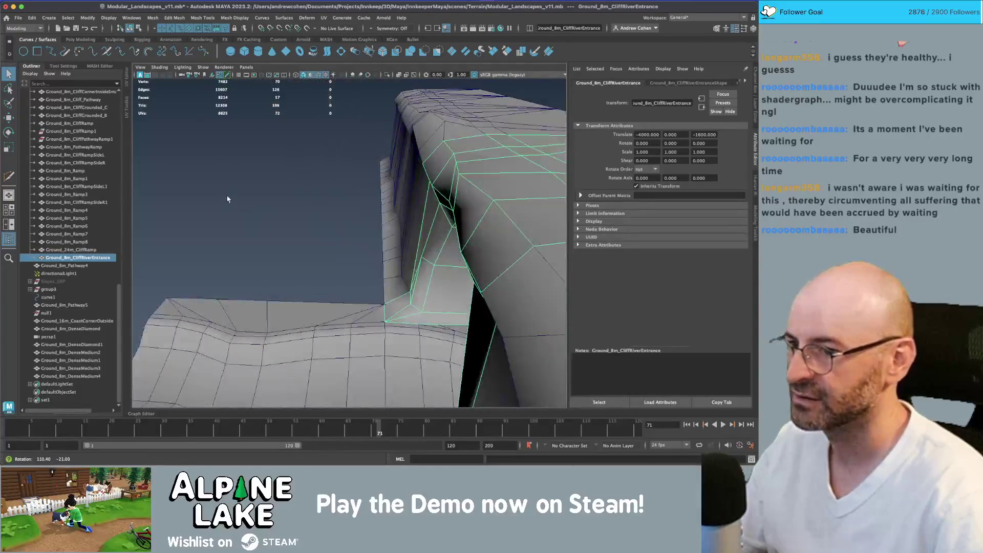
scroll(349, 198, "up", 3)
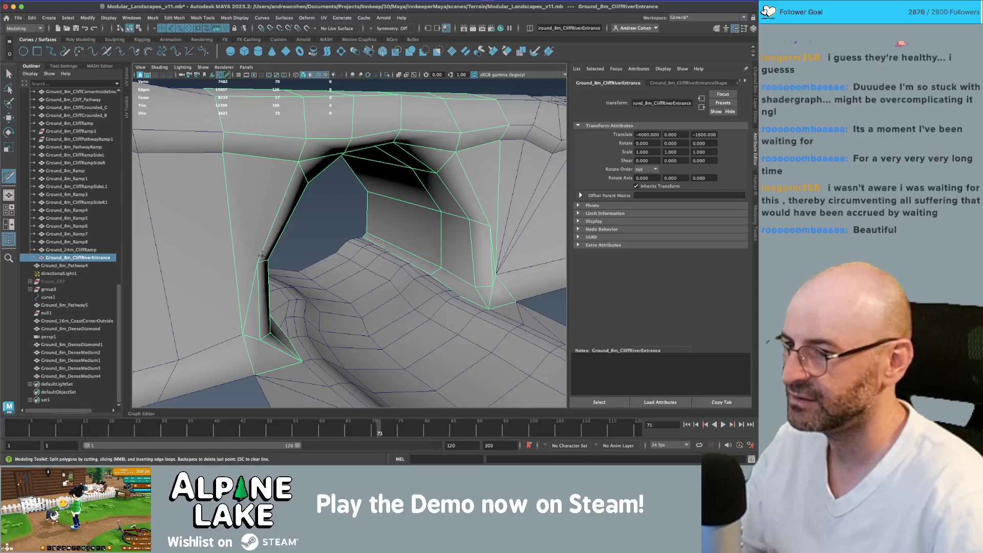
left_click(257, 262)
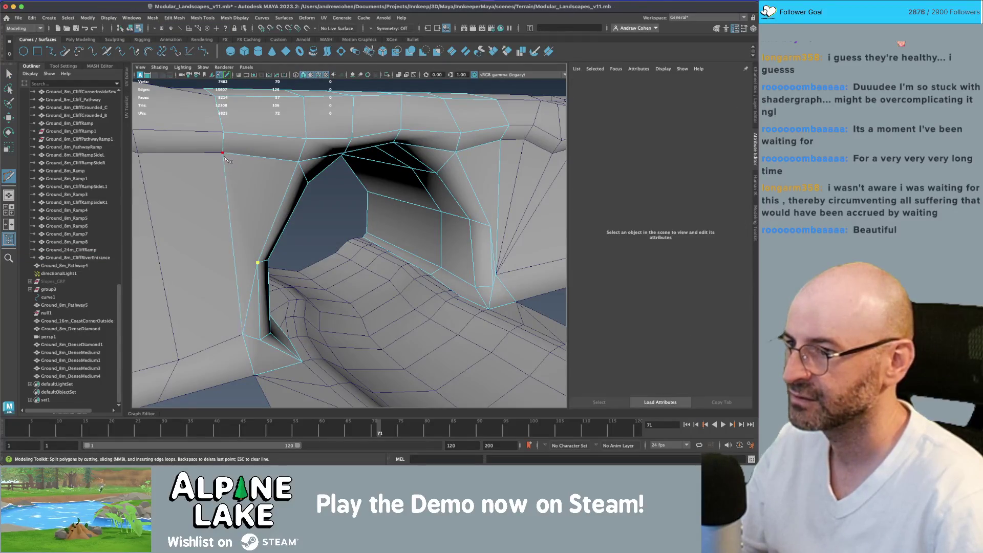
Step: Return to plain object selection and tumble around to the arch's inner corner
left_click(130, 27)
key("q")
left_click(325, 201)
scroll(328, 210, "up", 4)
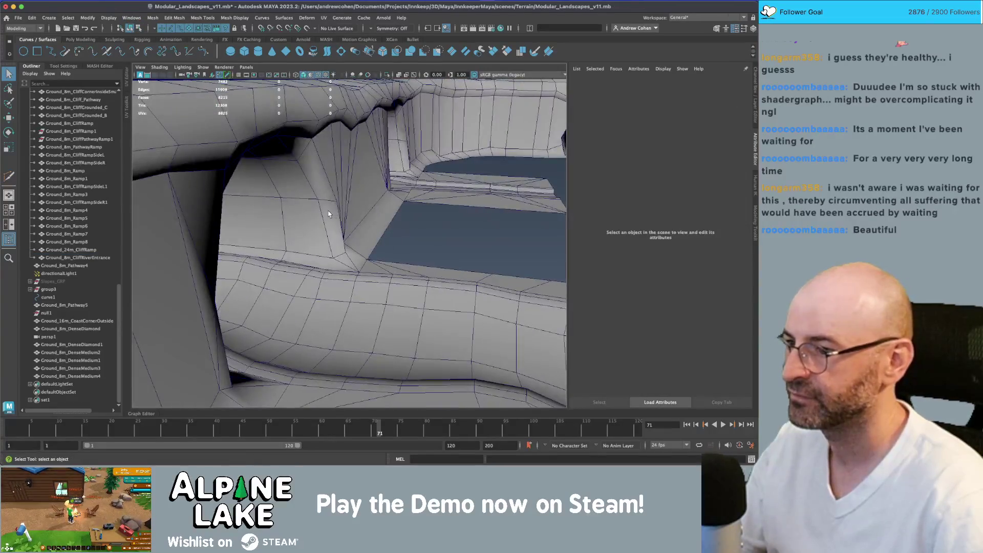
scroll(328, 214, "down", 5)
left_click(298, 188)
left_click(374, 206)
scroll(359, 202, "up", 6)
mouse_move(353, 199)
left_mouse_down()
mouse_move(454, 171)
mouse_move(481, 202)
left_mouse_up()
scroll(303, 228, "up", 4)
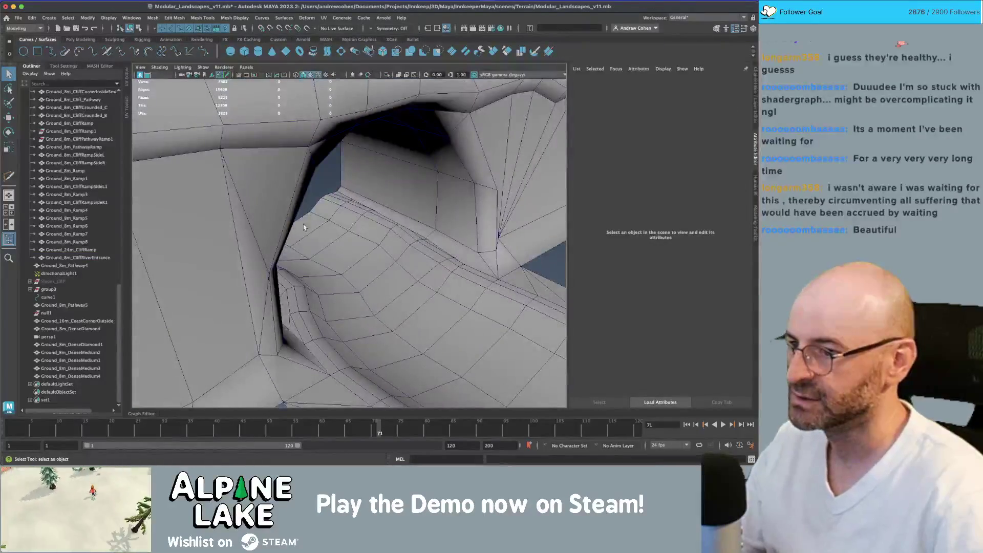
Step: Undo the recent cuts on the arch mesh, inspect its inner corner, and return to Unity
key("ctrl+z")
key("ctrl+z")
key("ctrl+z")
key("ctrl+z")
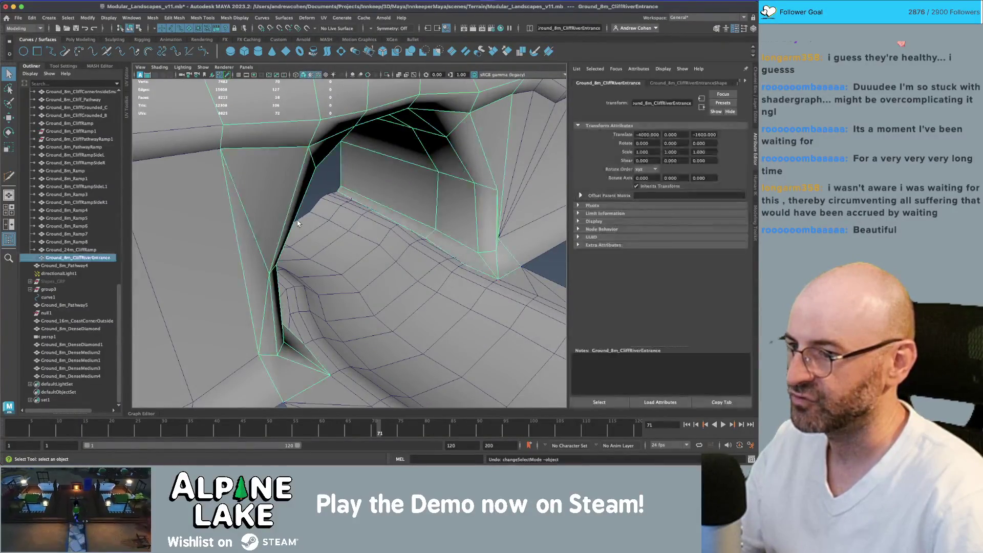
key("ctrl+z")
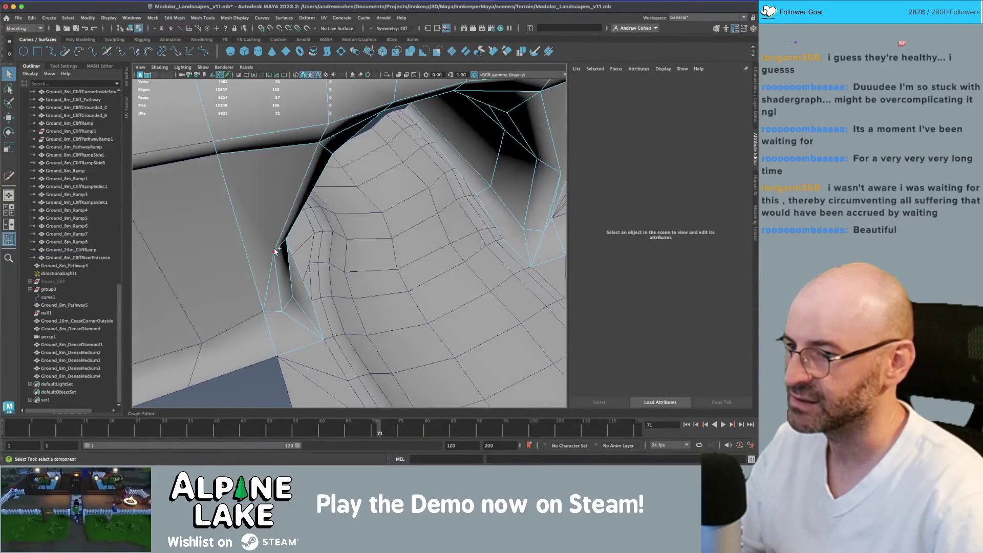
mouse_move(319, 222)
left_mouse_down()
mouse_move(321, 193)
mouse_move(301, 200)
left_mouse_up()
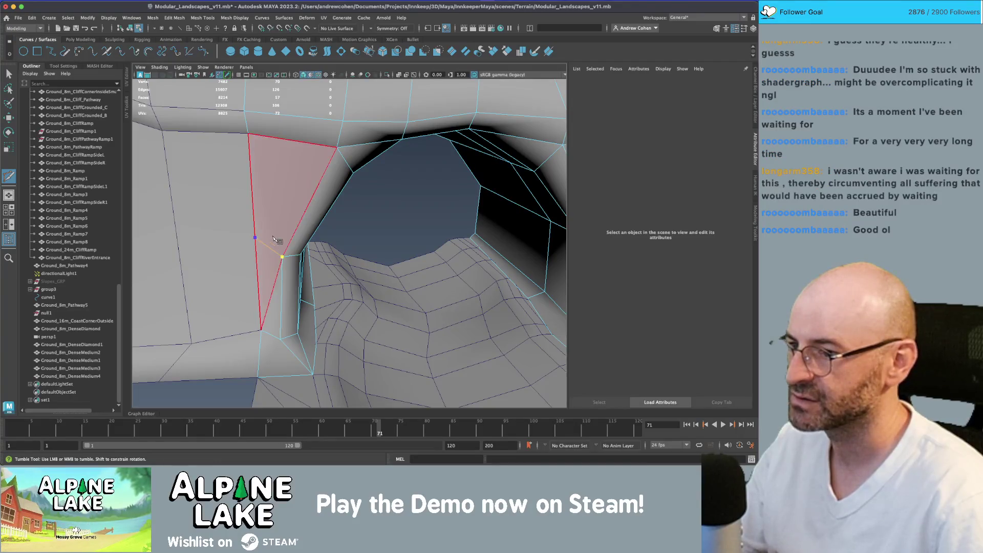
left_click_drag(264, 230, 293, 231)
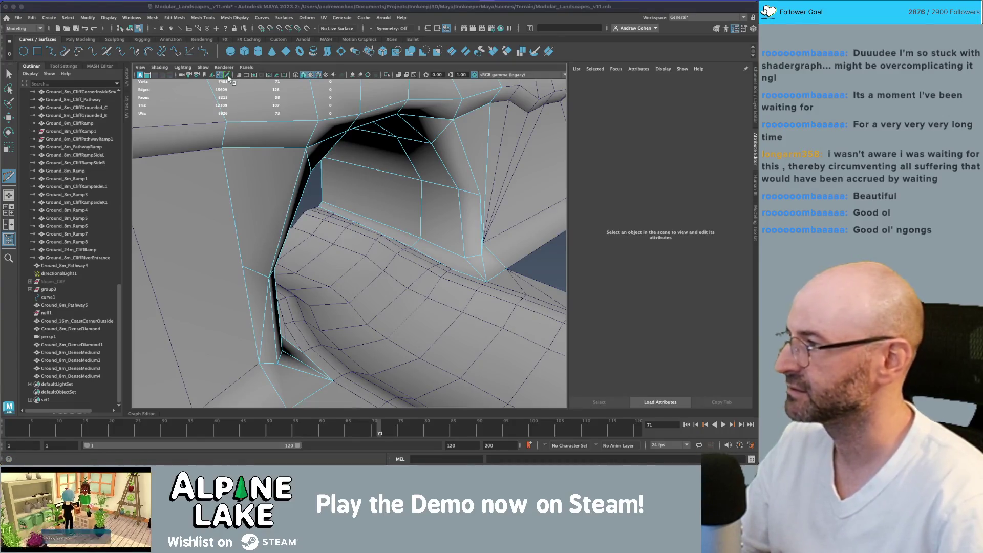
key("super+Tab")
scroll(309, 130, "down", 10)
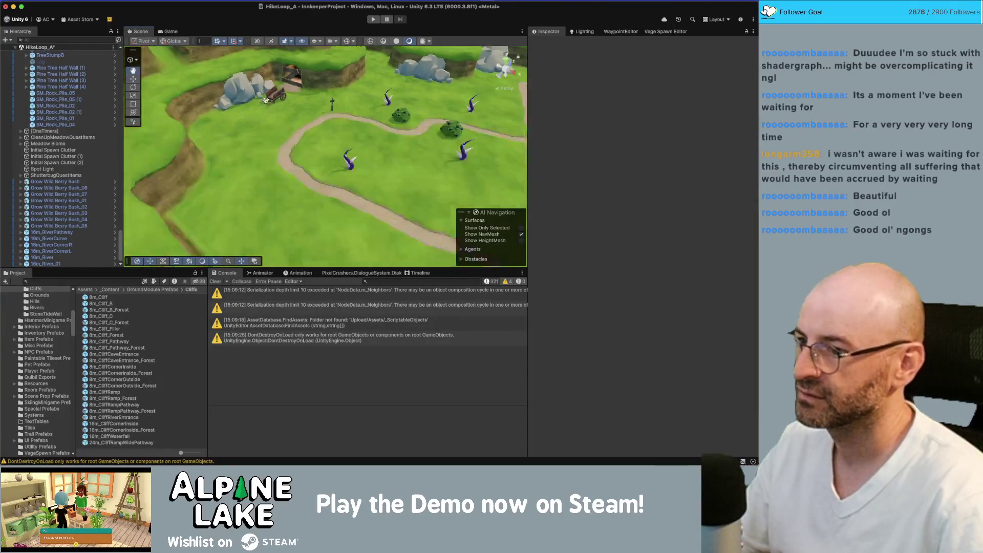
Step: Select the 16m_RiverCornerR tile and frame the river bend from a steeper angle
mouse_move(302, 162)
left_mouse_down()
mouse_move(392, 143)
mouse_move(332, 189)
mouse_move(341, 163)
mouse_move(308, 163)
mouse_move(232, 200)
mouse_move(278, 184)
left_mouse_up()
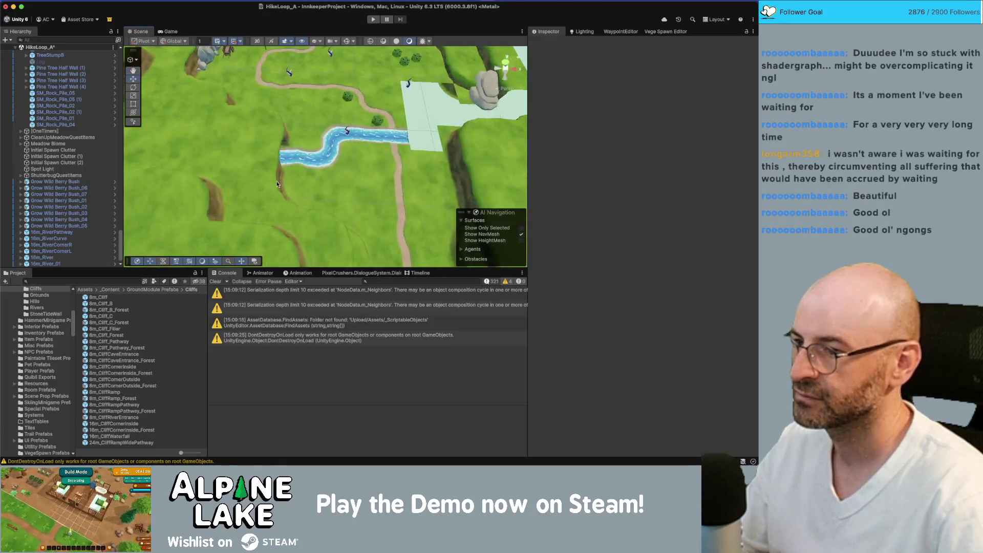
left_click(342, 154)
left_click_drag(342, 153, 268, 182)
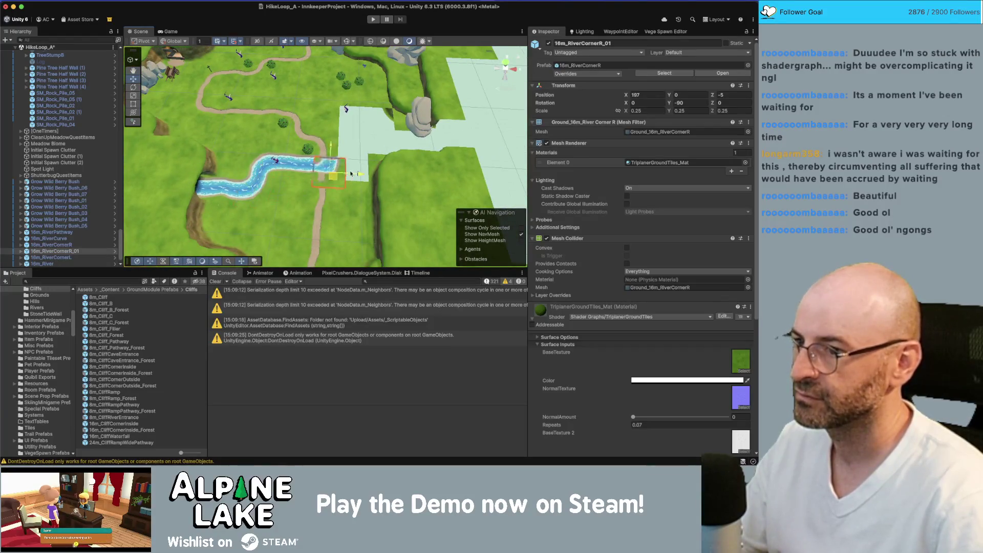
scroll(331, 176, "up", 2)
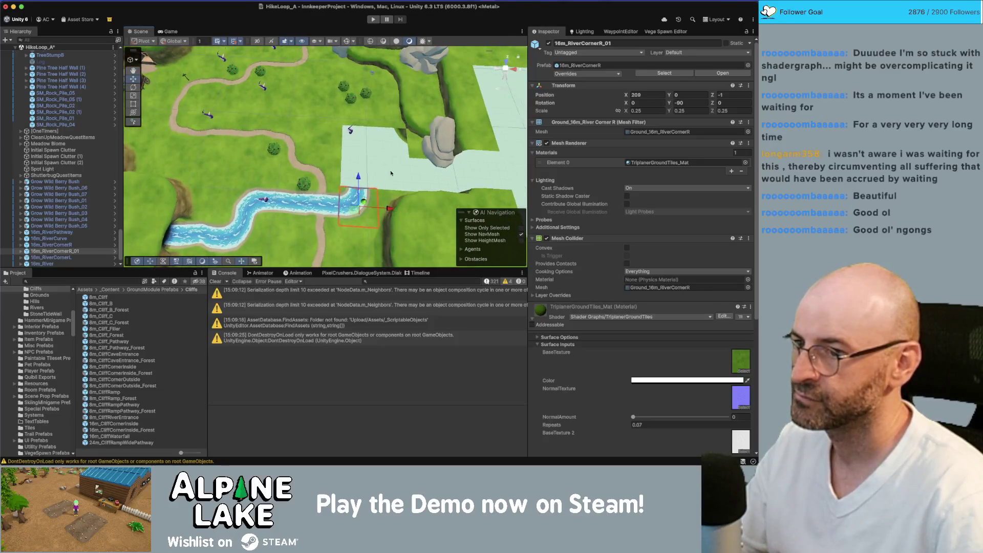
mouse_move(390, 173)
left_mouse_down()
mouse_move(345, 162)
mouse_move(261, 176)
left_mouse_up()
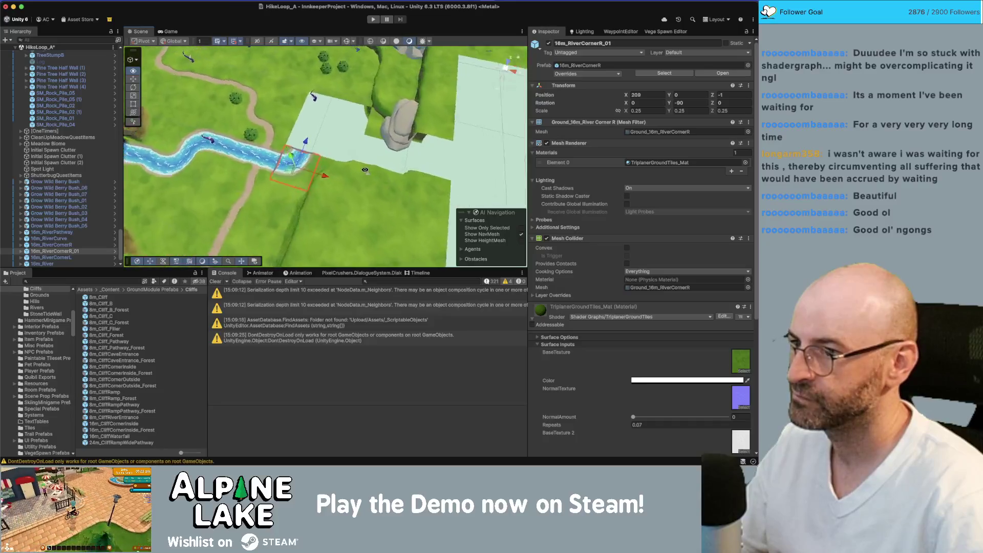
Step: Duplicate the straight river tile beside the cliff and move a corner tile into the upper gap
left_click(257, 175)
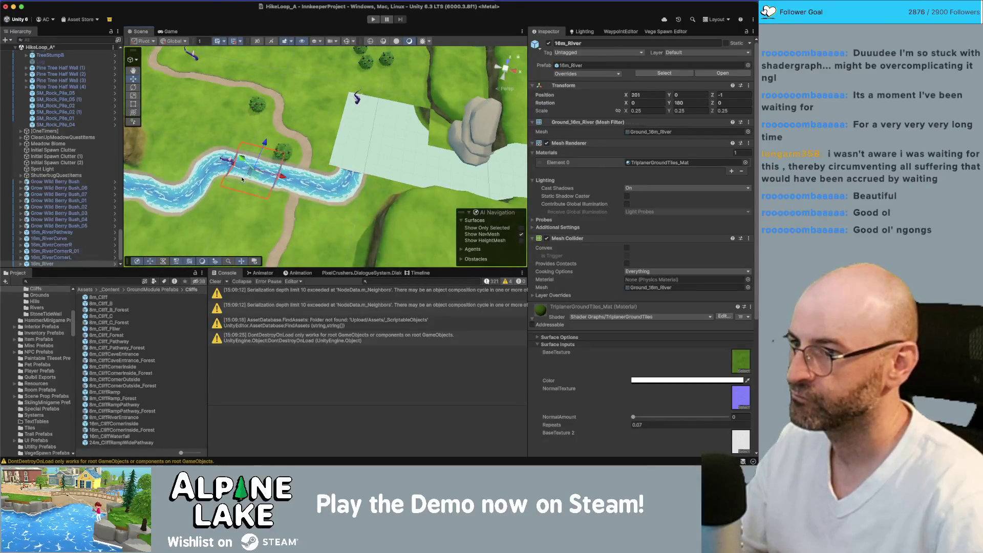
key("ctrl+d")
mouse_move(256, 175)
left_mouse_down()
mouse_move(396, 165)
mouse_move(380, 148)
left_mouse_up()
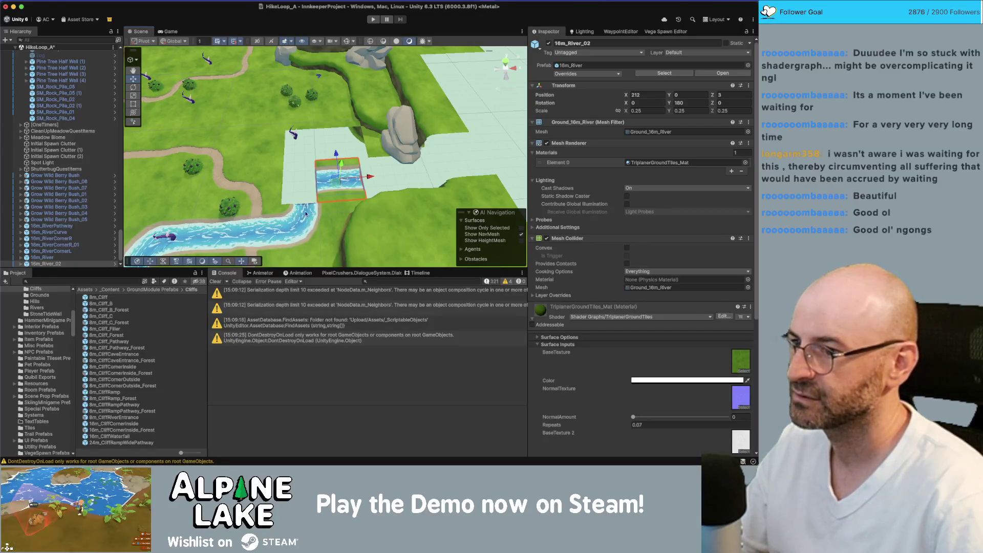
left_click_drag(283, 225, 303, 217)
left_click(189, 206)
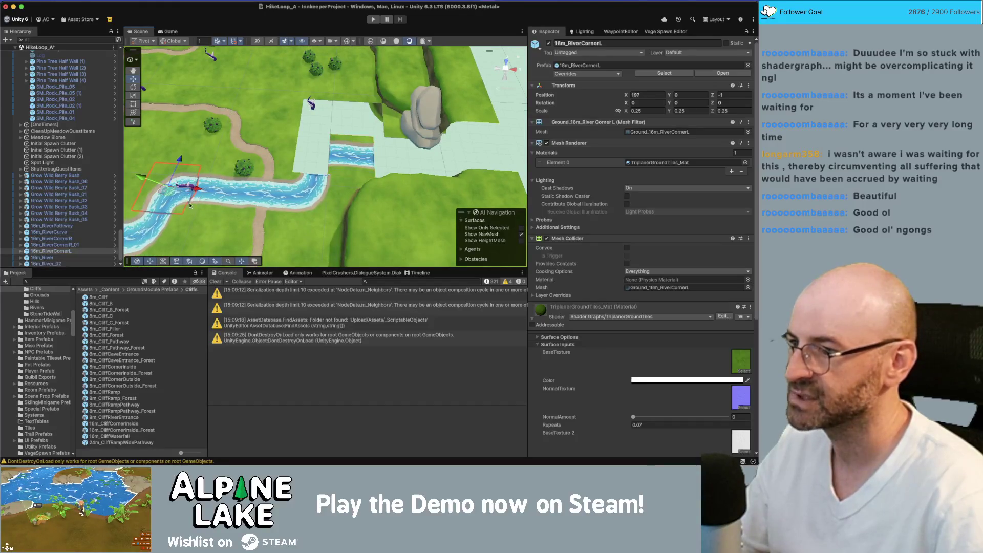
mouse_move(175, 197)
left_mouse_down()
mouse_move(328, 151)
mouse_move(318, 148)
mouse_move(396, 159)
mouse_move(353, 152)
left_mouse_up()
Step: Nudge the river curve tile along Z, then select the cliff tile above the river
left_click(362, 145)
mouse_move(300, 180)
left_mouse_down()
mouse_move(245, 213)
mouse_move(195, 210)
left_mouse_up()
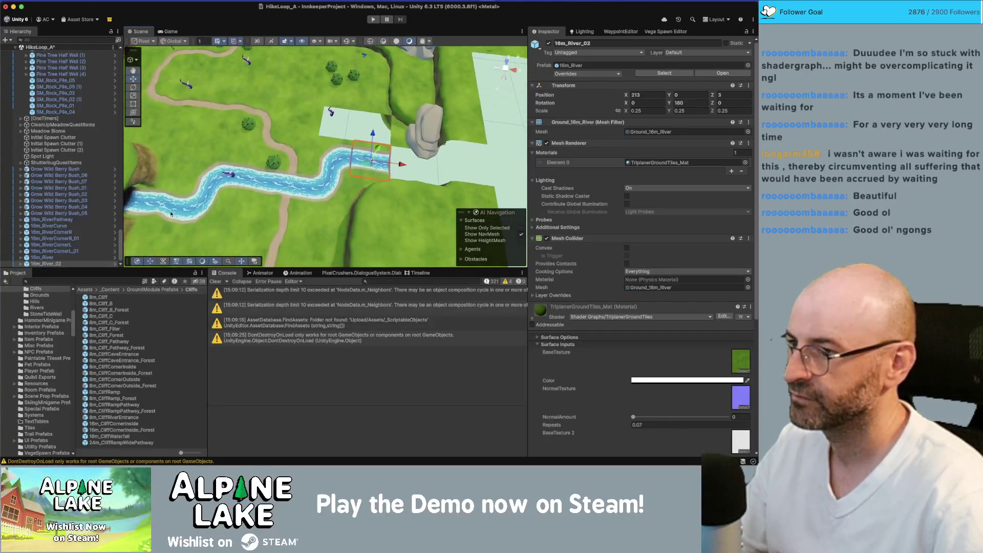
left_click(167, 202)
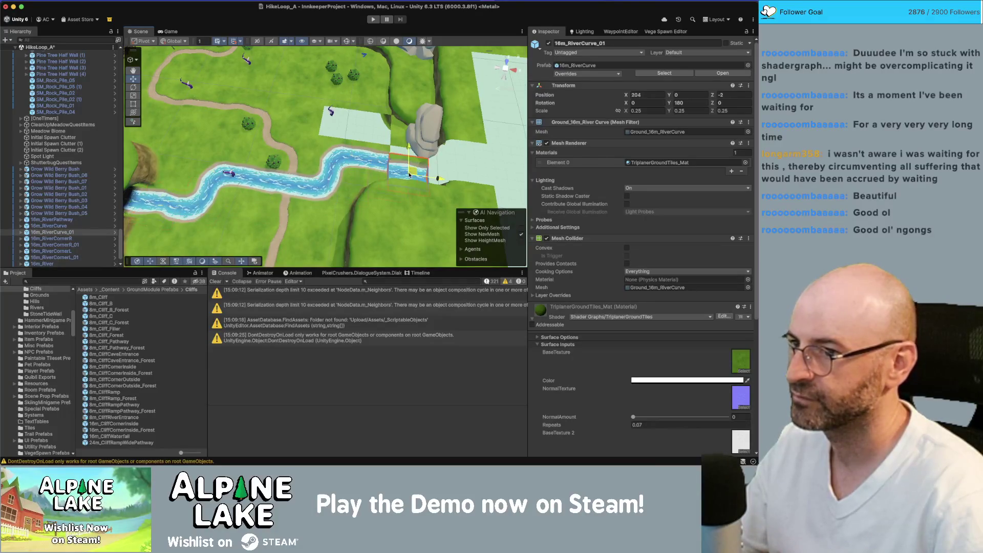
left_click_drag(410, 169, 412, 167)
left_click_drag(460, 139, 338, 156)
left_click(334, 158)
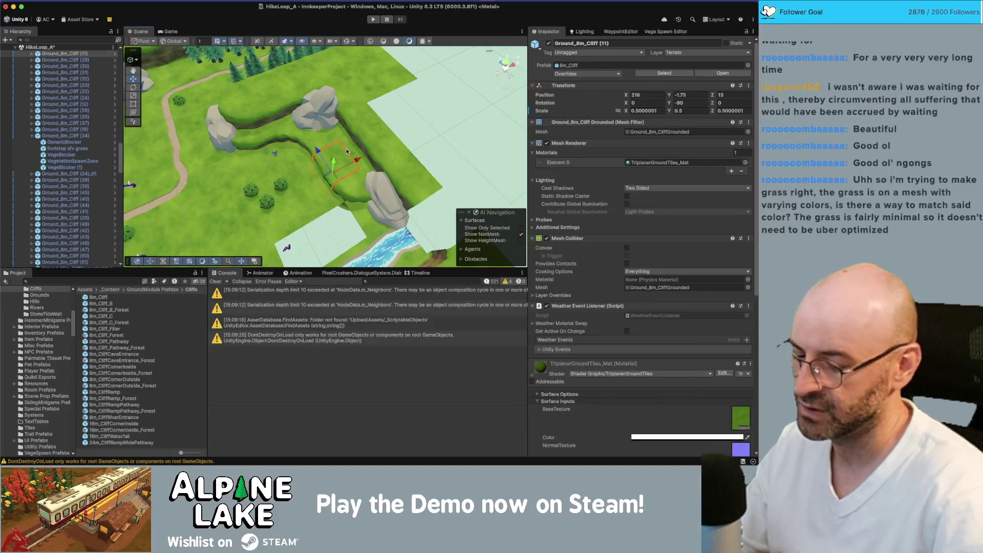
Step: Delete cliff tiles Ground_8m_Cliff (11) and (45), and shift the rock pile and neighbouring cliff along Z
key("super+BackSpace")
left_click(353, 183)
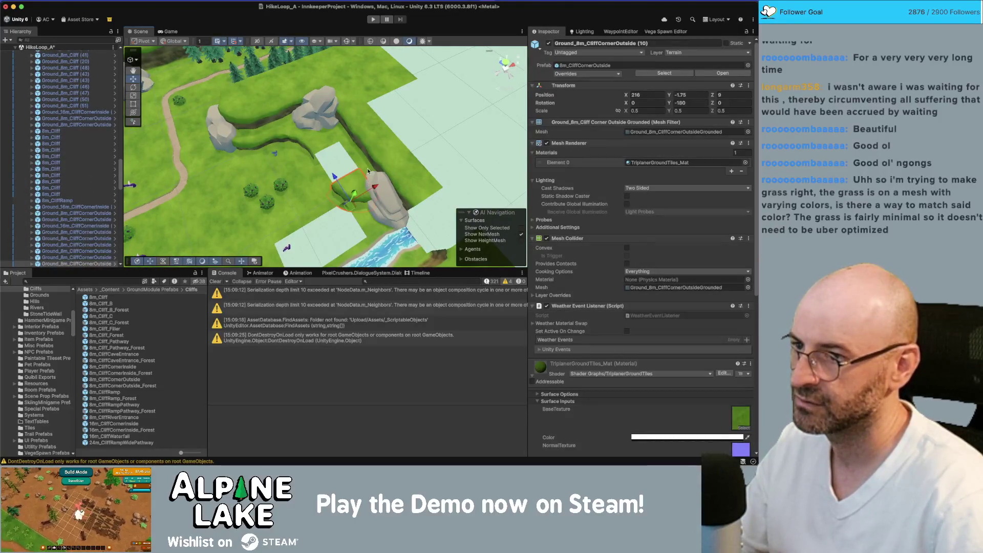
left_click(367, 171)
key("super+BackSpace")
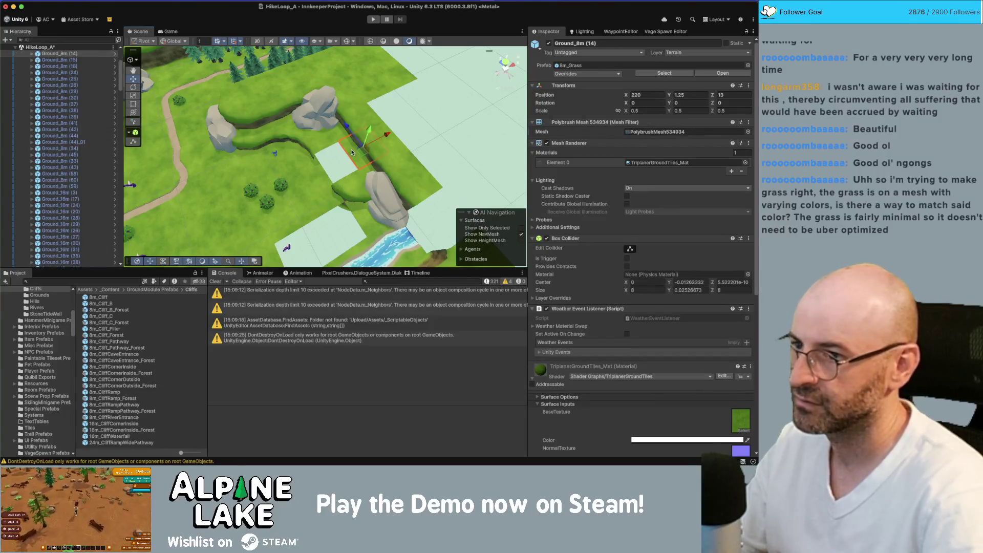
left_click(367, 174)
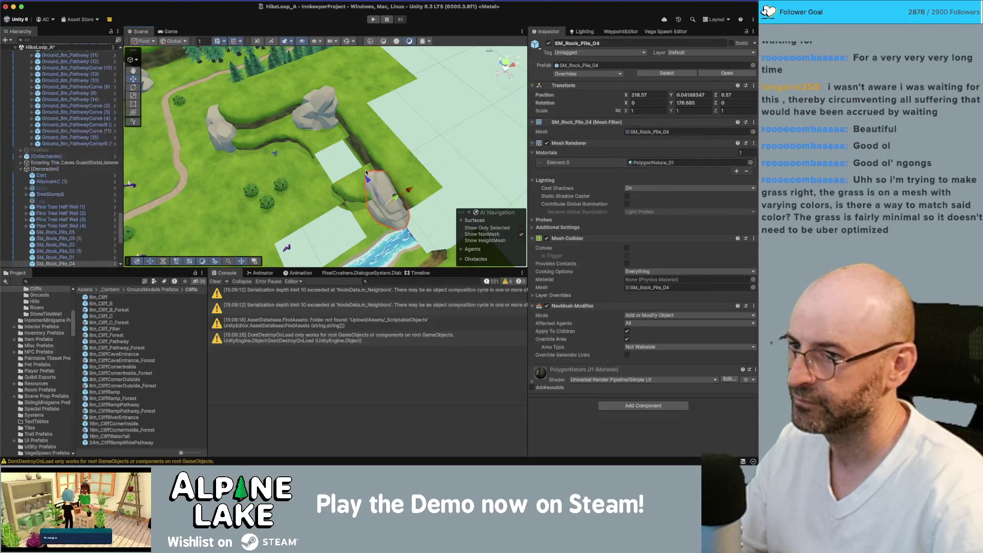
left_click(354, 181, "shift")
left_click_drag(336, 177, 318, 158)
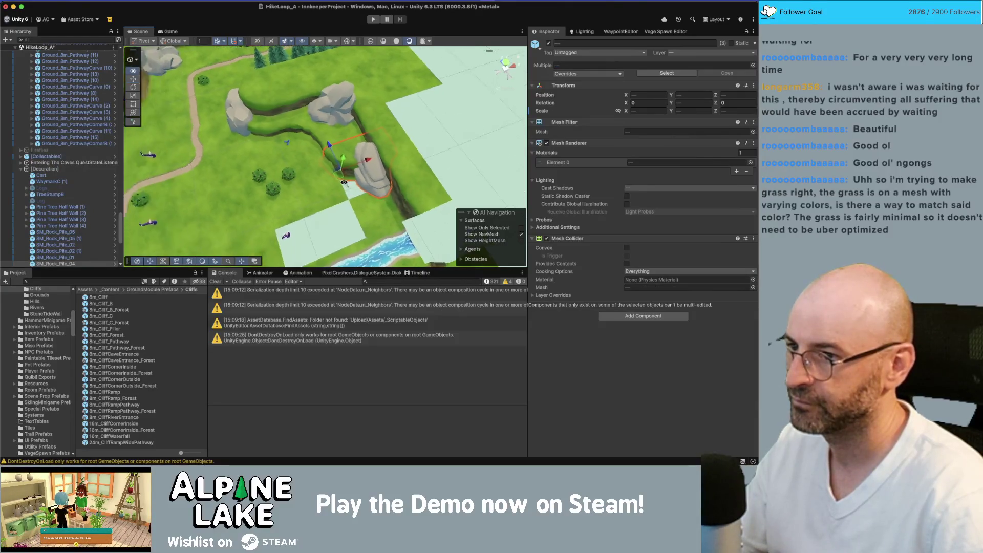
Step: Duplicate grass tile Ground_8m (23)_01 twice, moving a copy one tile left
left_click(364, 212)
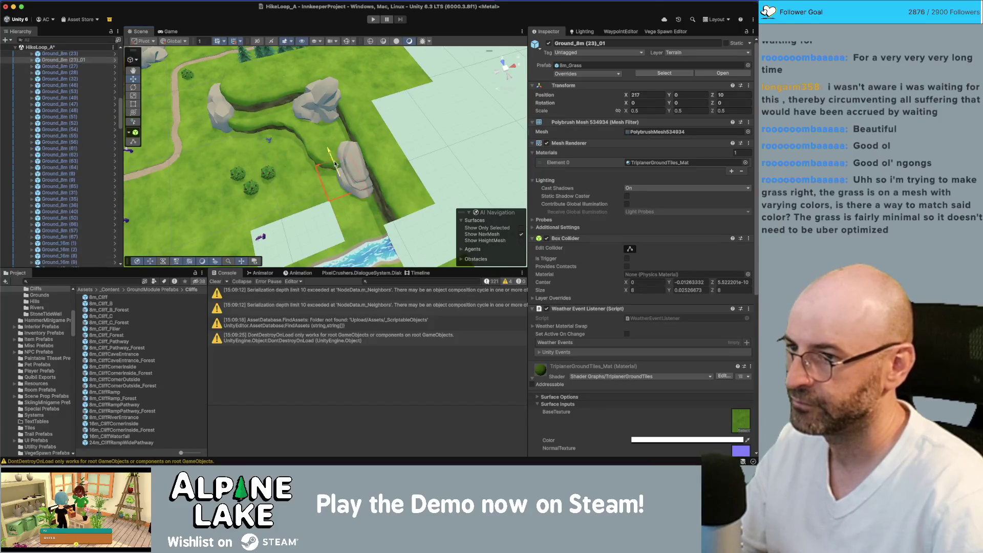
key("ctrl+d")
mouse_move(353, 225)
left_mouse_down()
mouse_move(314, 242)
mouse_move(274, 211)
left_mouse_up()
key("ctrl+d")
key("Right")
key("Down")
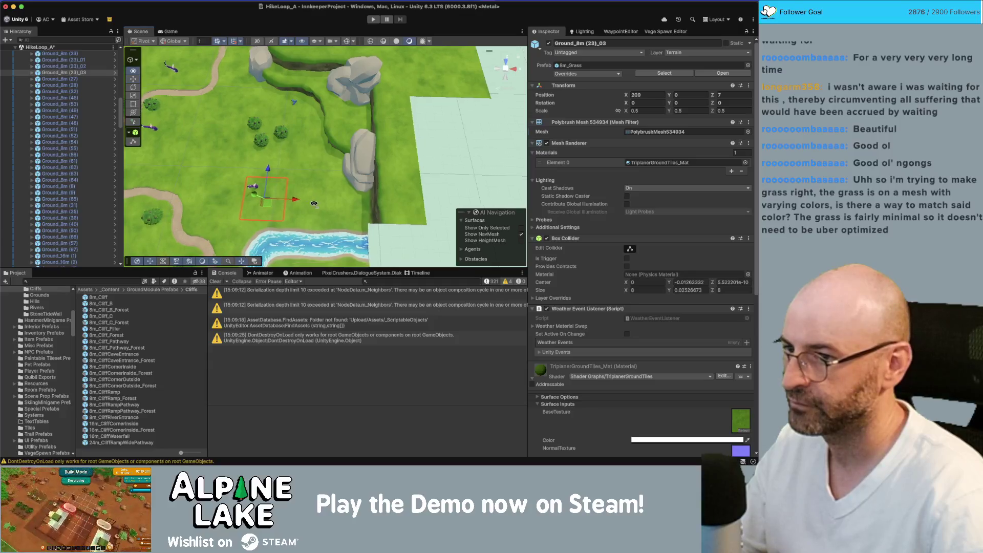
Step: Turn cliff tile Ground_8m_Cliff (13) a further 90 degrees
left_click(346, 171)
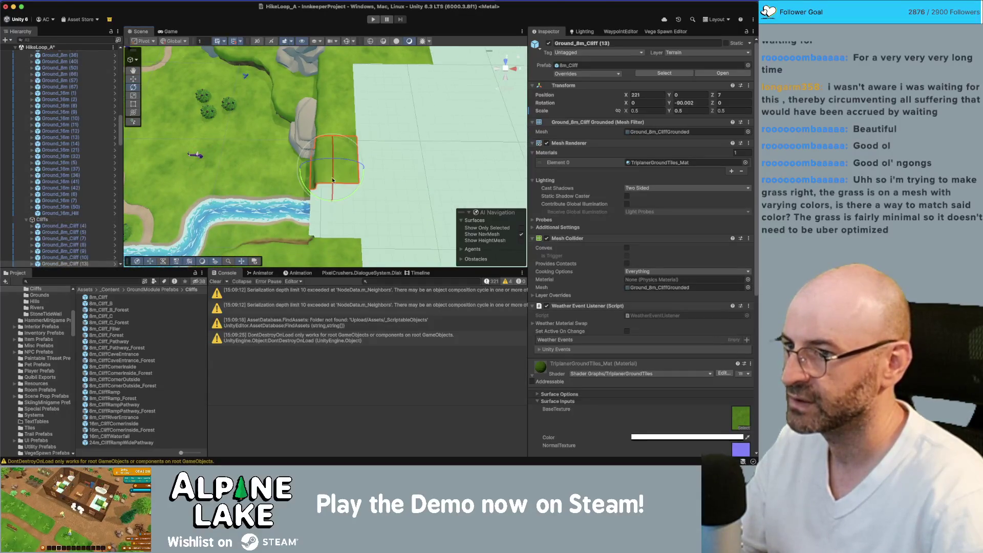
key("e")
mouse_move(354, 154)
left_mouse_down()
mouse_move(359, 178)
mouse_move(407, 177)
mouse_move(393, 154)
left_mouse_up()
key("w")
Step: Place the cliff corner tile at 221, 0, 7 beside the river, turned 180 degrees on Y
scroll(392, 155, "down", 5)
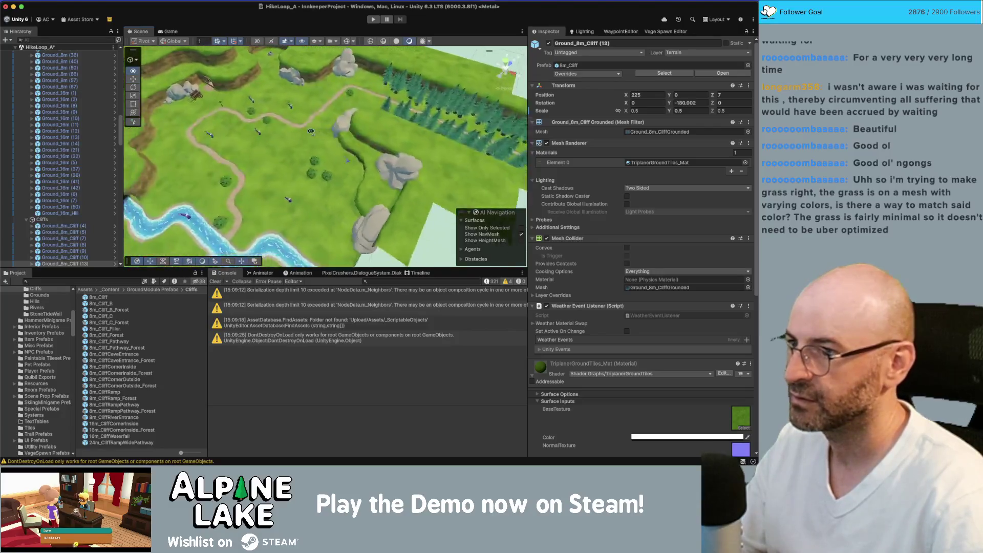
left_click(319, 84)
mouse_move(321, 90)
left_mouse_down()
mouse_move(417, 220)
mouse_move(402, 228)
mouse_move(406, 216)
left_mouse_up()
key("e")
key("w")
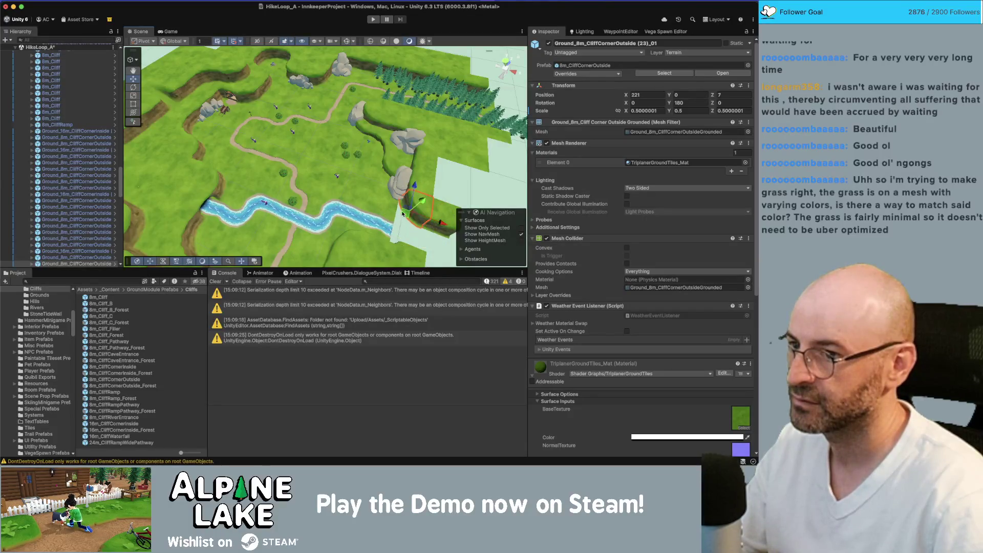
key("f")
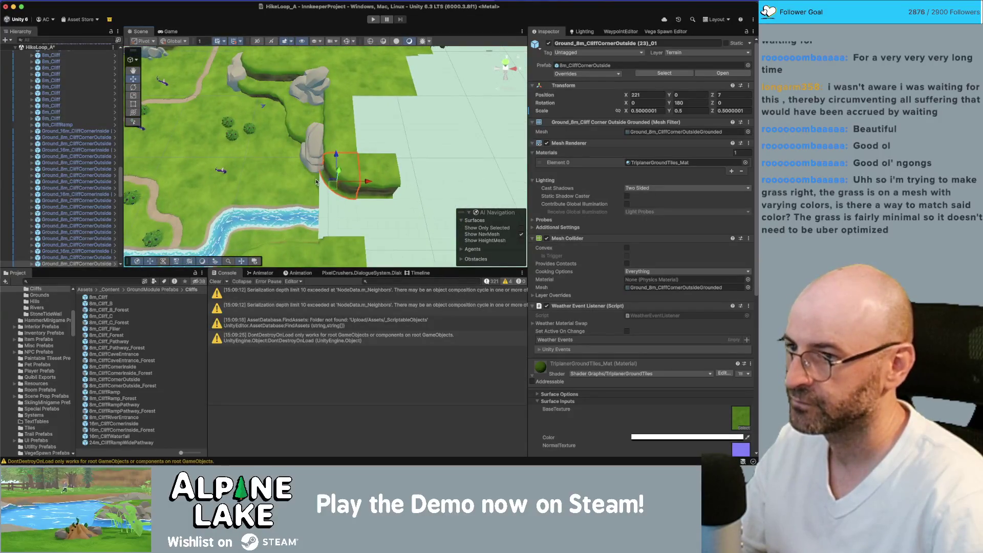
Step: Nudge grass tile Ground_8m (23)_04 left and extend the river with a copy of 16m_River_02
left_click(316, 182)
left_click_drag(371, 183, 324, 207)
left_click(260, 226)
key("super+d")
left_click_drag(325, 215, 414, 218)
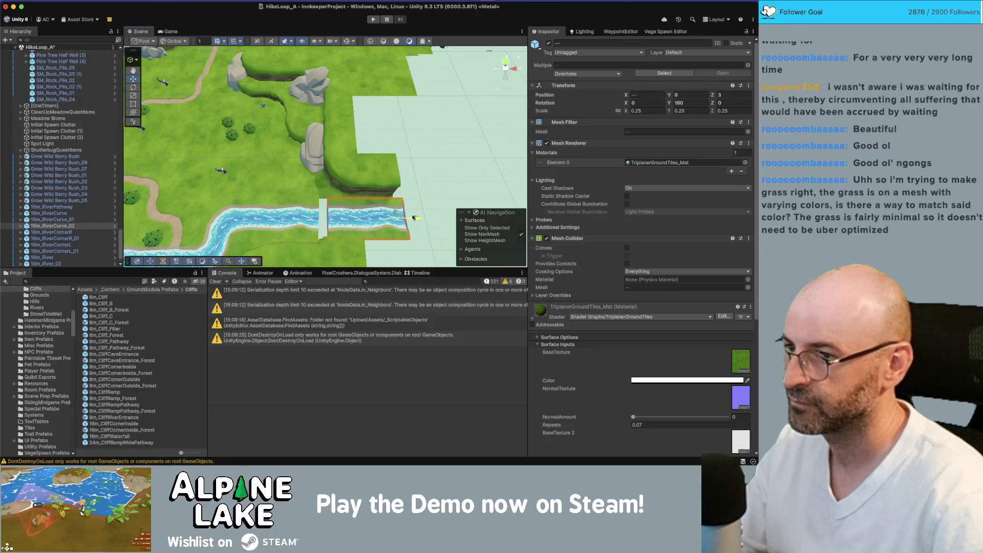
Step: Slide both river tiles right along X and add a copy of grass tile Ground_16m (20) near the river
left_click(421, 220)
key("super+z")
left_click_drag(421, 220, 448, 217)
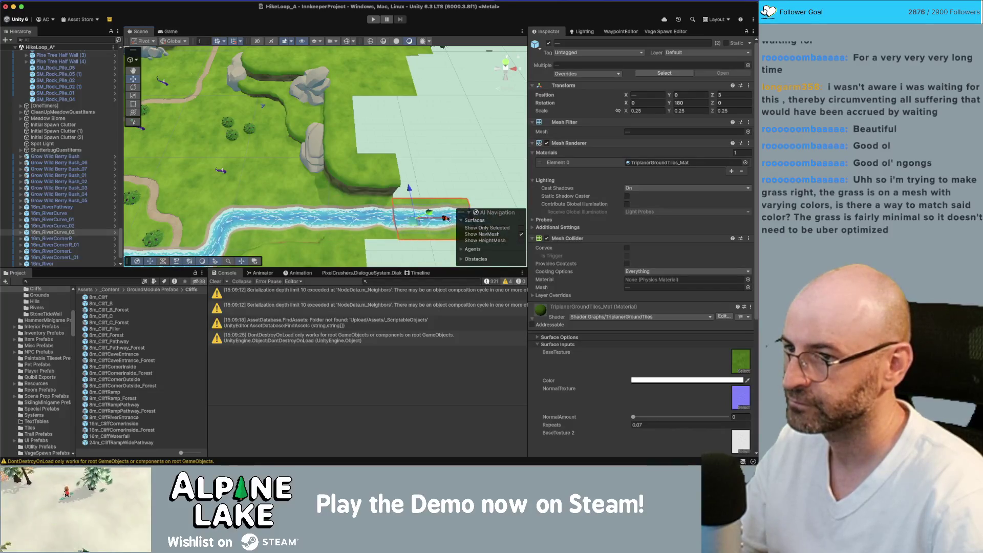
left_click(356, 78)
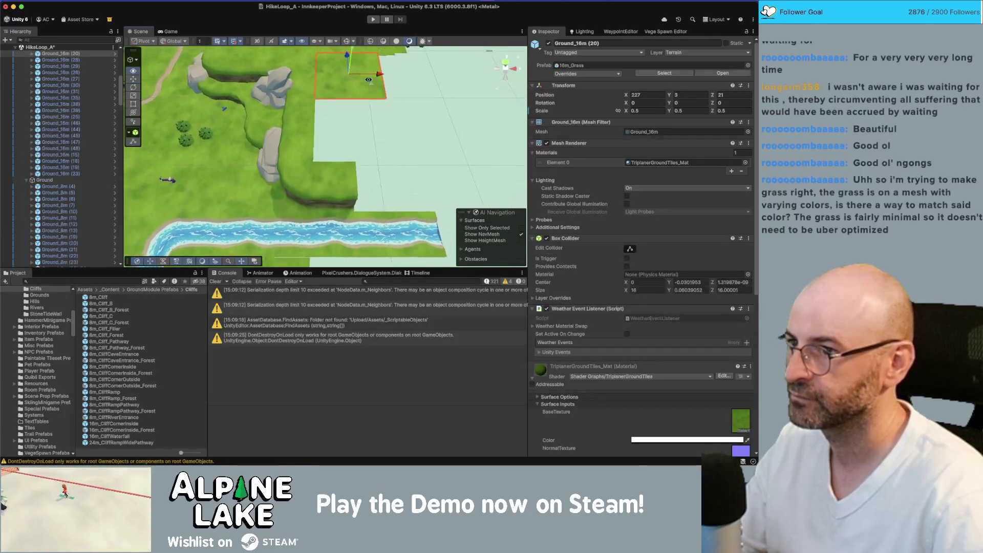
key("super+d")
left_click_drag(352, 58, 352, 111)
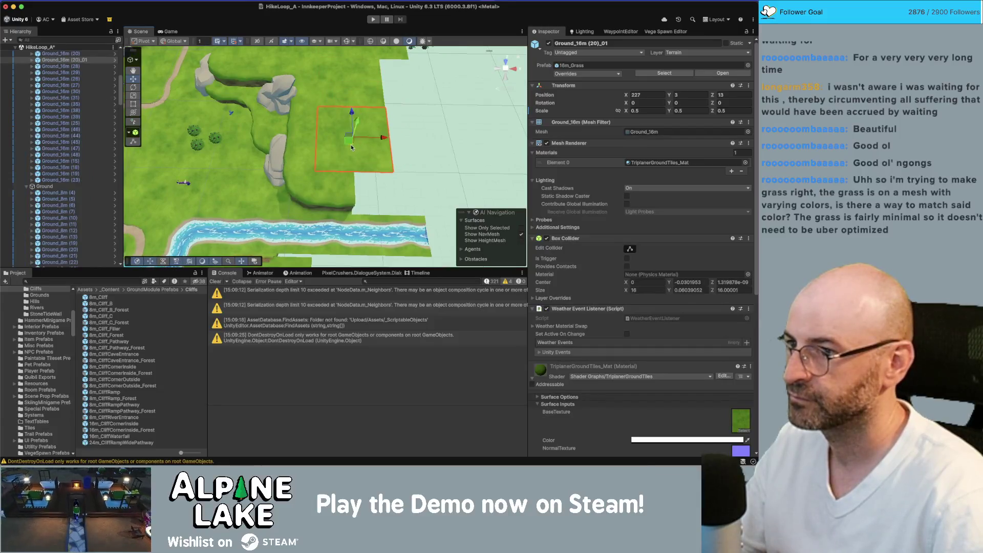
Step: Duplicate straight cliff tile Ground_8m_Cliff (34)_02 and slide the copy along X beside it
left_click(338, 196)
mouse_move(376, 233)
left_mouse_down()
mouse_move(381, 211)
mouse_move(318, 204)
left_mouse_up()
left_click(318, 203)
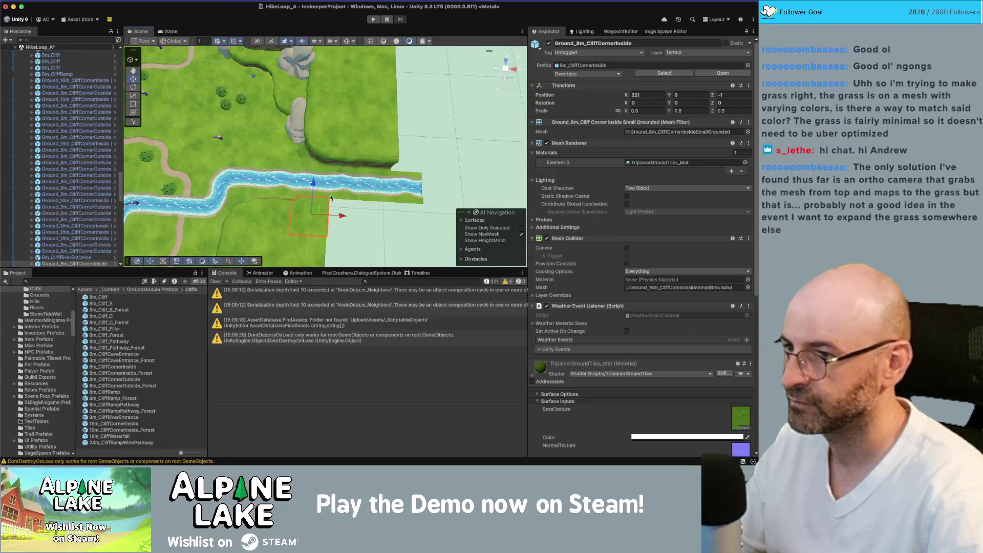
left_click(331, 198)
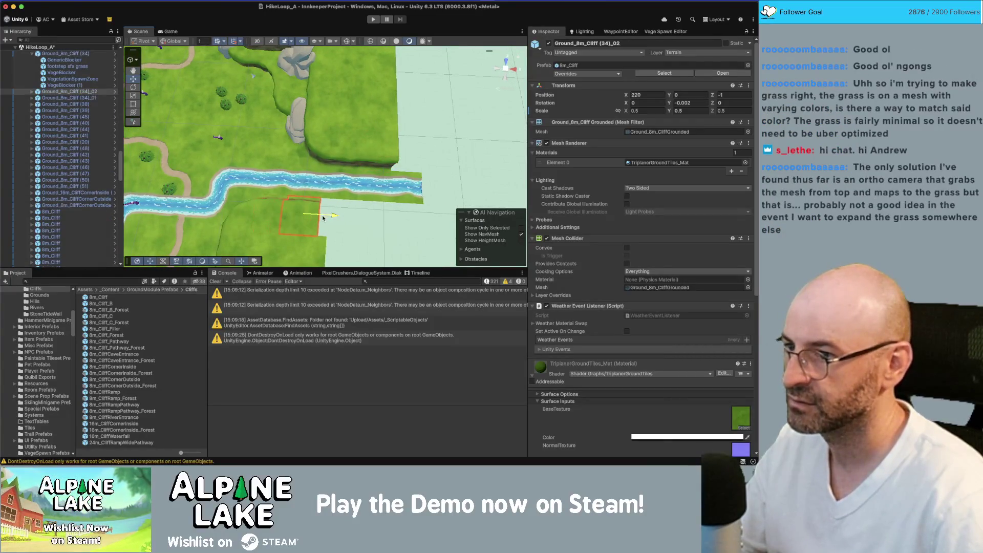
key("ctrl+d")
left_click_drag(326, 218, 405, 220)
mouse_move(394, 176)
left_mouse_down()
mouse_move(375, 119)
mouse_move(314, 73)
mouse_move(324, 87)
left_mouse_up()
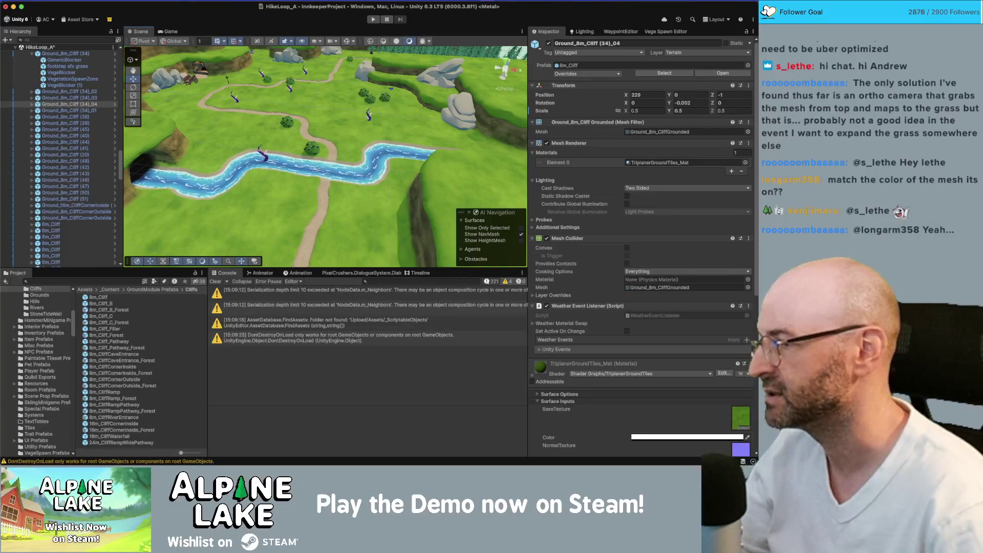
mouse_move(303, 134)
left_mouse_down()
mouse_move(303, 114)
mouse_move(435, 144)
left_mouse_up()
left_click(435, 144)
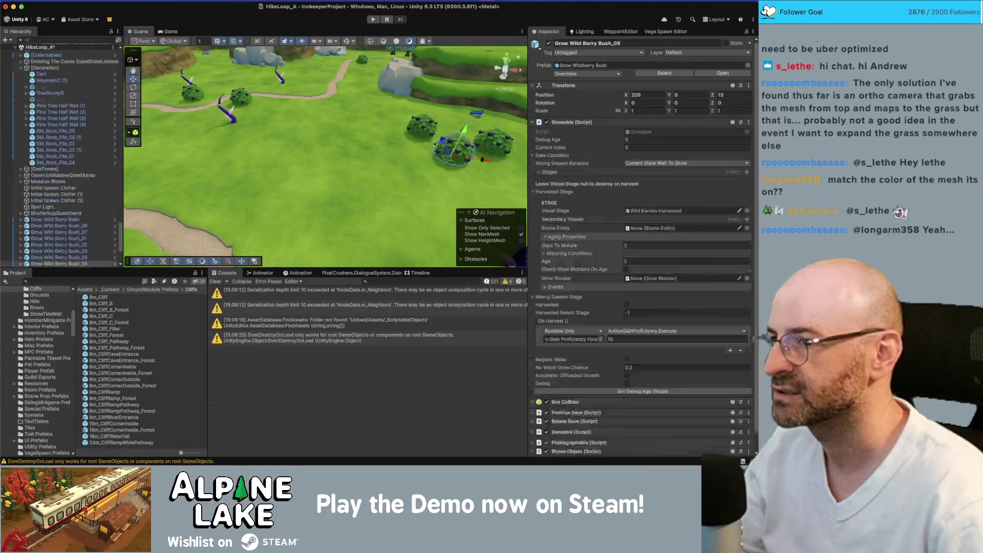
key("f")
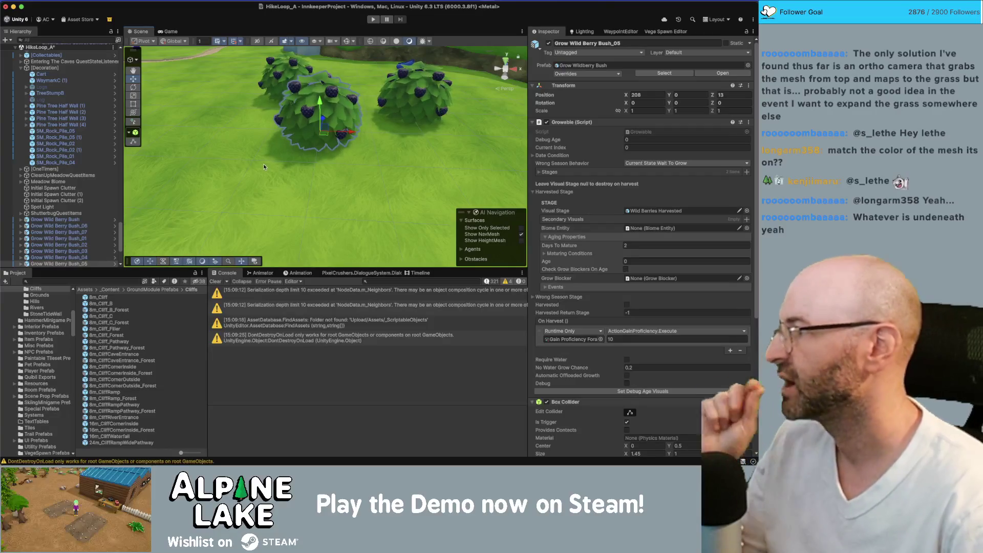
left_click_drag(286, 140, 273, 154)
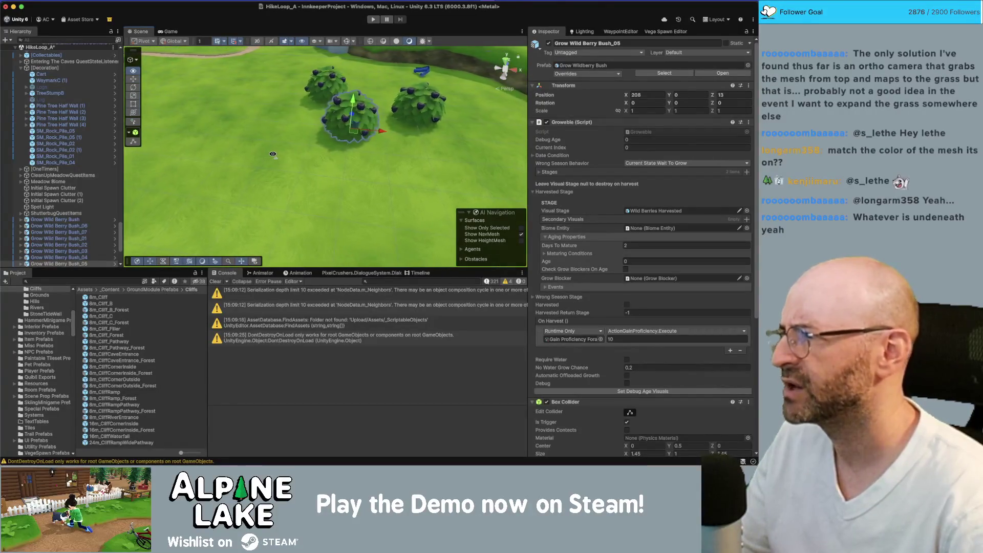
left_click(256, 135)
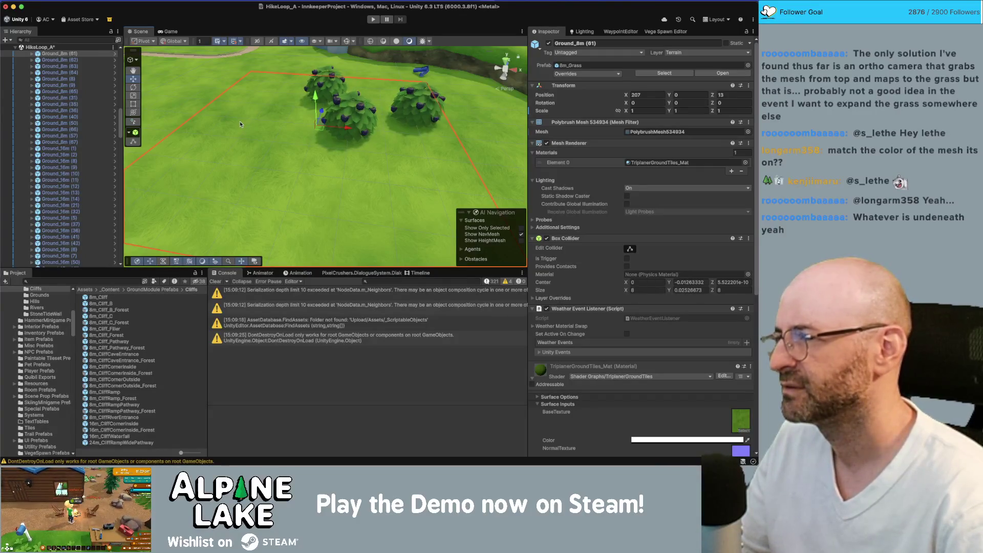
left_click(344, 112)
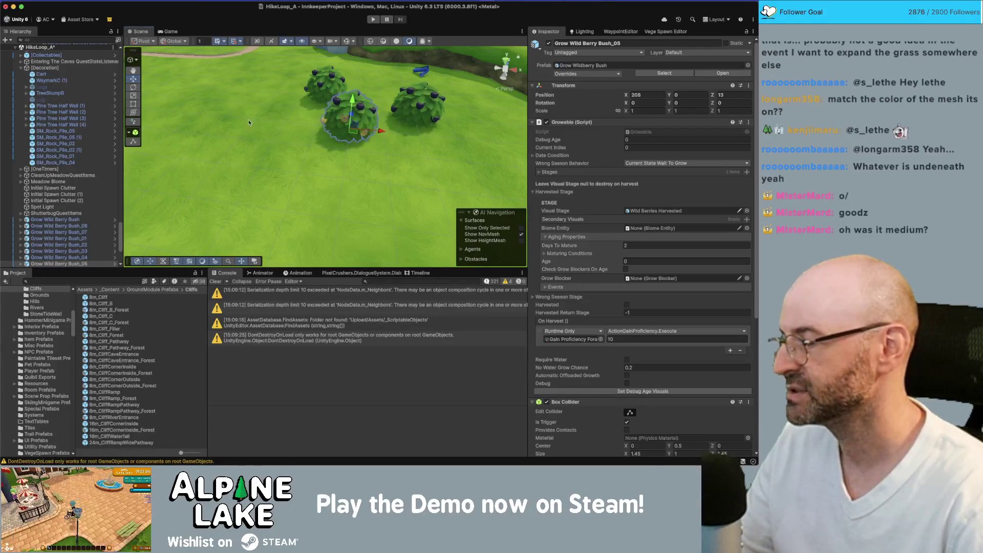
mouse_move(296, 109)
left_mouse_down()
mouse_move(318, 122)
mouse_move(311, 155)
mouse_move(315, 141)
mouse_move(331, 160)
mouse_move(320, 106)
left_mouse_up()
Step: Shift the large grass tile right along X beside the river cliff tiles
scroll(302, 116, "down", 10)
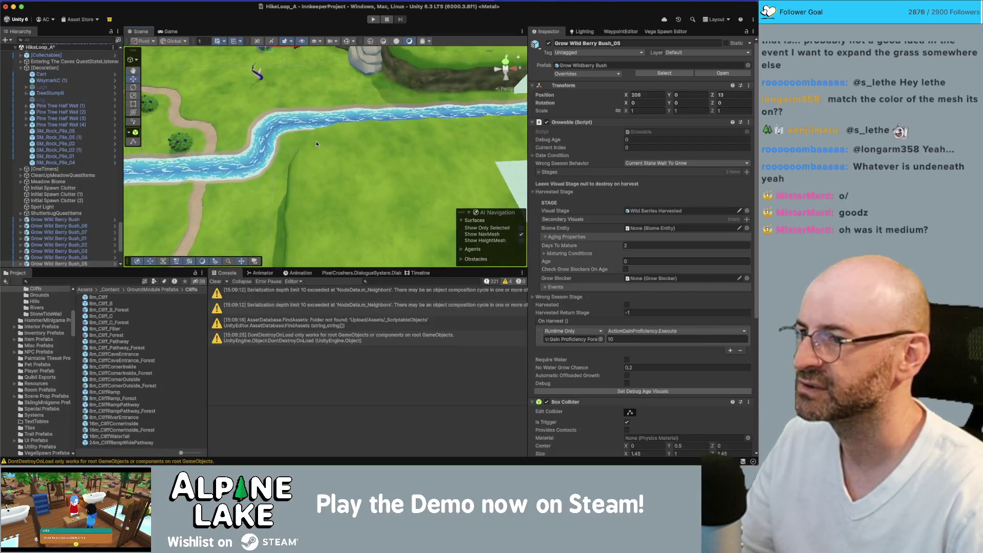
left_click(315, 140)
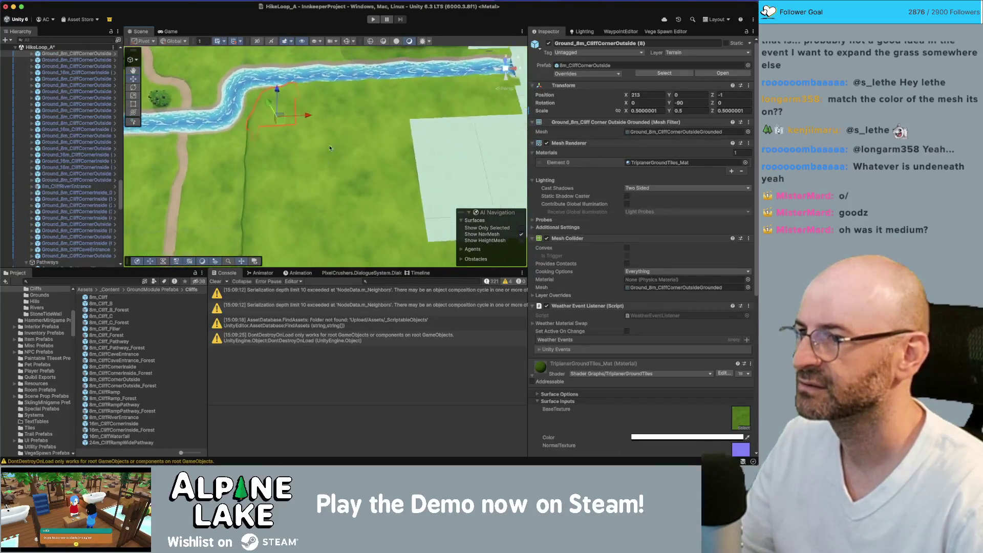
left_click(320, 106)
left_click(276, 152, "shift")
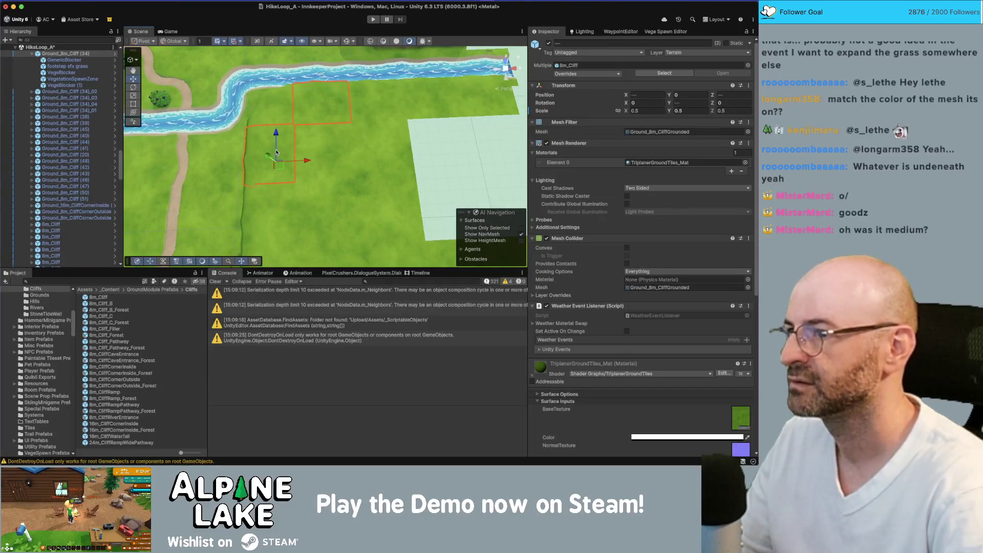
left_click(320, 137, "shift")
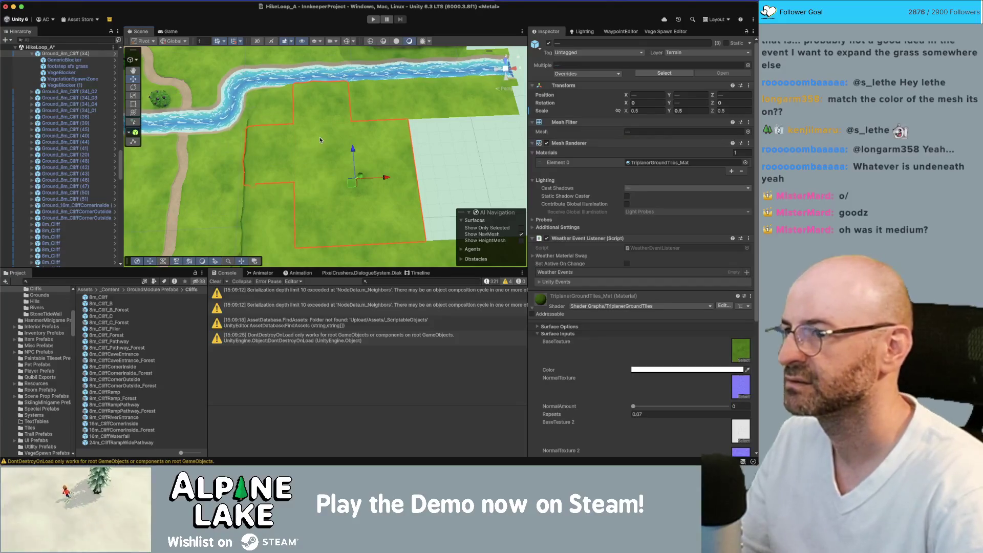
left_click(370, 142)
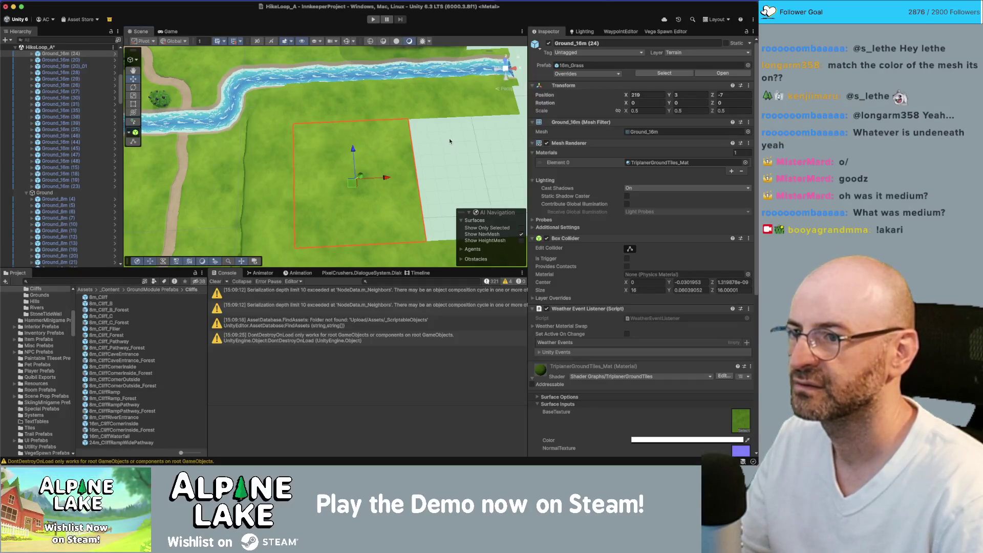
scroll(420, 153, "down", 5)
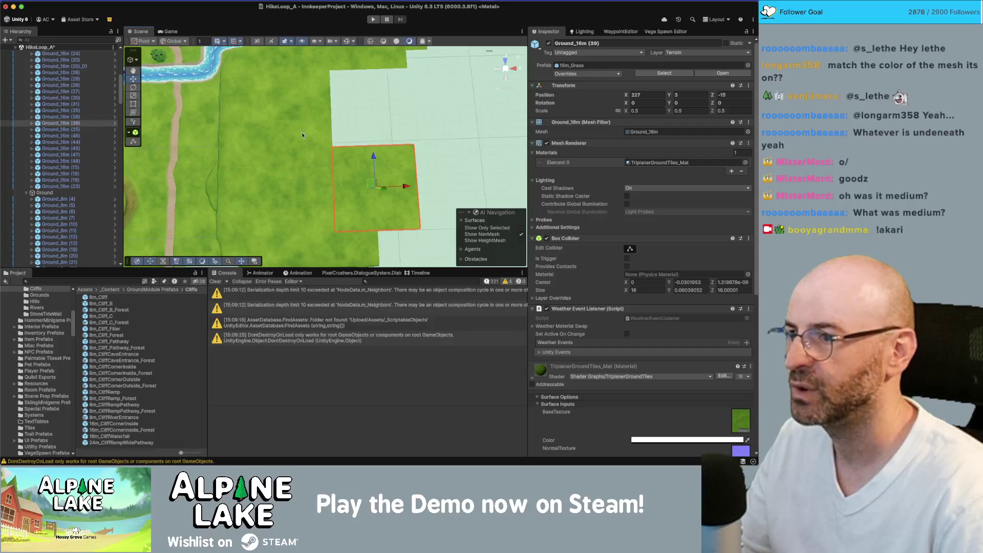
left_click_drag(315, 109, 370, 107)
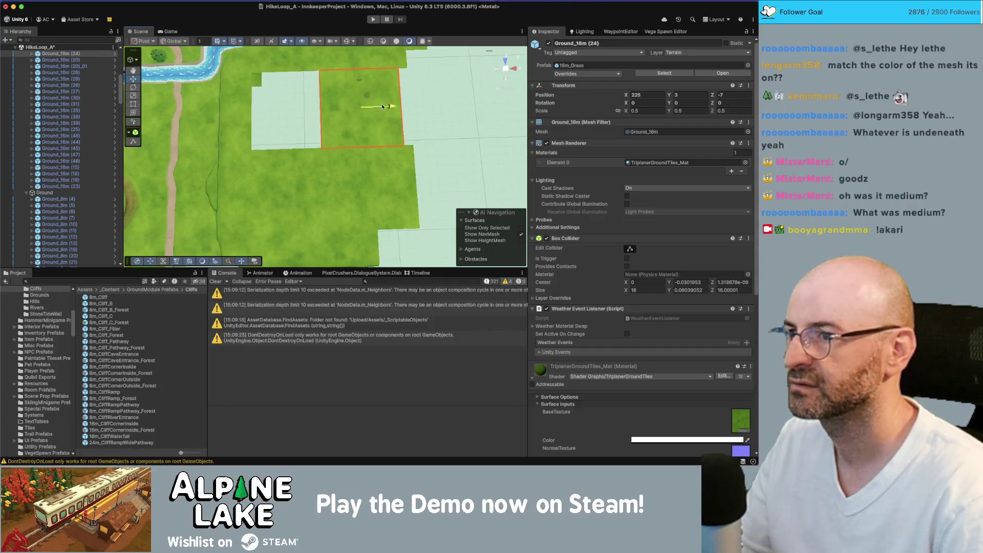
Step: Duplicate the outside cliff corner tile and move the copy away from the river along Z
scroll(281, 72, "up", 3)
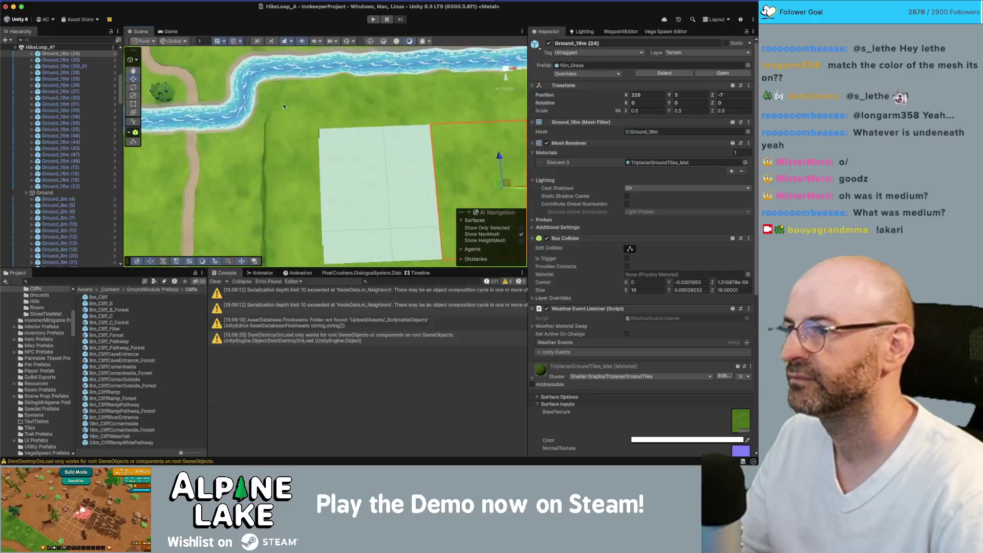
left_click(348, 105)
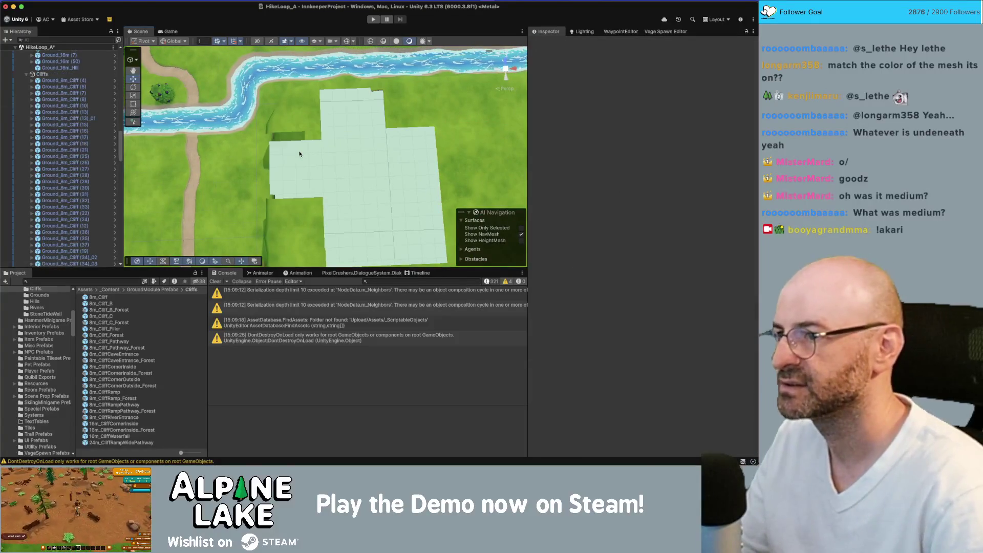
left_click(313, 117)
key("super+d")
left_click_drag(292, 118, 286, 174)
Step: Move the inside cliff corner piece next to the new tiles and frame it in view
scroll(338, 152, "down", 4)
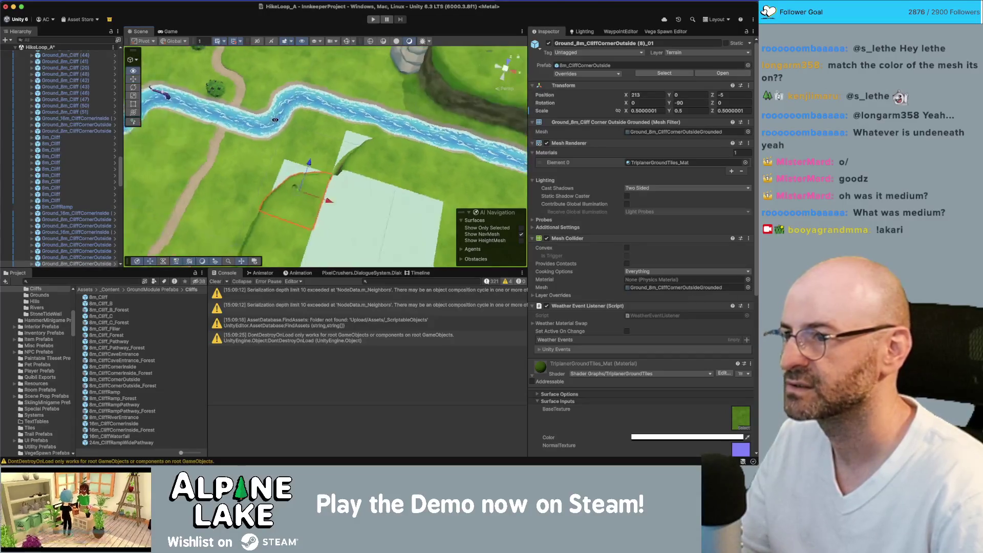
left_click_drag(333, 153, 234, 80)
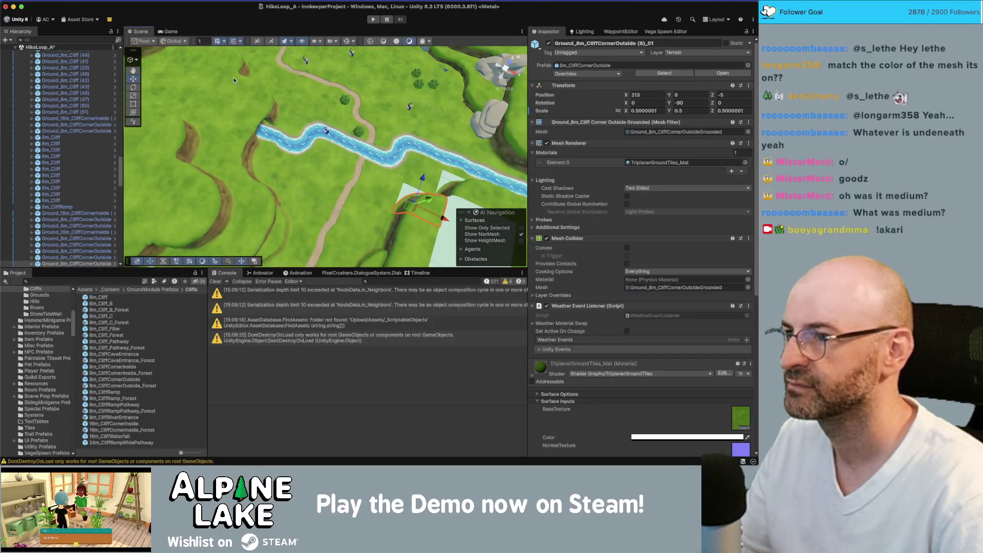
left_click(234, 80)
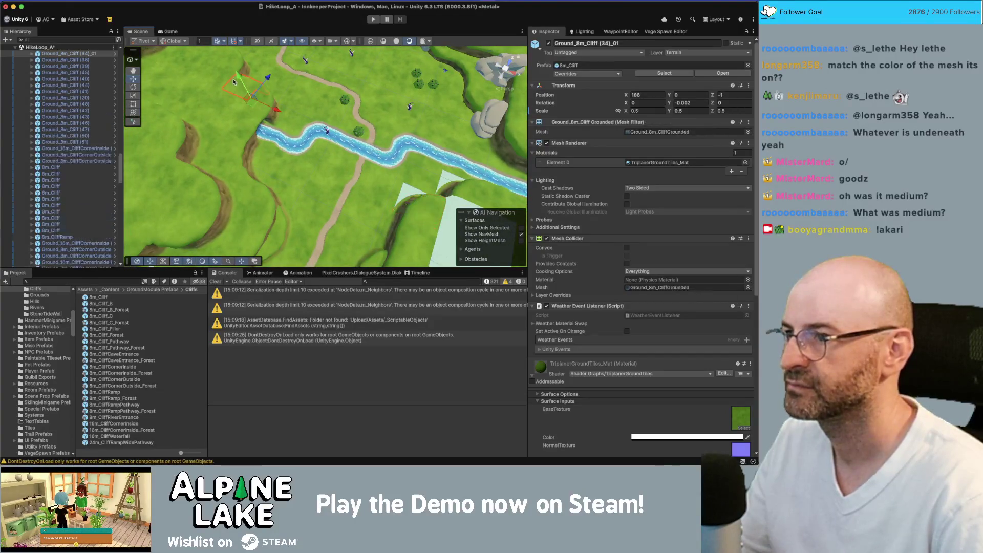
left_click(227, 90)
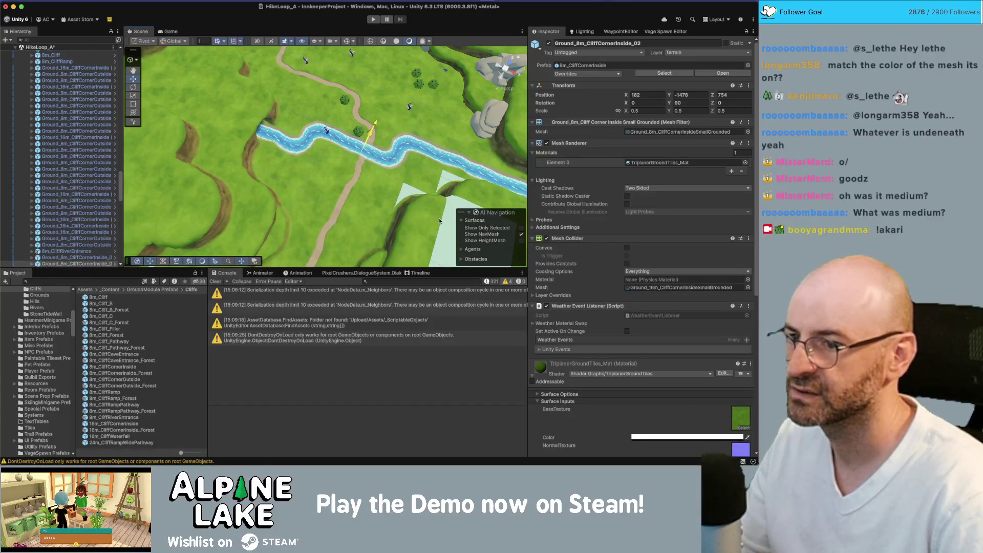
left_click_drag(227, 101, 449, 238)
key("f")
key("e")
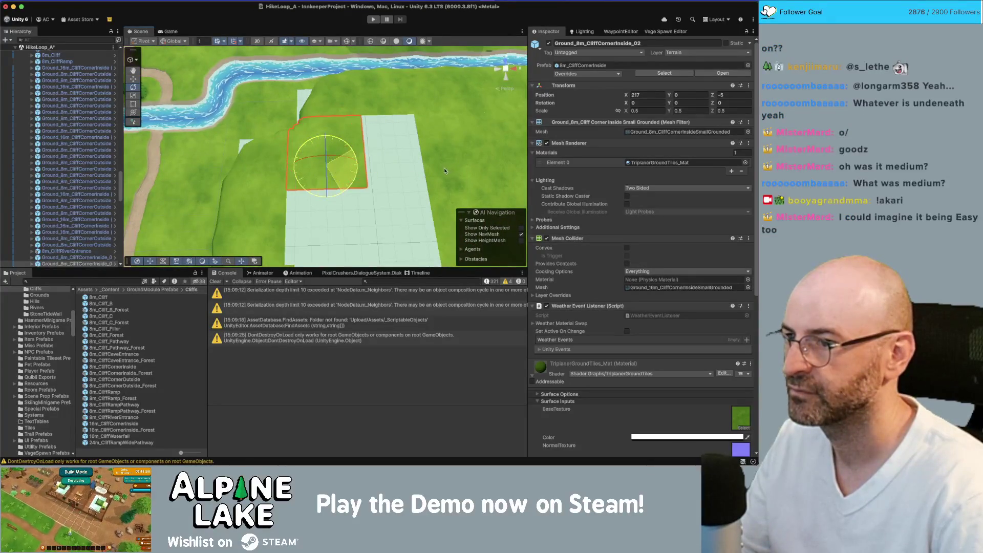
left_click_drag(444, 168, 352, 152)
Step: Duplicate the 8m grass tile beside the corner and place the copy at X 213, Z -5
left_click(351, 153)
key("w")
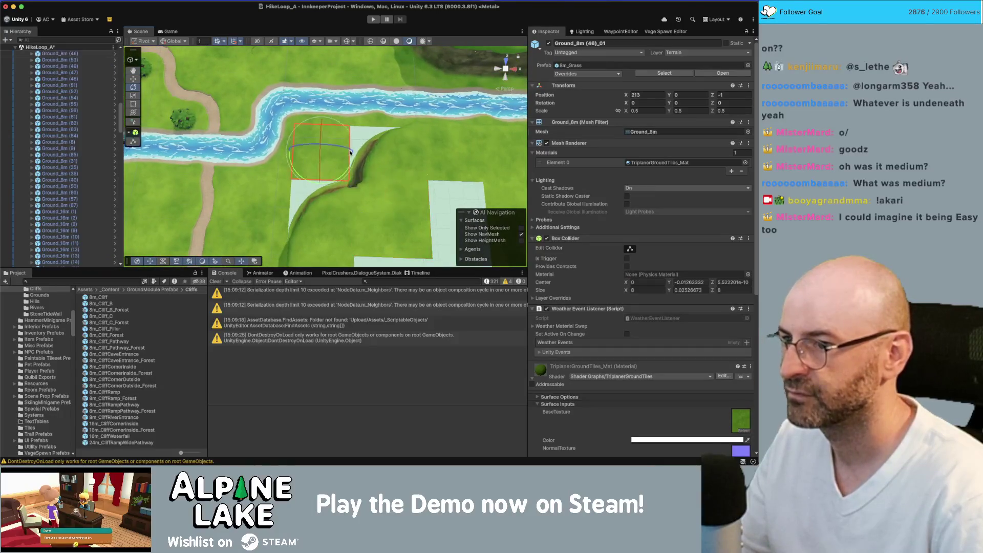
key("super+d")
mouse_move(375, 159)
left_mouse_down()
mouse_move(318, 221)
mouse_move(351, 193)
mouse_move(343, 122)
mouse_move(353, 184)
left_mouse_up()
Step: Duplicate grass tile Ground_8m (44) to fill the gap in the ground, making another copy
left_click(348, 157)
left_click(354, 194)
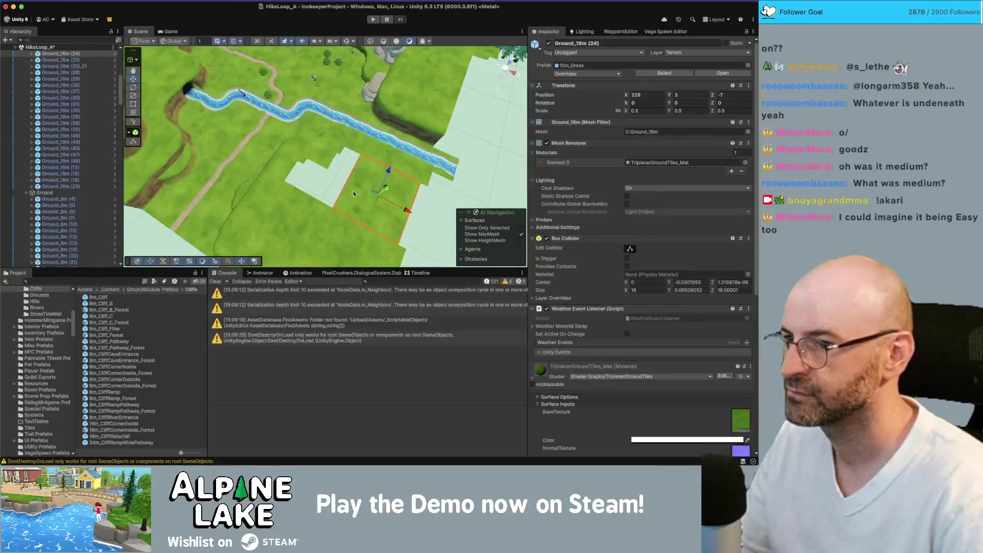
left_click(310, 227)
left_click_drag(310, 228, 219, 94)
left_click(218, 93)
left_click(213, 67)
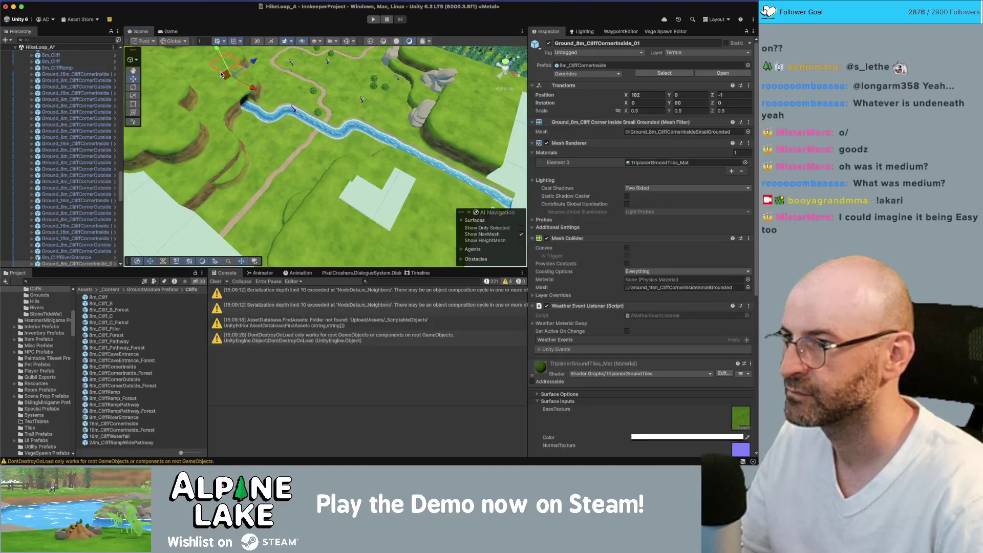
left_click(203, 76)
key("super+d")
mouse_move(212, 81)
left_mouse_down()
mouse_move(313, 141)
mouse_move(362, 210)
mouse_move(353, 164)
left_mouse_up()
key("super+d")
key("super+d")
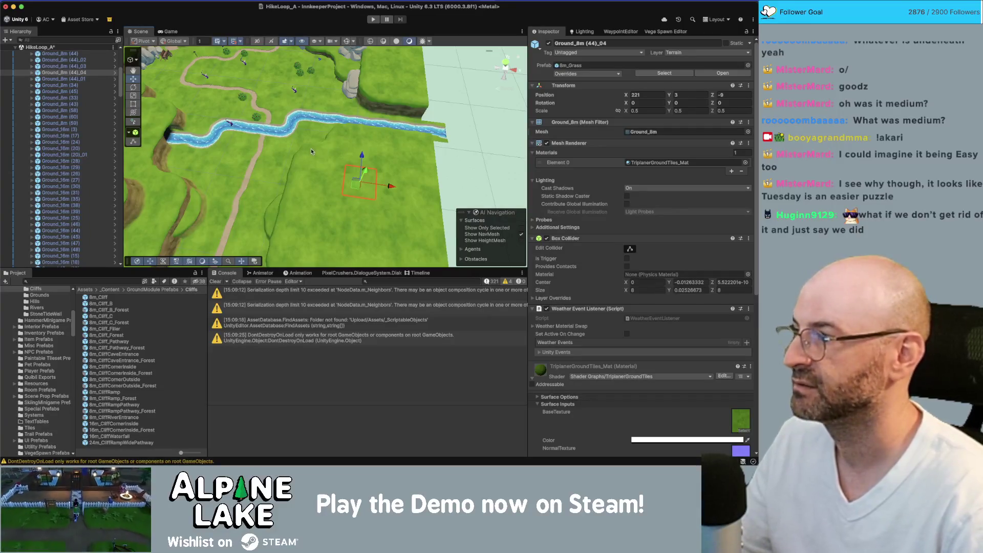
Step: Fly the camera over the river, grass and paths, then back up to frame the winding stream
scroll(330, 175, "up", 10)
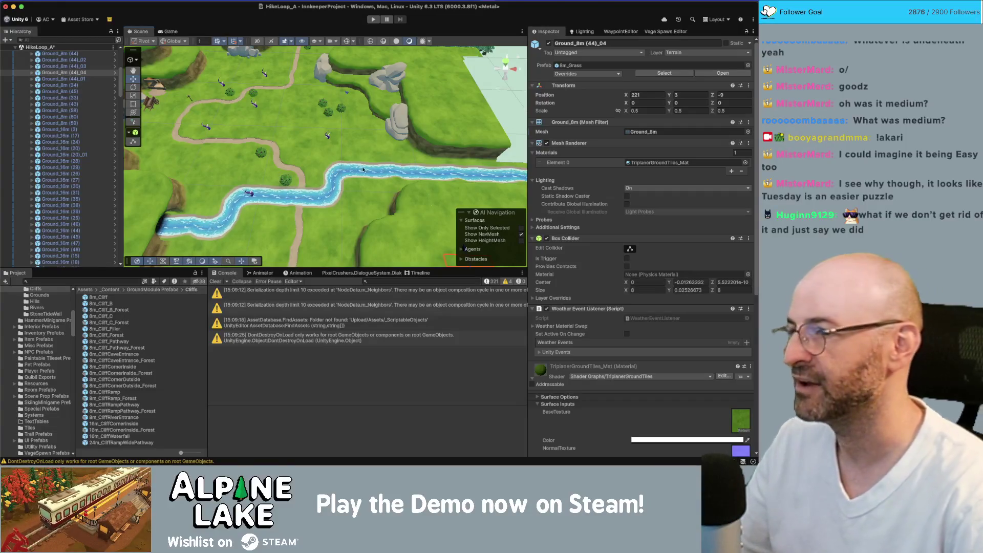
key("Up")
key("Right")
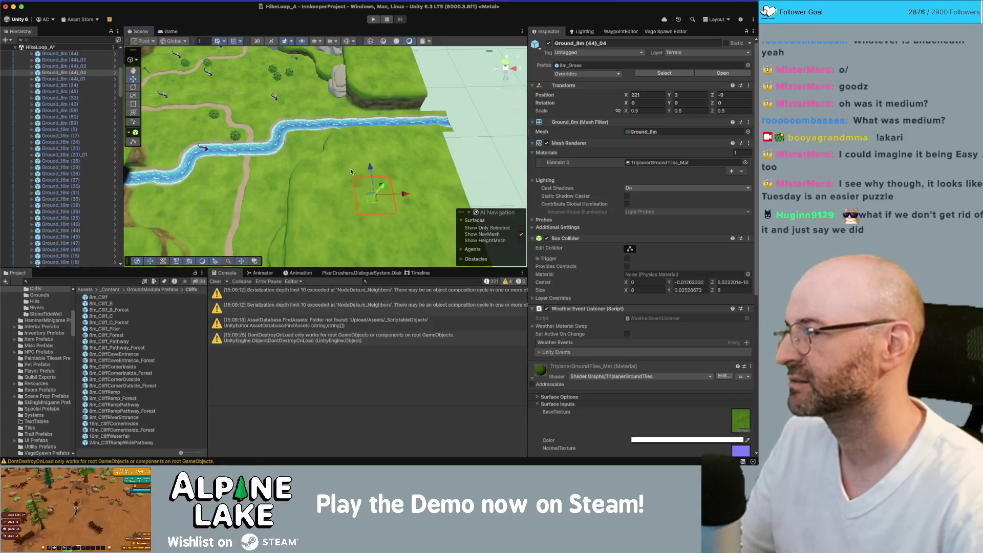
key("Up")
key("Left")
key("Up")
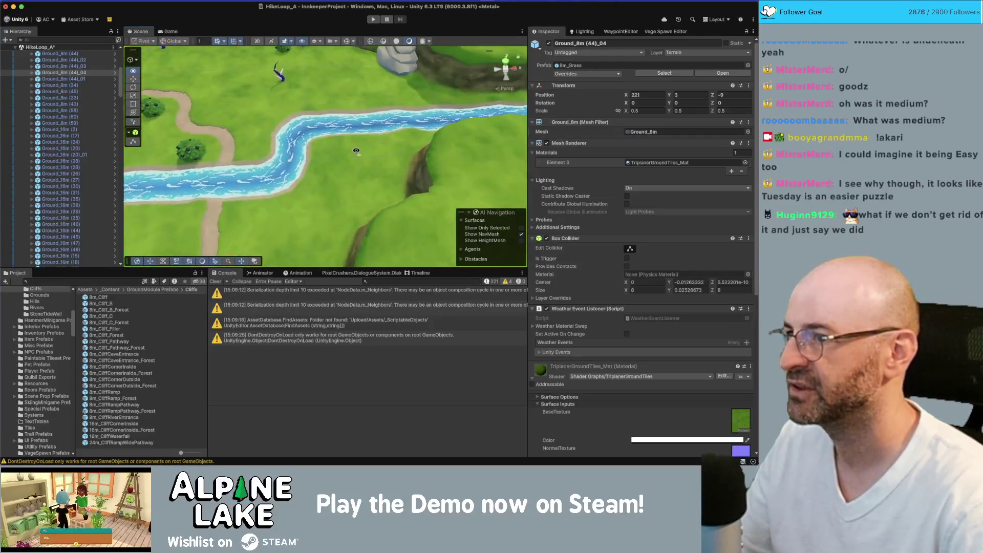
key("Up")
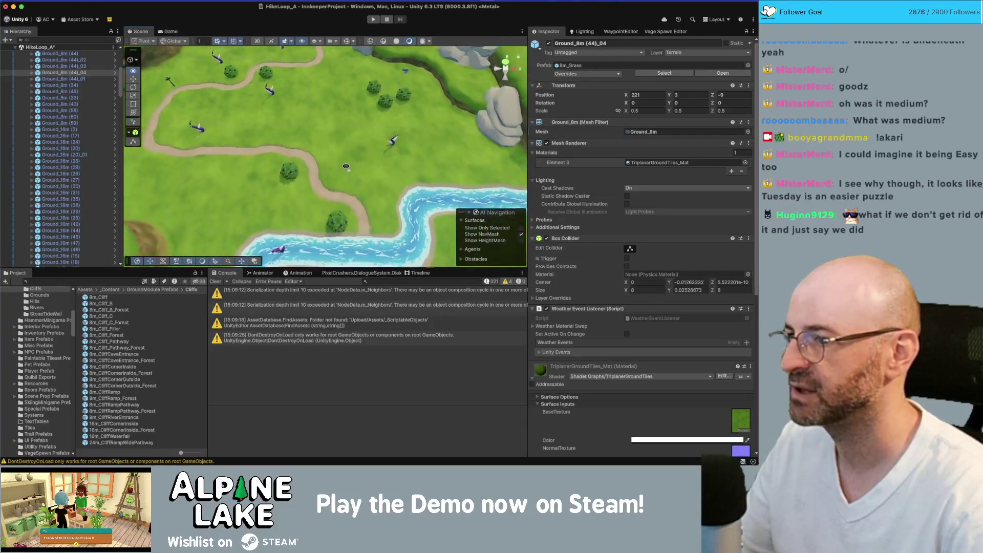
key("Up")
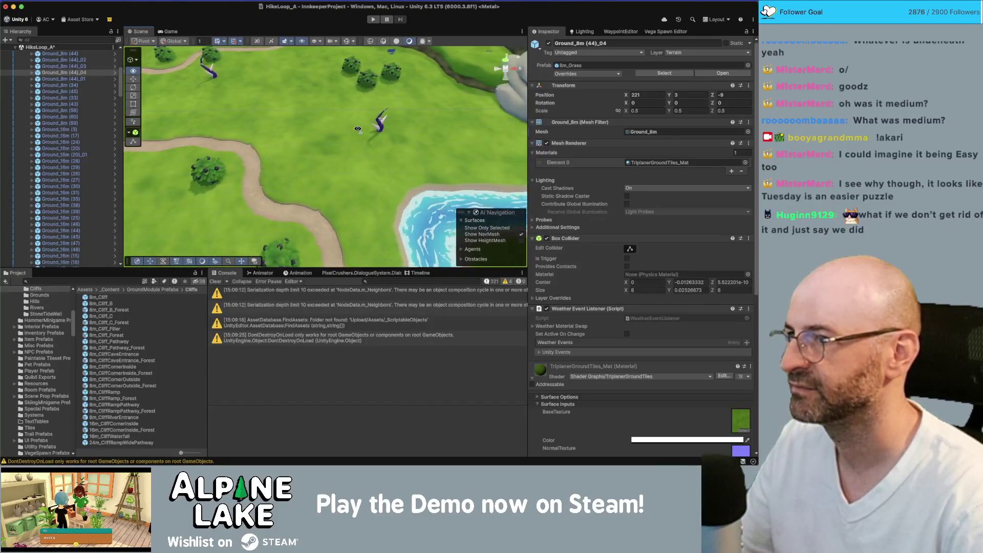
key("Down")
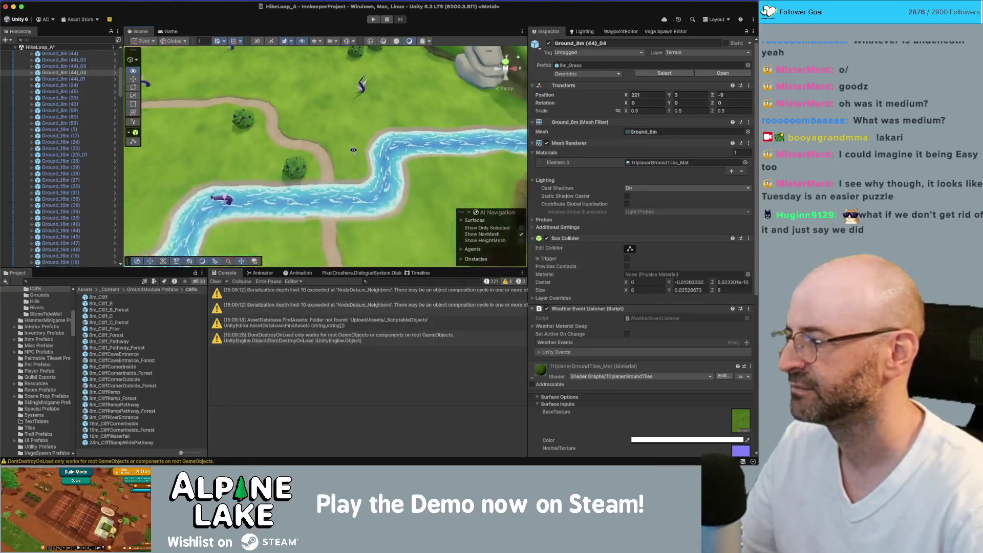
key("Down")
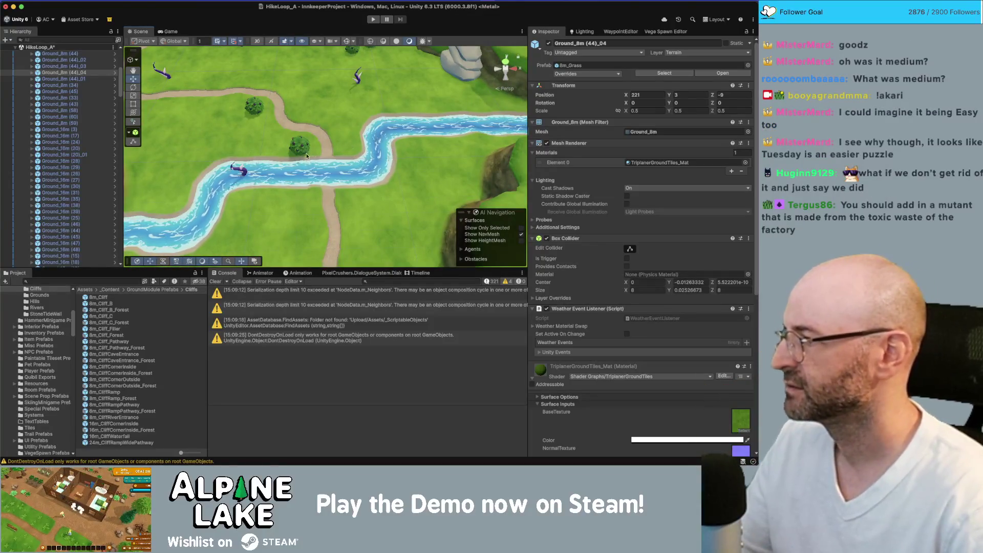
key("Down")
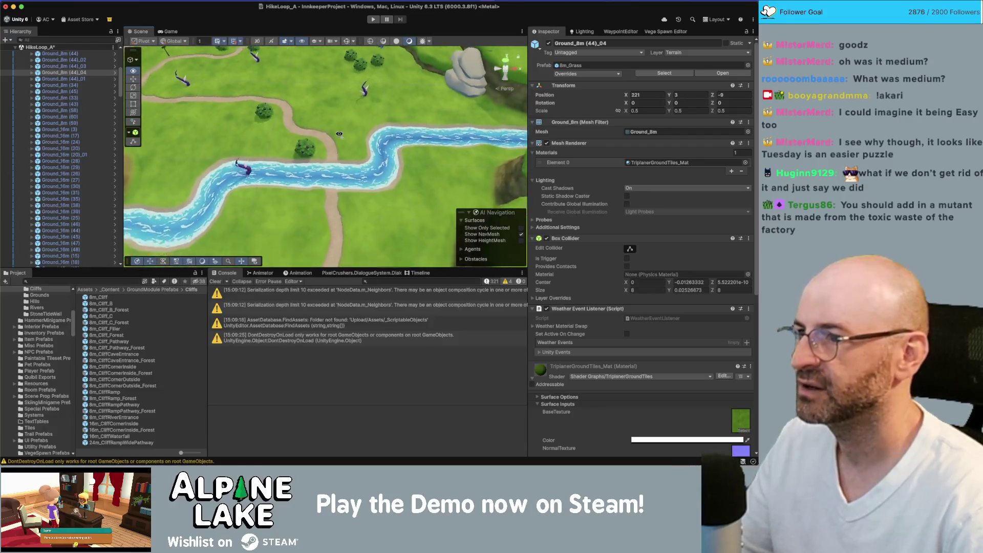
key("Up")
Step: Nudge Grow Wild Berry Bush_07 slightly along Z beside the path
left_click(308, 140)
left_click_drag(308, 140, 308, 134)
key("Up")
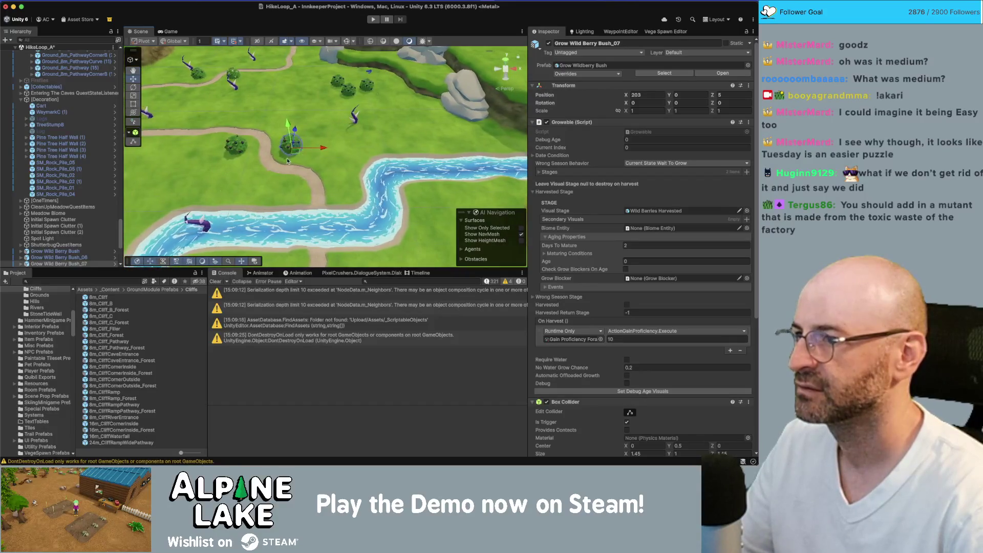
left_click_drag(296, 157, 296, 159)
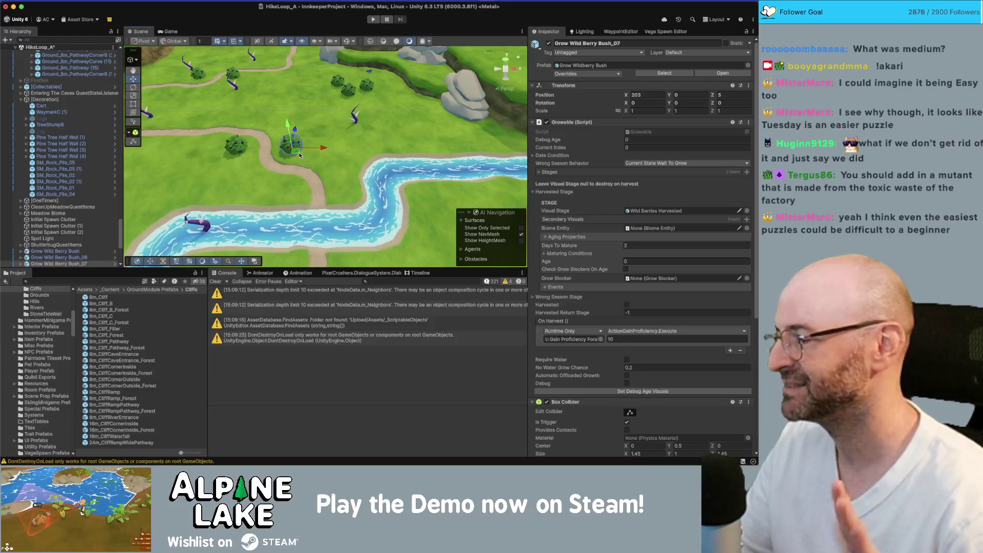
Step: Orbit around the berry bushes, select Grow Wild Berry Bush_06, and pull back over the terrain
mouse_move(299, 156)
left_mouse_down()
mouse_move(305, 137)
mouse_move(298, 165)
left_mouse_up()
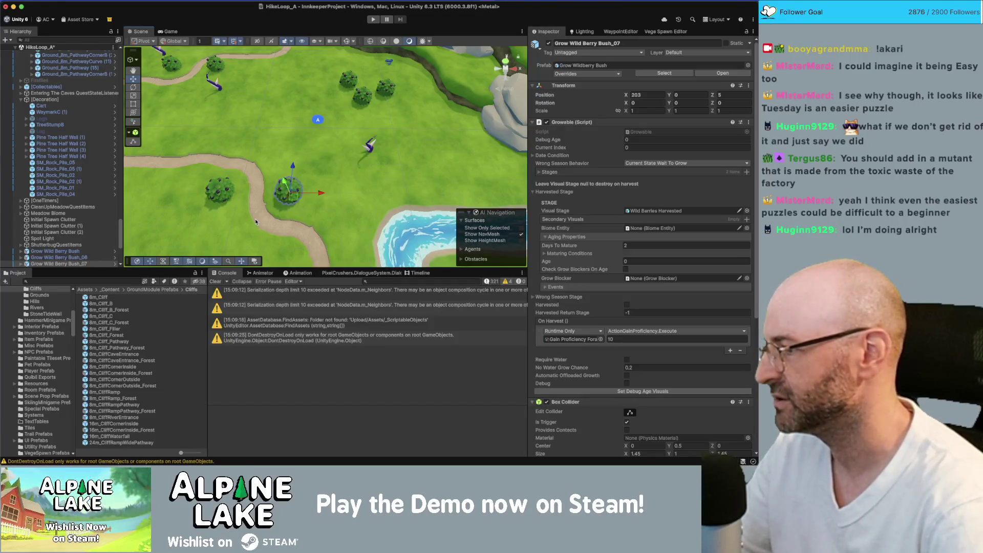
left_click_drag(255, 219, 296, 179)
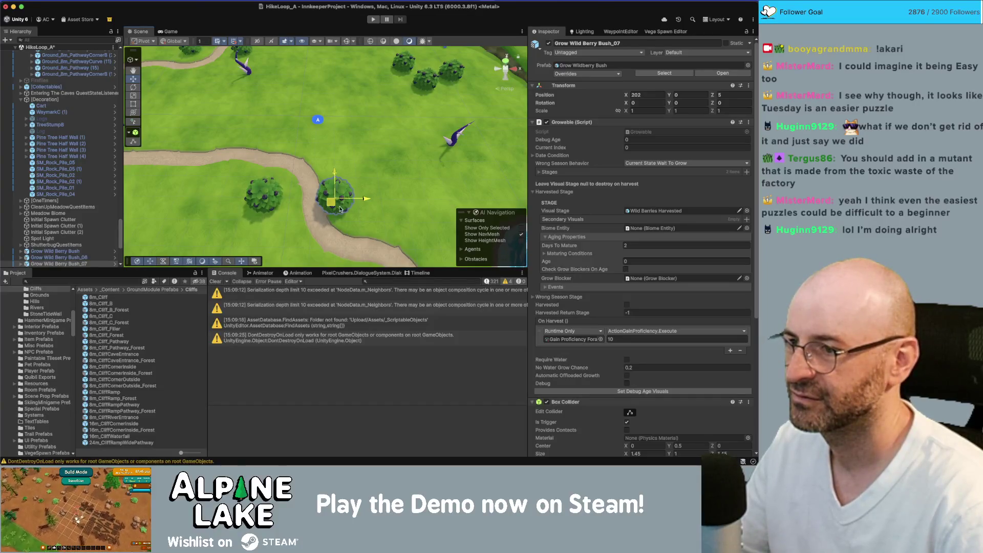
mouse_move(318, 185)
left_mouse_down()
mouse_move(277, 190)
mouse_move(312, 156)
mouse_move(315, 130)
mouse_move(293, 149)
left_mouse_up()
left_click(275, 190)
scroll(295, 149, "down", 6)
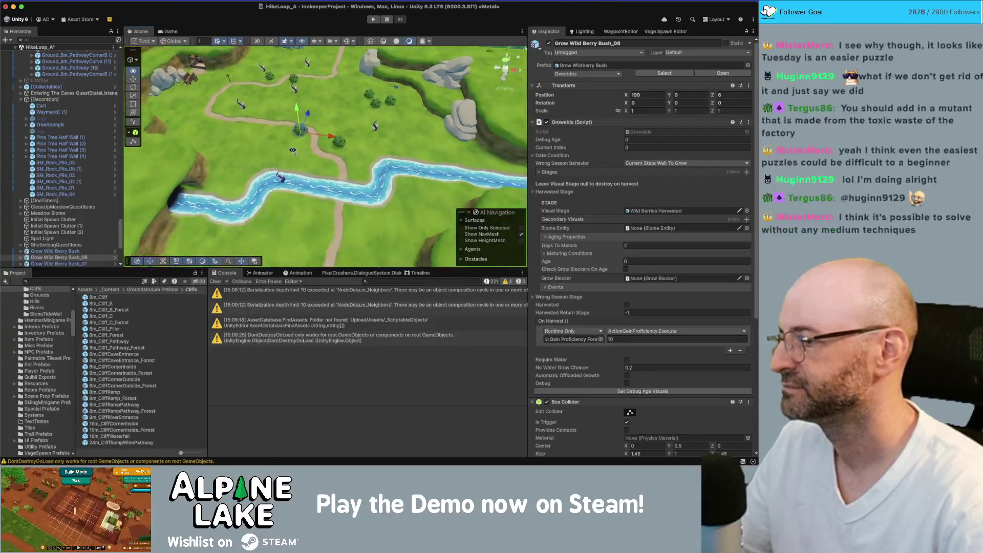
key("w")
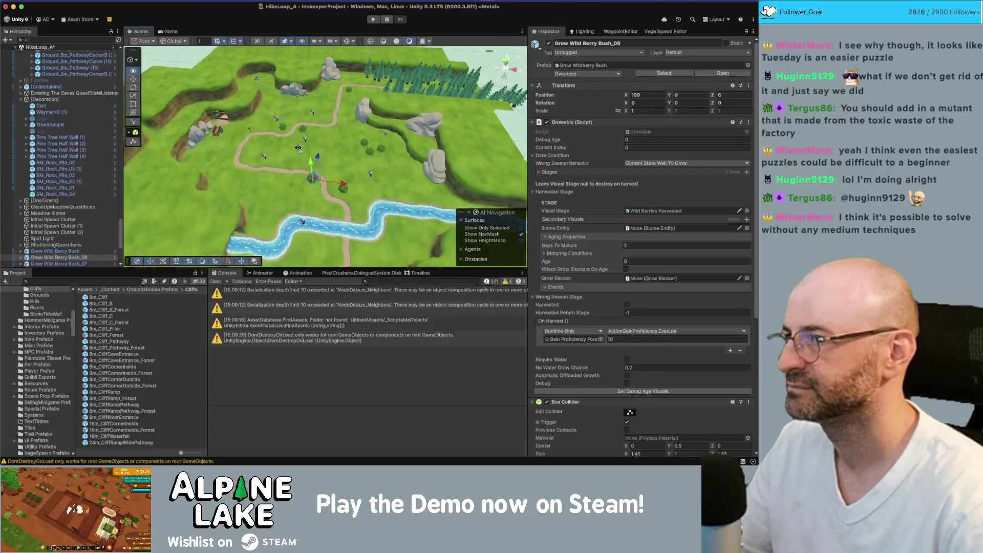
key("w")
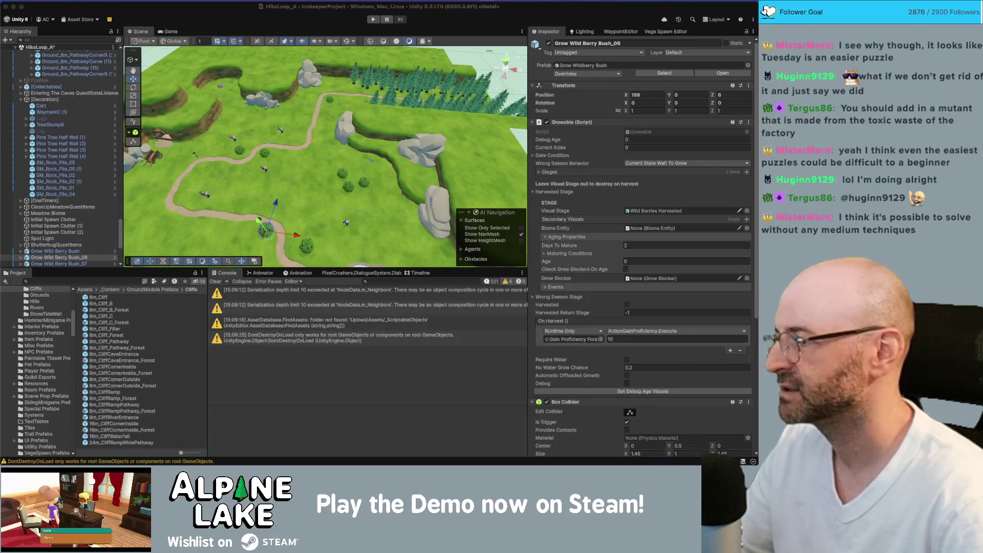
key("super+Tab")
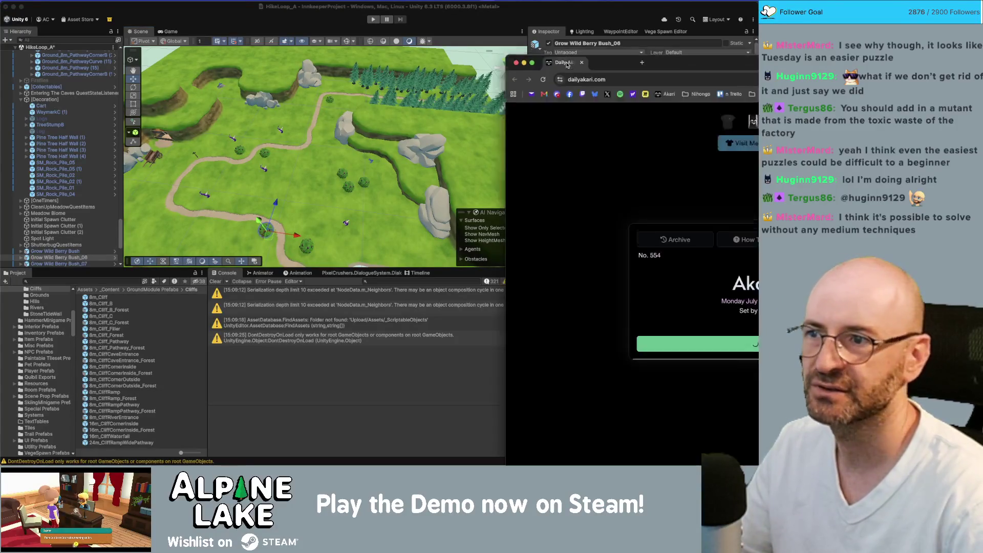
Step: Start Daily Akari No. 554 and place bulbs across the top, right and middle of the board
left_click(349, 321)
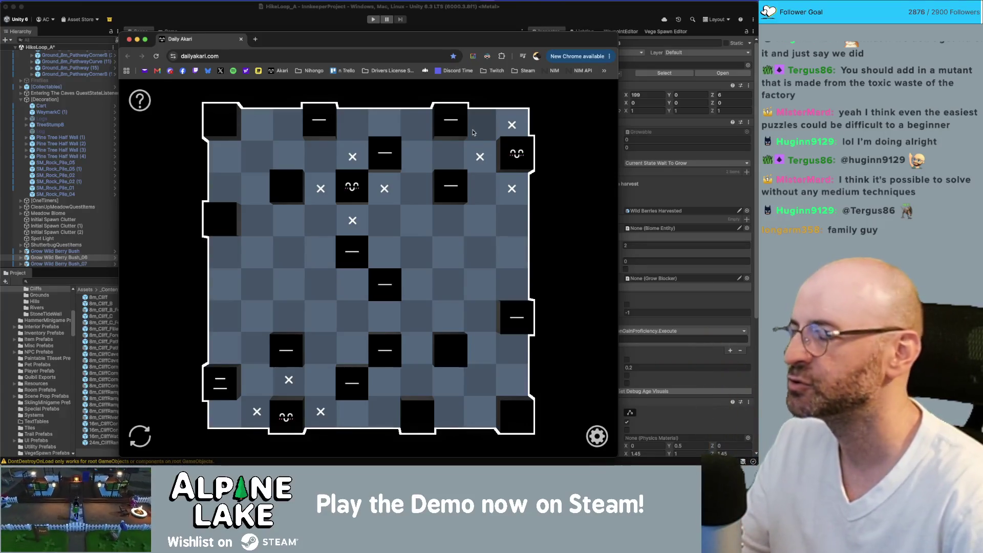
left_click(473, 131)
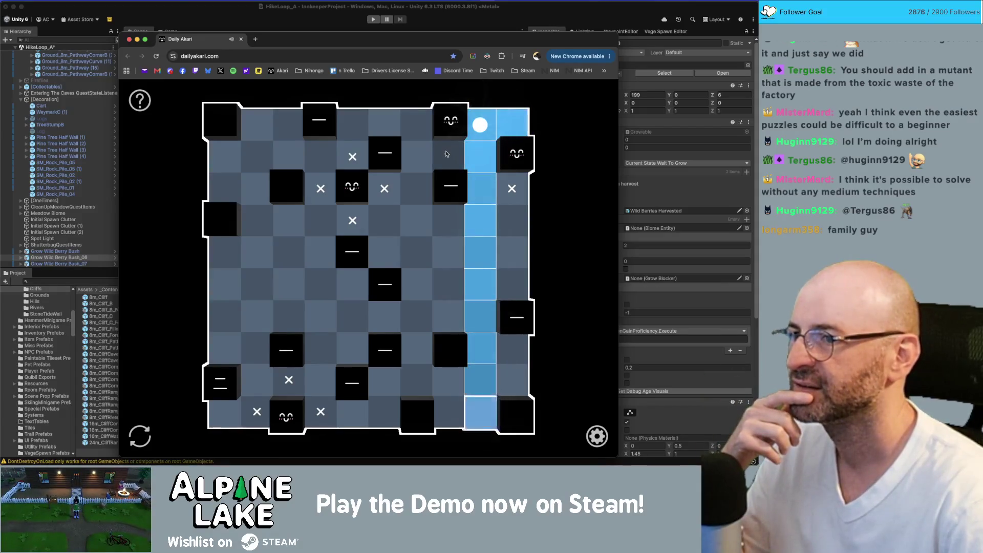
left_click(429, 158)
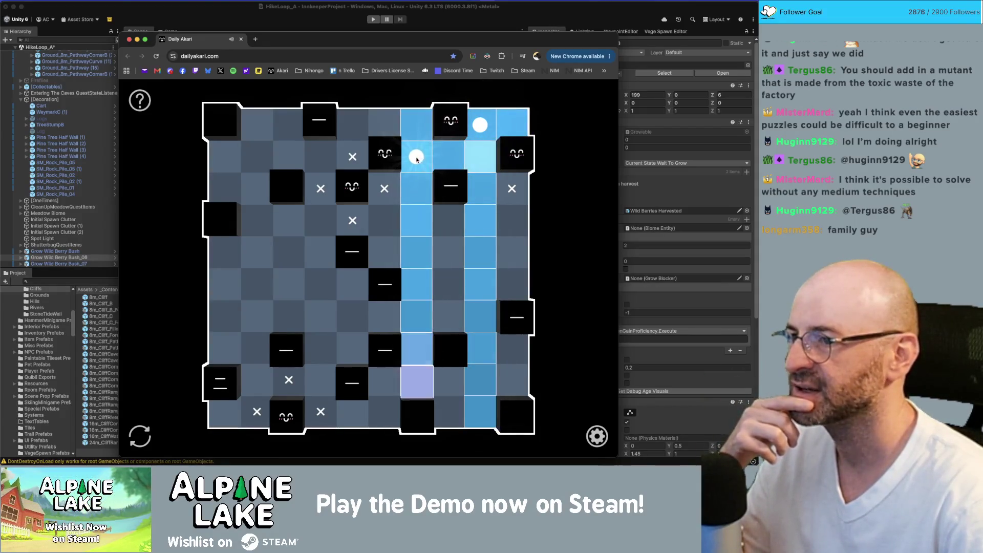
left_click(352, 125)
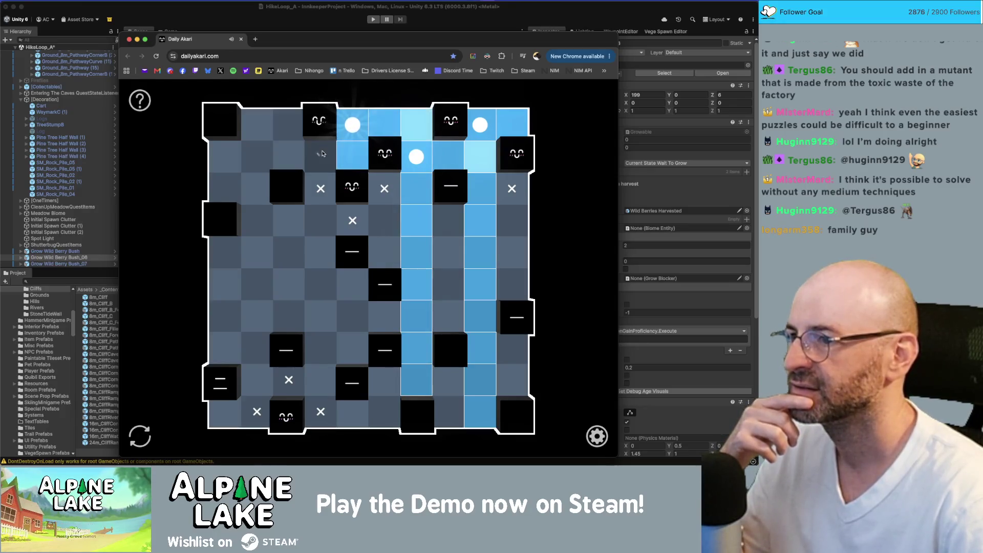
left_click(448, 225)
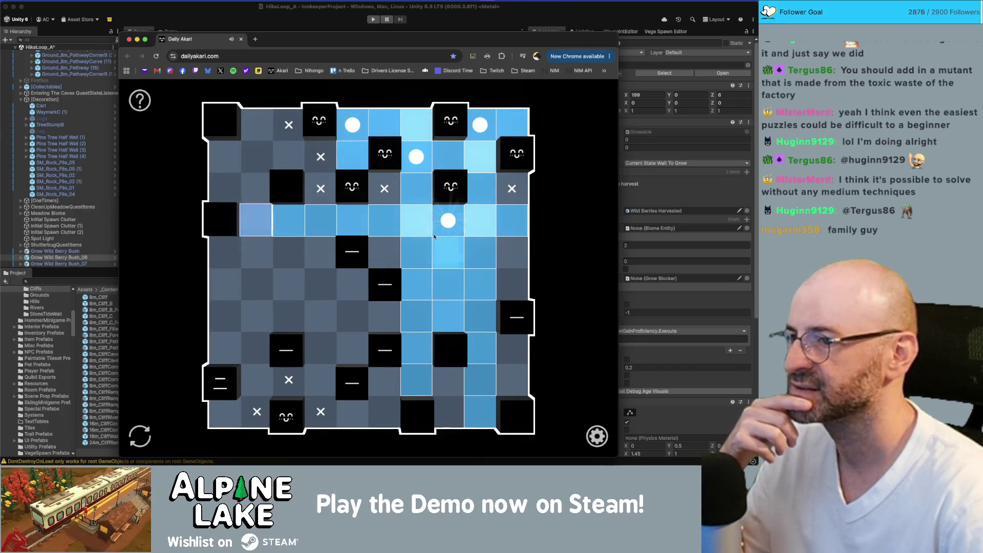
left_click(385, 252)
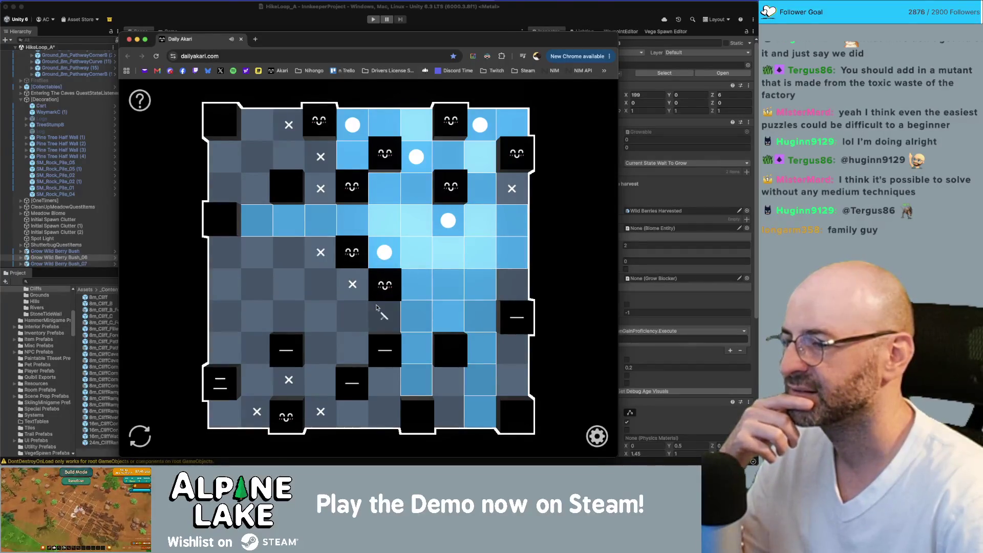
left_click(512, 283)
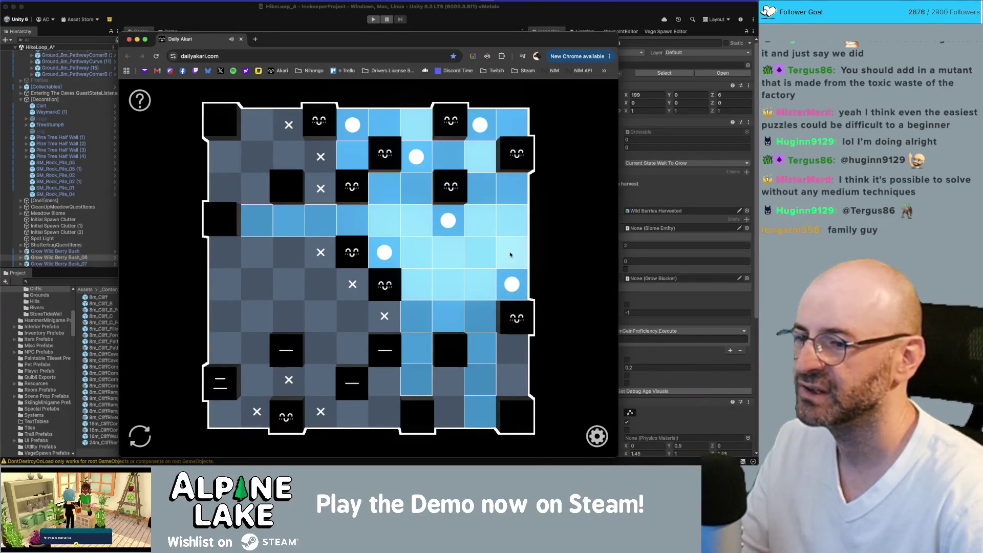
left_click(512, 379)
left_click(442, 403)
left_click(359, 351)
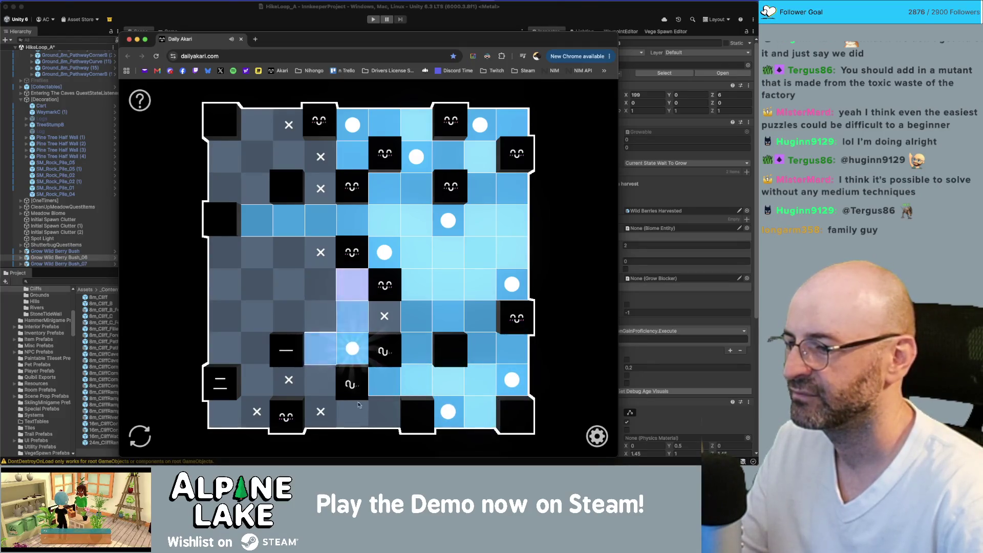
Step: Place the remaining left and bottom bulbs for a Perfect 0:52, then dismiss the share popup
left_click(376, 412)
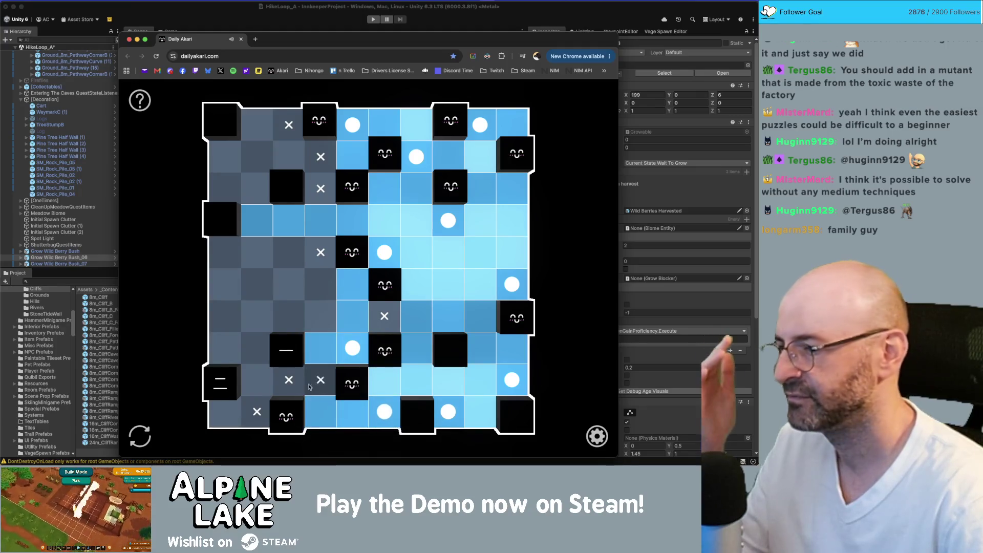
left_click(258, 380)
left_click(224, 409)
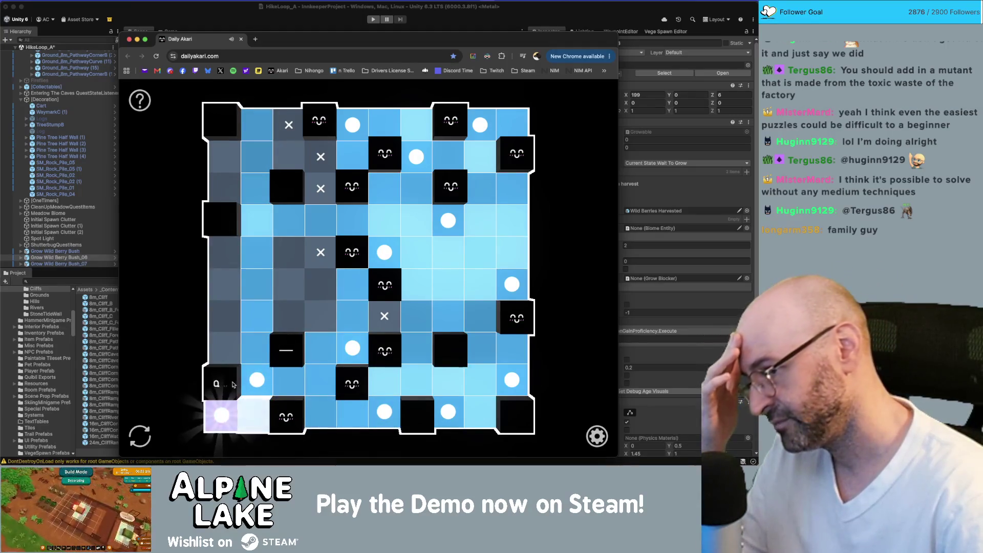
left_click(295, 319)
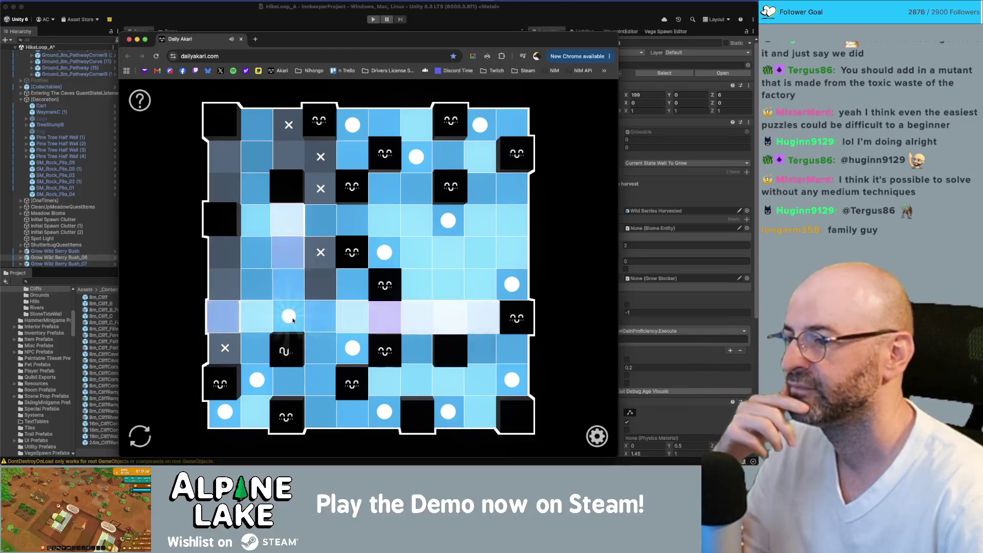
left_click(319, 280)
left_click(225, 252)
left_click(287, 155)
left_click(223, 188)
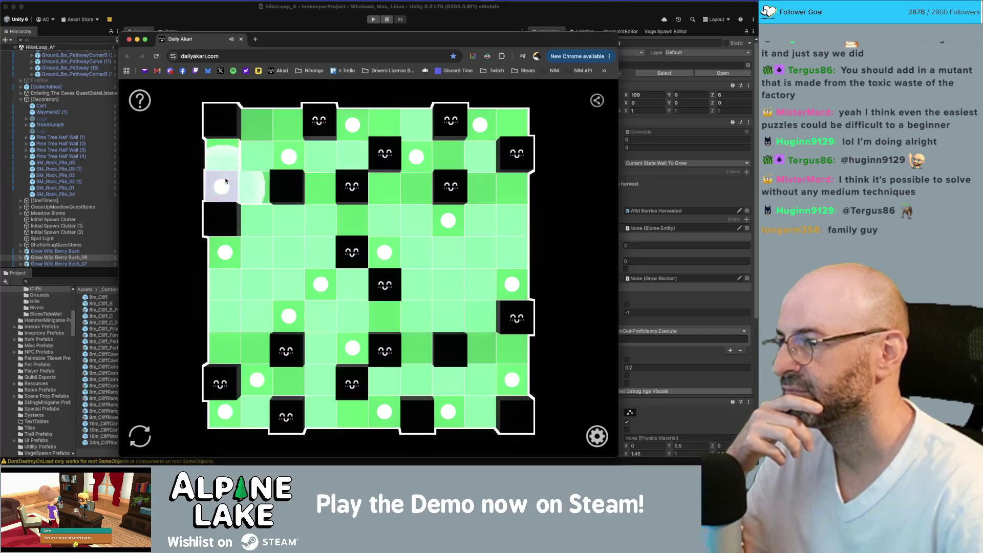
left_click(589, 102)
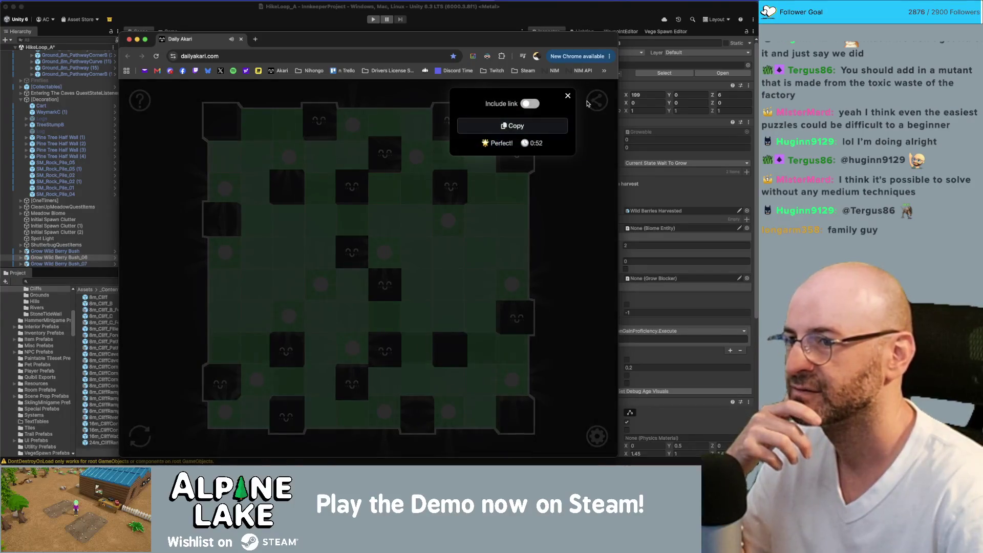
left_click(568, 95)
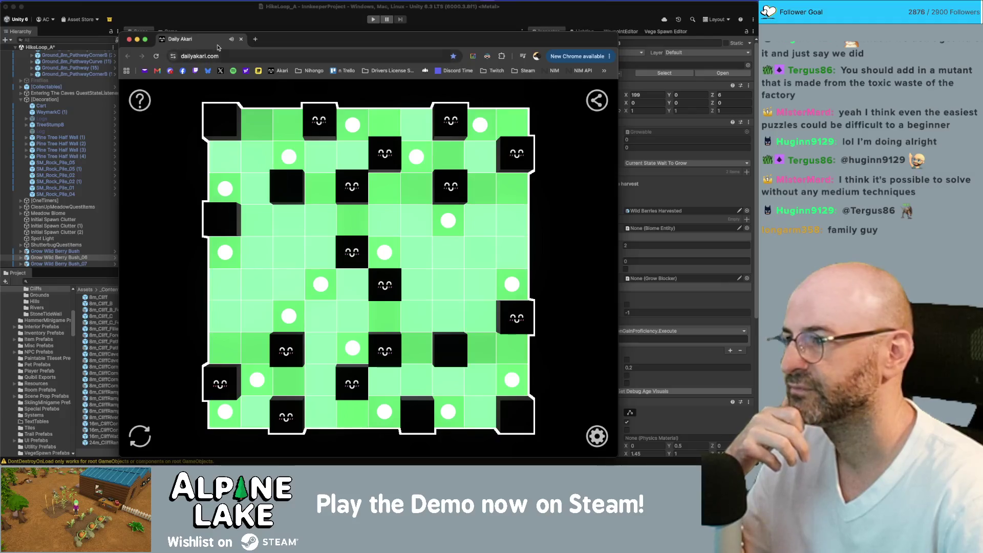
Step: Return to Unity's HikeLoop_A scene and orbit the view toward the river
key("super+Tab")
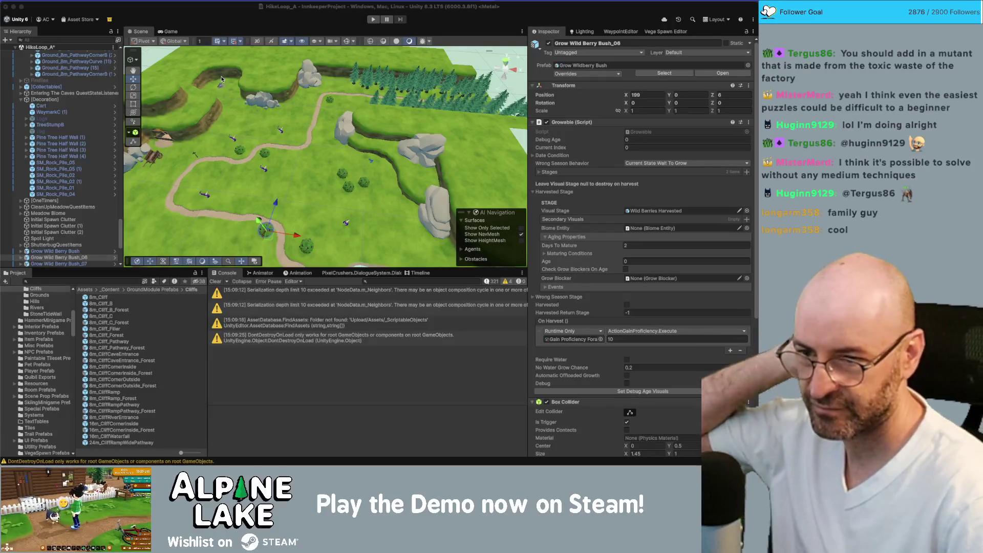
scroll(335, 177, "down", 3)
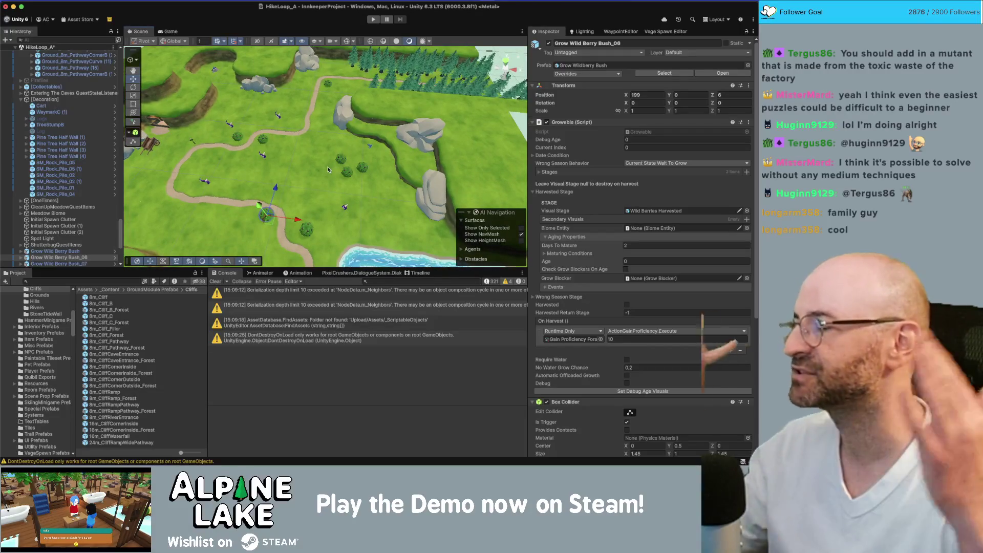
mouse_move(339, 178)
left_mouse_down()
mouse_move(353, 174)
mouse_move(273, 176)
mouse_move(384, 162)
left_mouse_up()
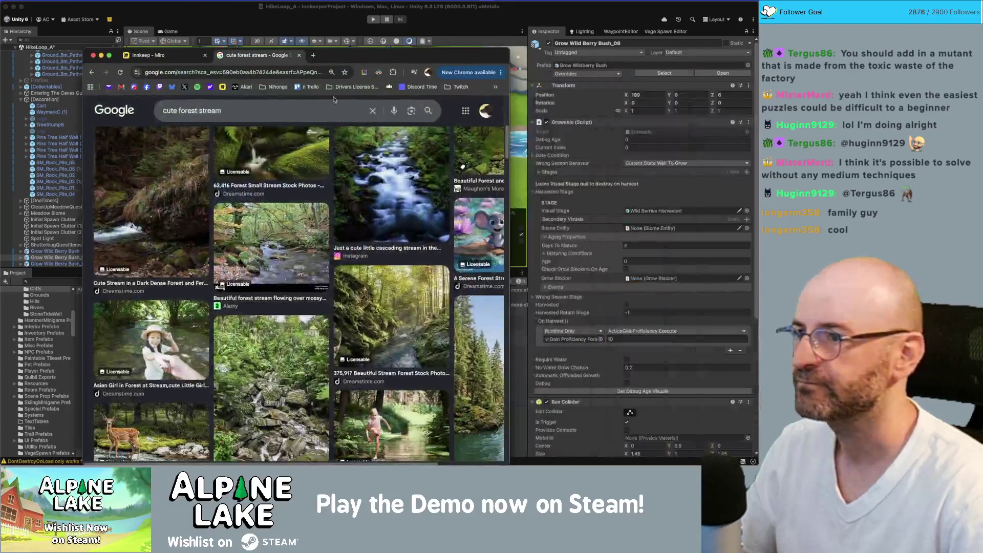
Step: Search Google Images for 'hiking bridge', then refine the query to 'hiking path river bridge'
triple_click(336, 109)
type("hik")
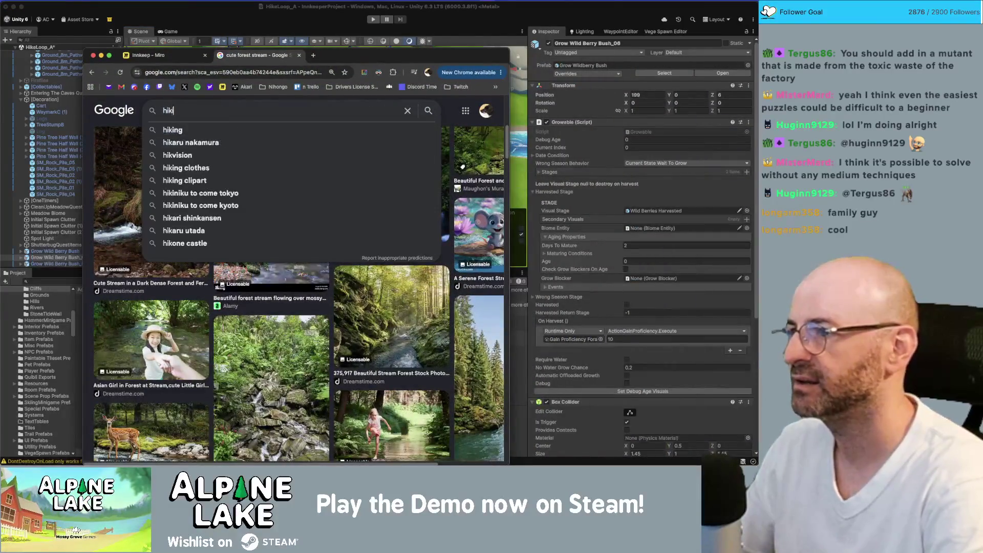
type("ing bridge")
key("Return")
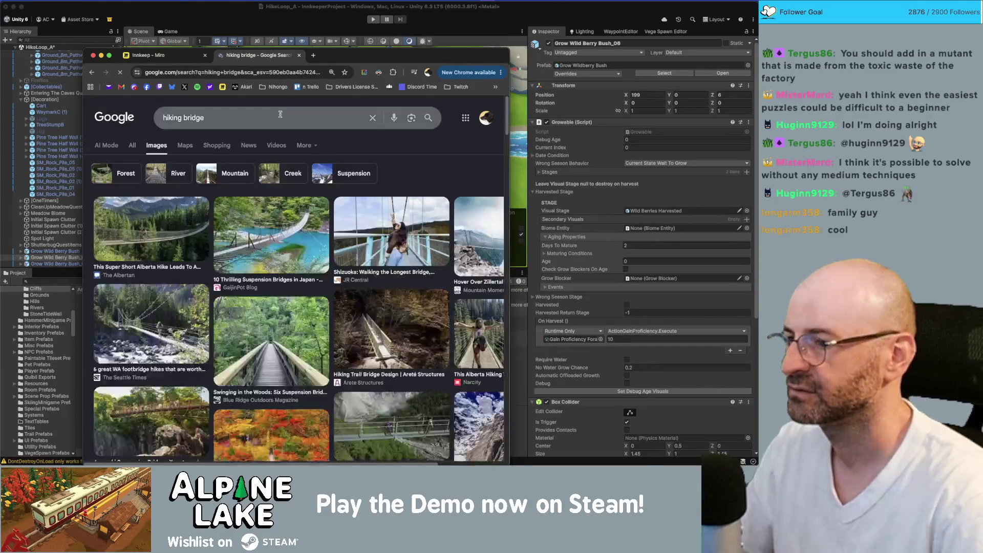
left_click(249, 124)
key("alt+Left")
type("path")
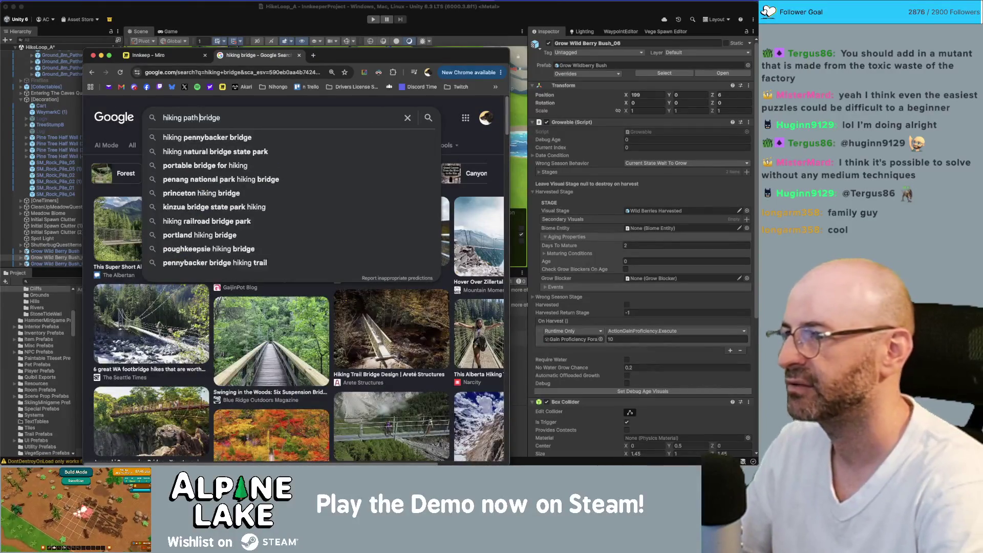
key("Return")
type("river")
key("Return")
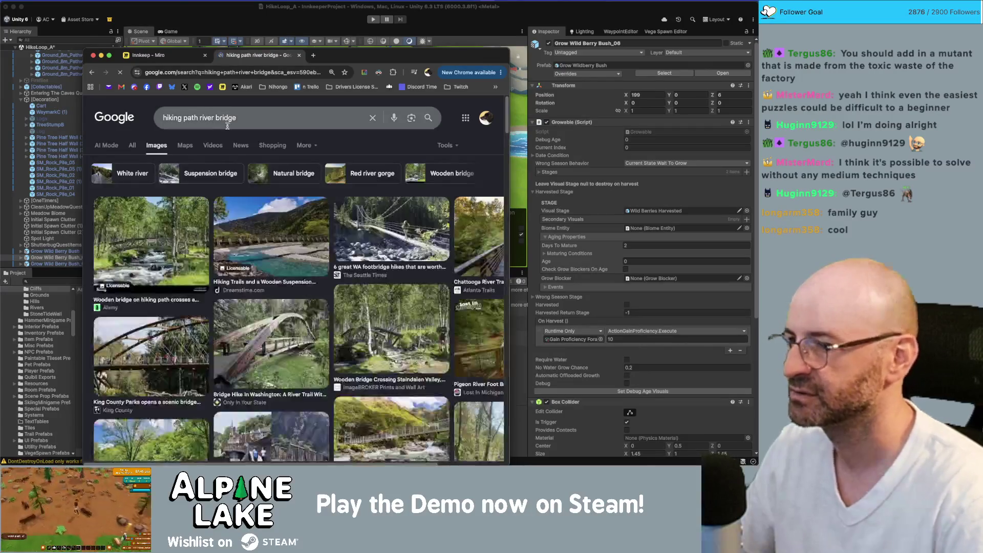
scroll(223, 272, "down", 4)
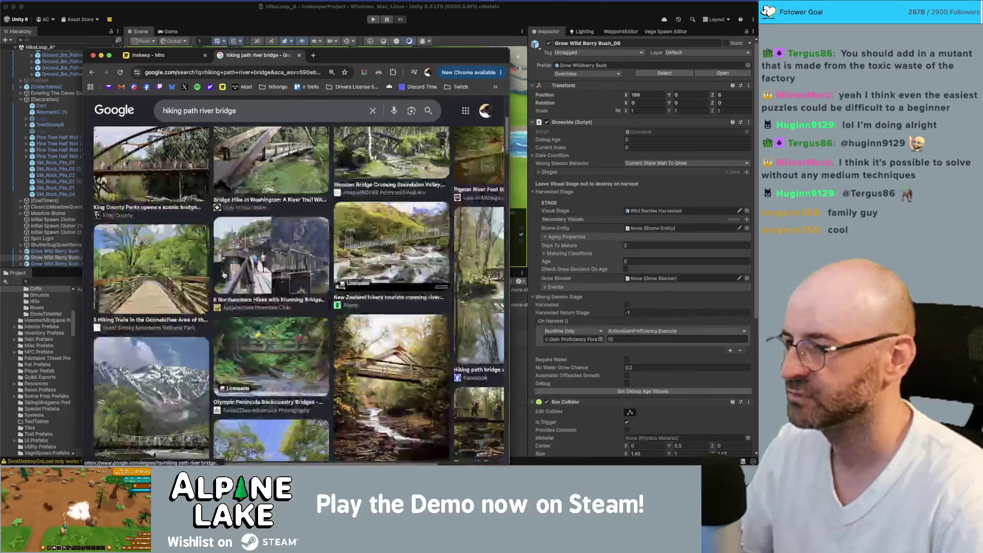
scroll(217, 267, "down", 2)
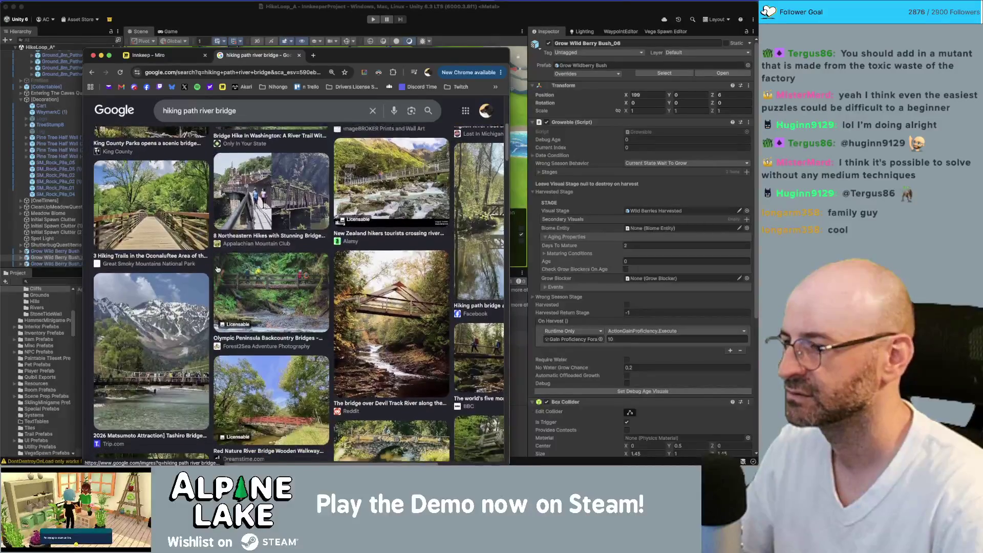
scroll(245, 124, "up", 6)
Step: Replace the query with 'cute garden stream bridge' and run the image search
left_click(245, 123)
key("ctrl+a")
type("cute carde")
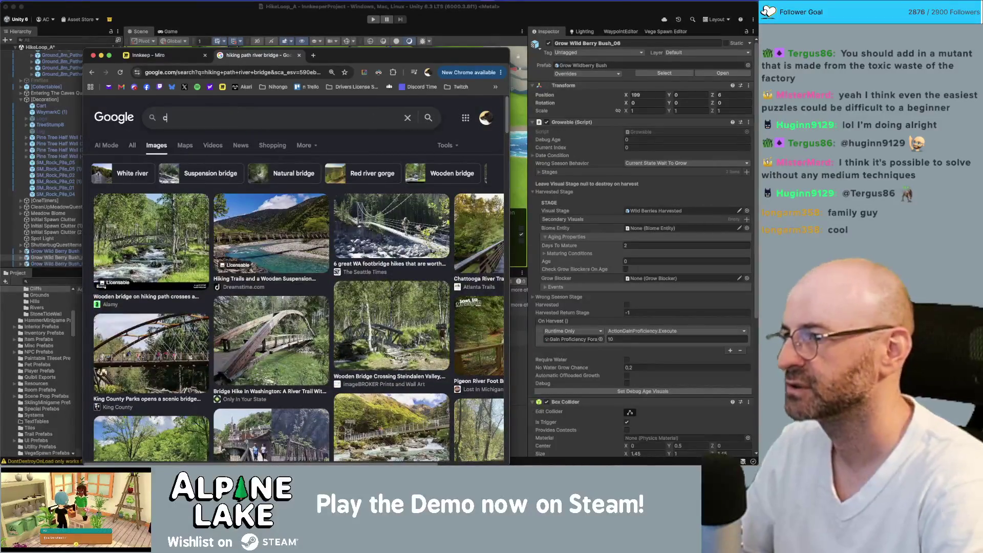
key("BackSpace")
key("BackSpace")
key("BackSpace")
type("garden stream bridg")
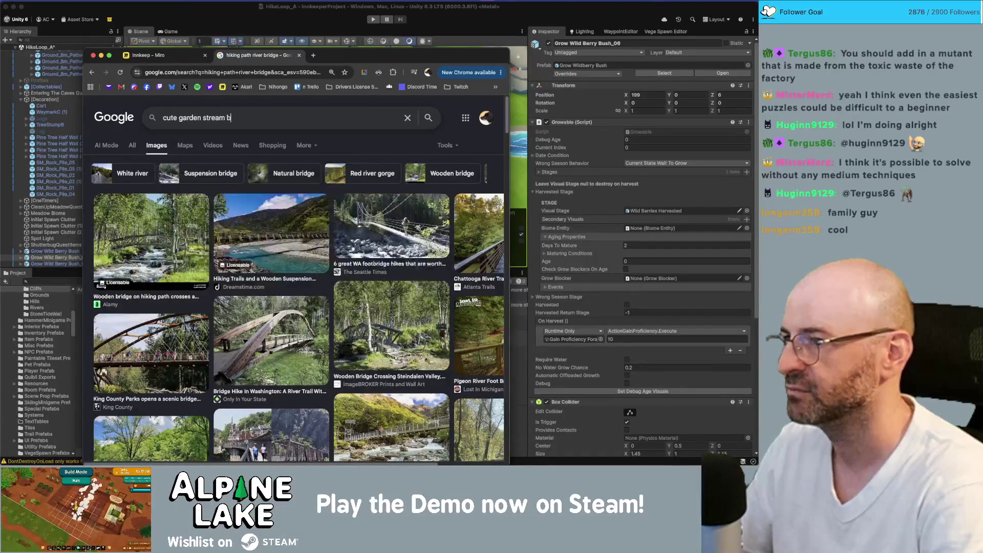
type("e")
key("Return")
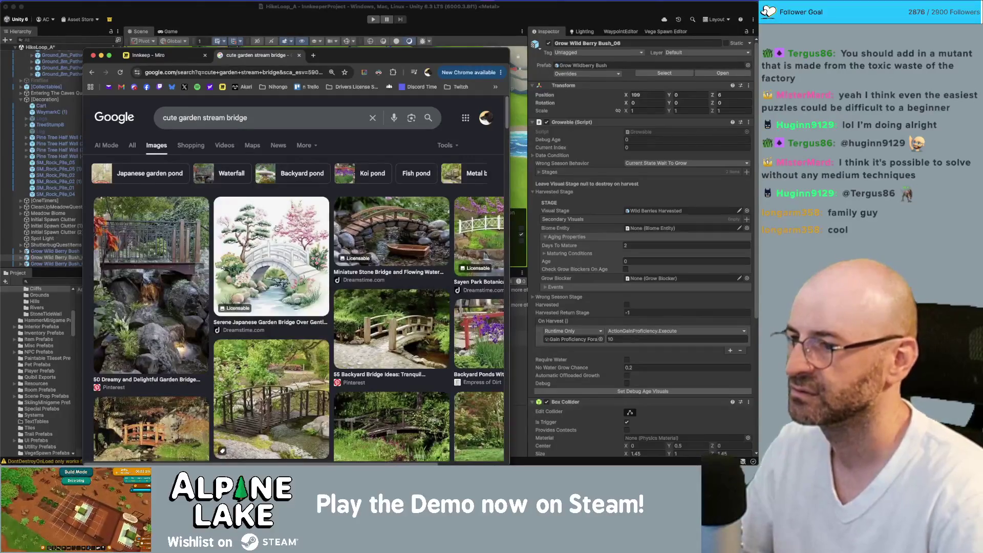
Step: Browse the garden stream bridge images for reference, then return to the Unity scene
scroll(289, 275, "down", 1)
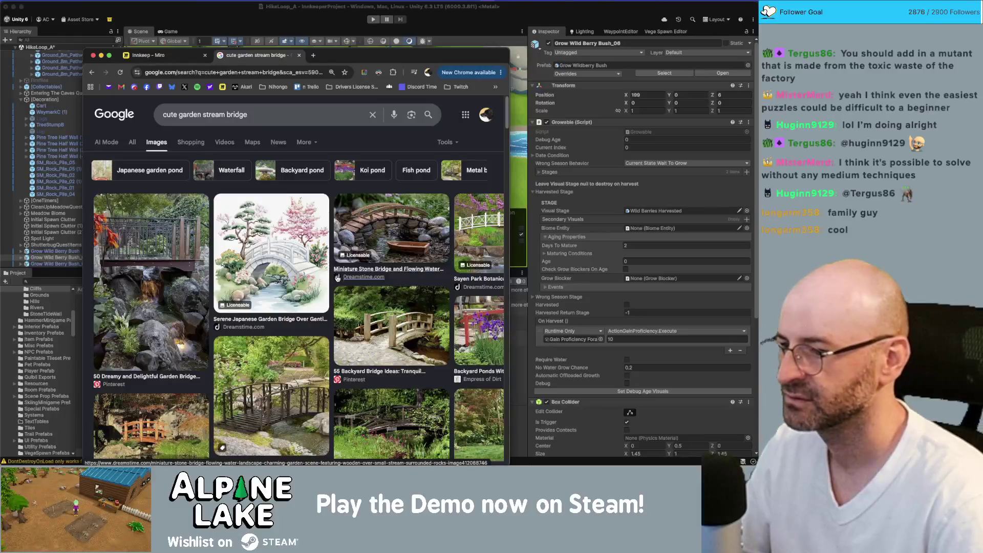
scroll(167, 343, "down", 3)
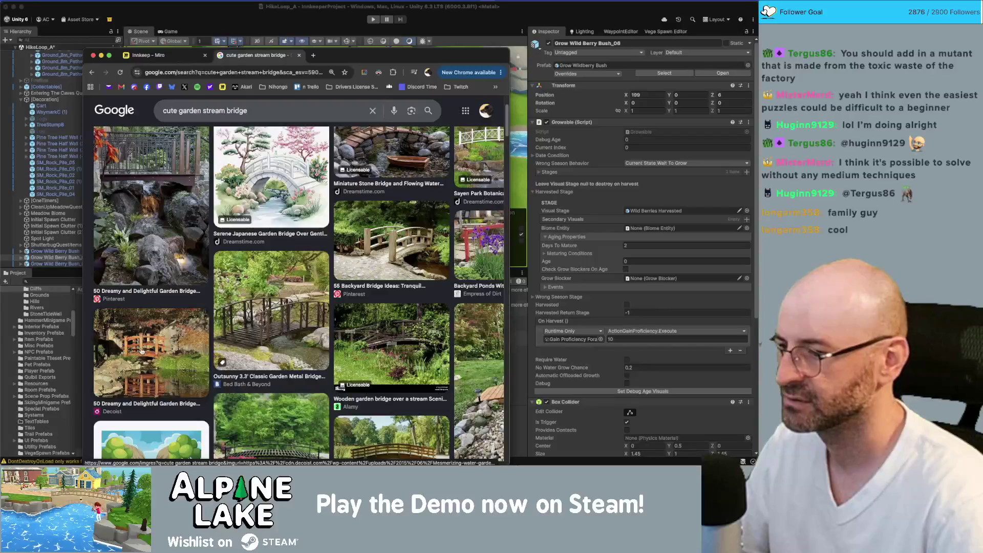
scroll(143, 352, "down", 1)
scroll(143, 353, "down", 3)
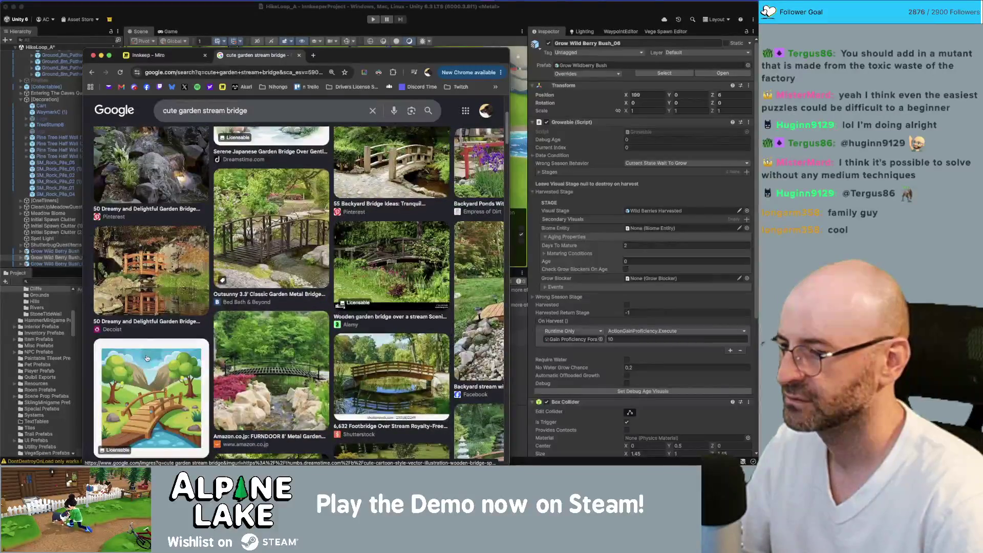
scroll(146, 359, "down", 3)
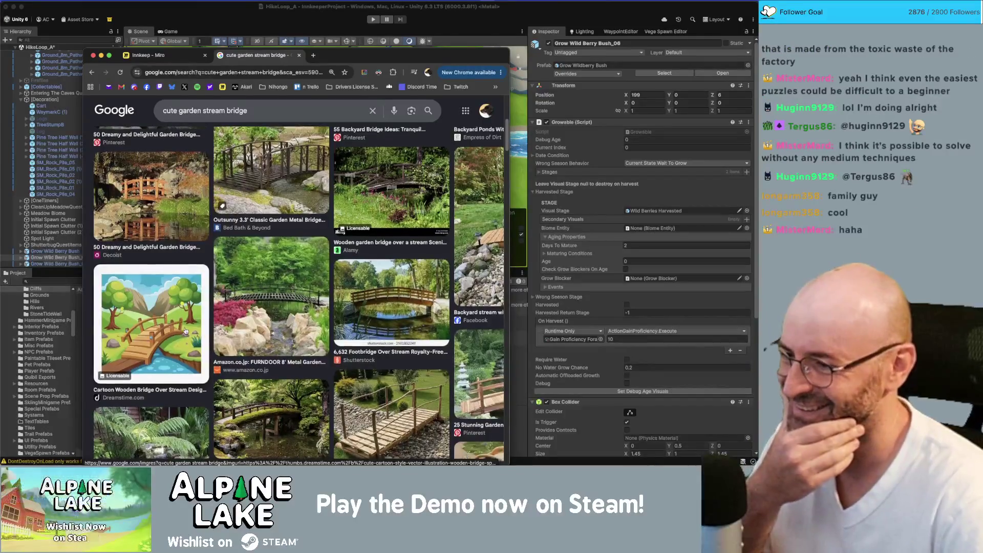
scroll(186, 336, "down", 5)
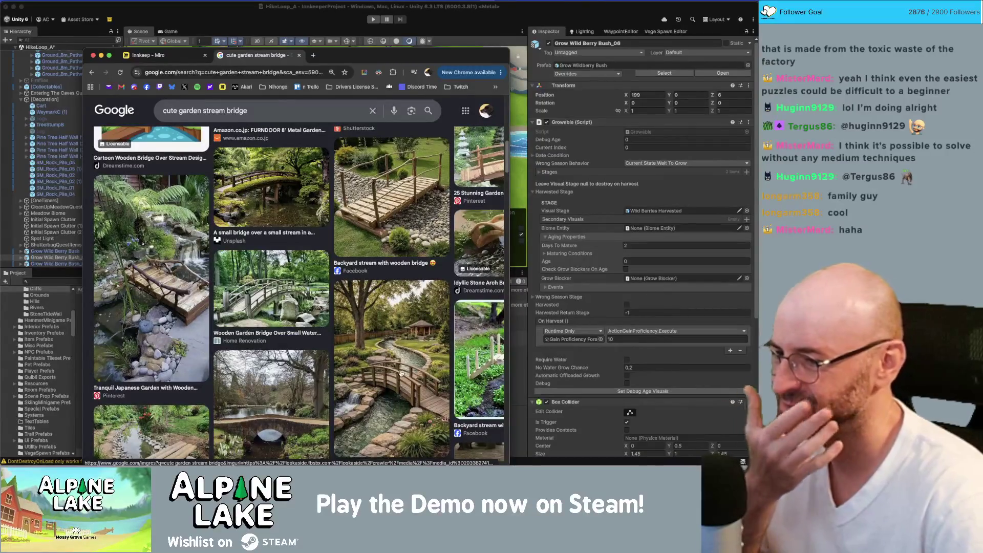
scroll(401, 374, "down", 2)
scroll(353, 362, "down", 2)
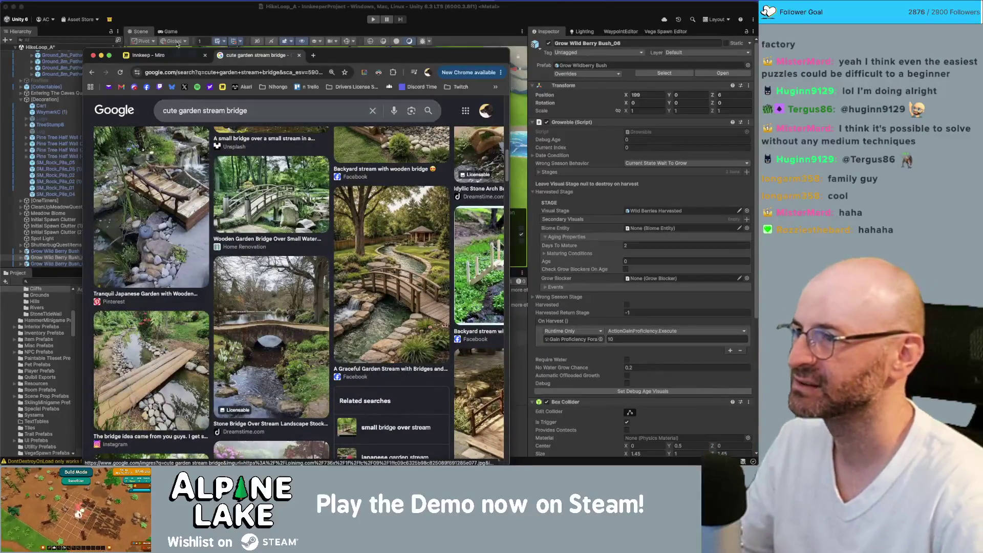
left_click(201, 12)
scroll(300, 159, "up", 10)
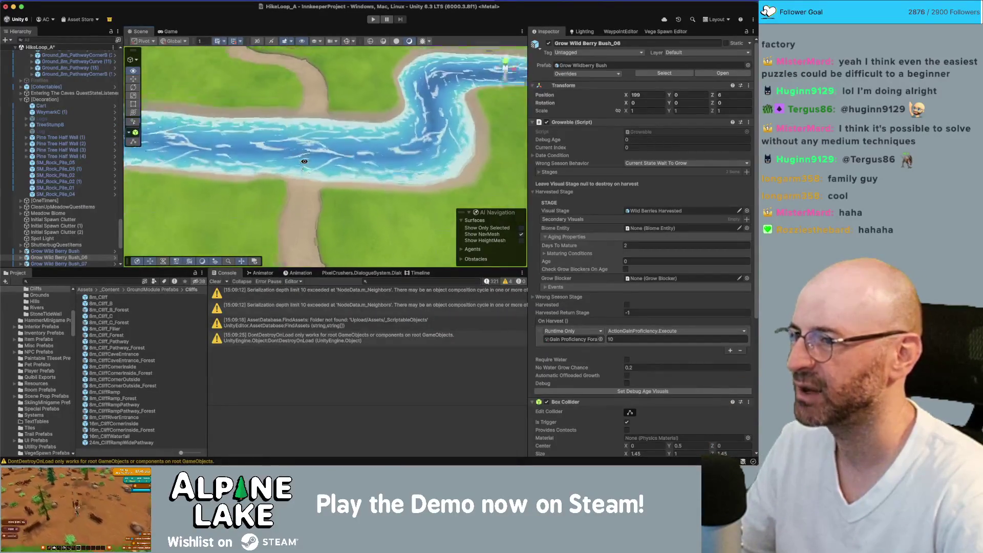
Step: Find 'tree log' in the Project assets and place SM_Tree_Log_01 over the river
scroll(306, 159, "up", 5)
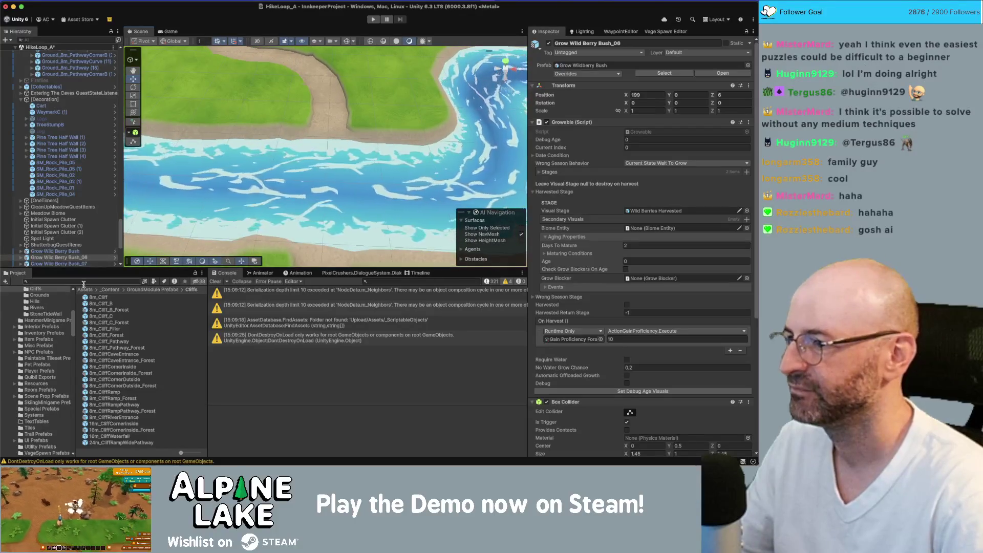
left_click(84, 281)
type("log")
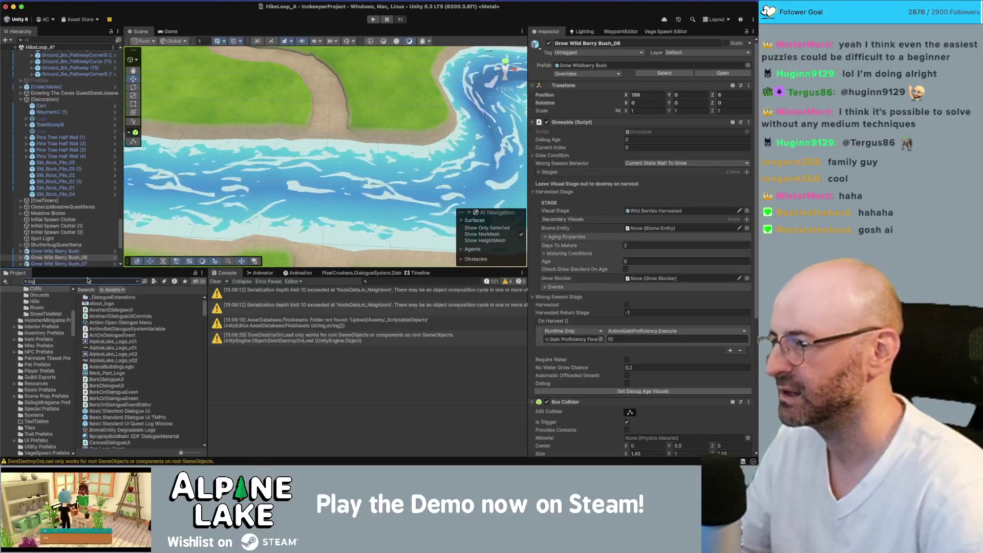
scroll(107, 337, "down", 1)
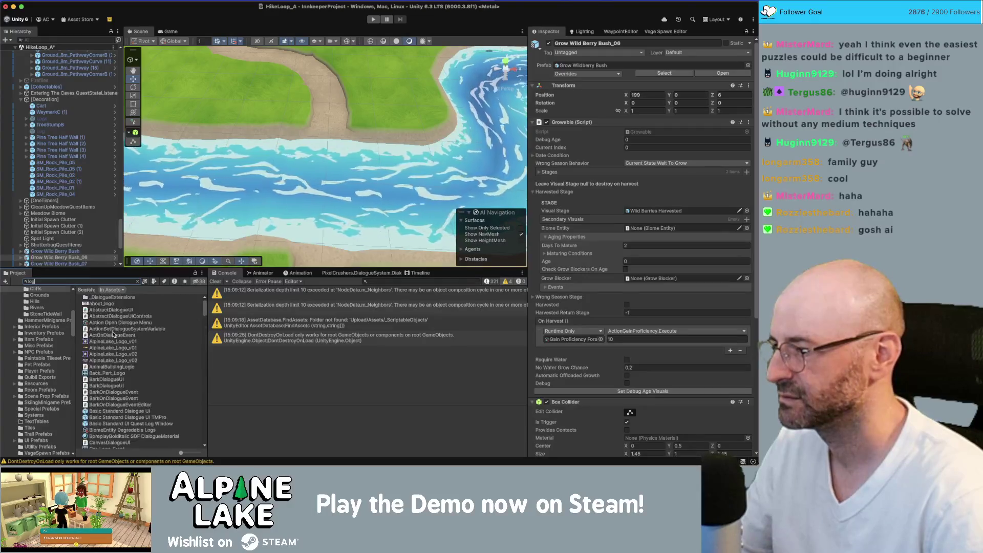
scroll(115, 336, "down", 20)
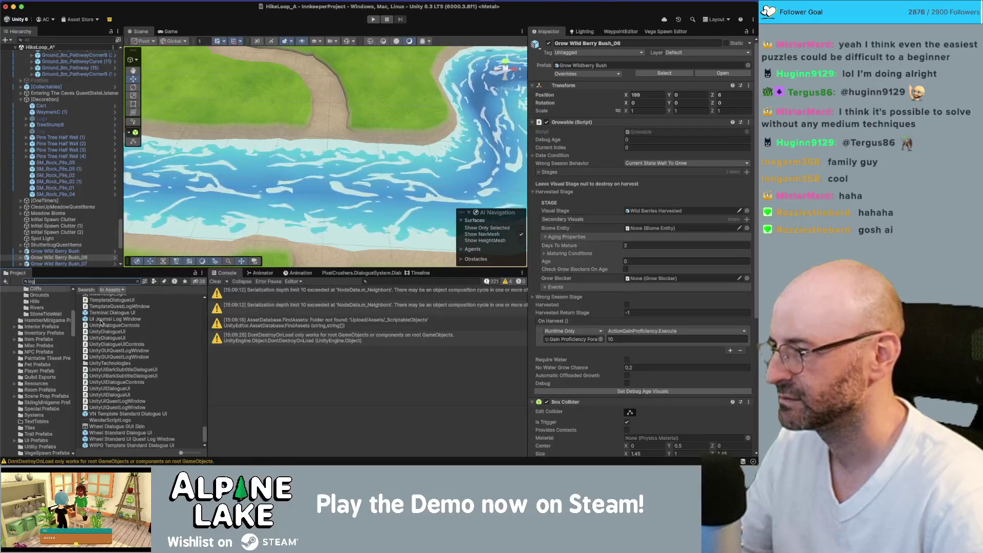
key("Home")
type("tree")
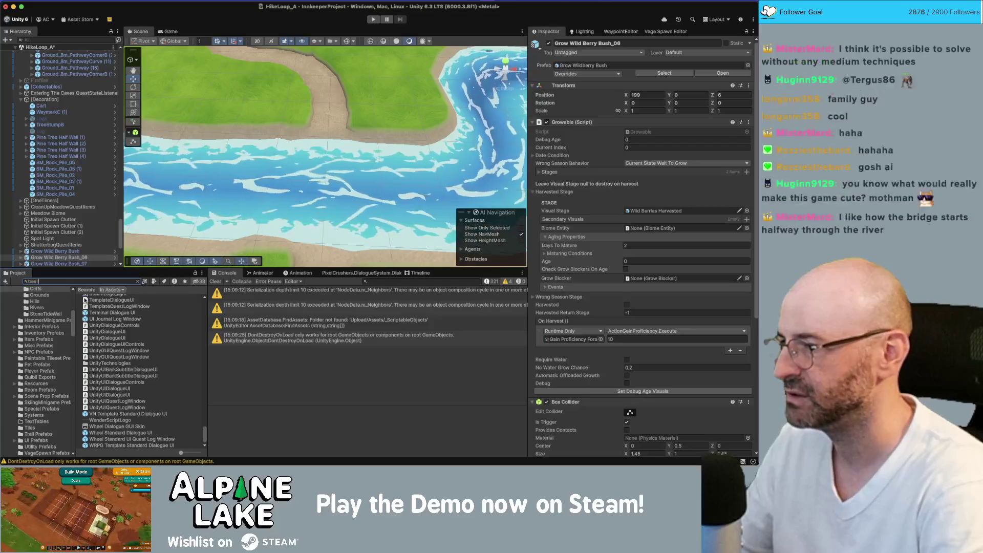
mouse_move(105, 310)
left_mouse_down()
mouse_move(241, 169)
mouse_move(308, 176)
mouse_move(340, 91)
left_mouse_up()
Step: Rotate the log to span the river, duplicate it as a second log, and check the bridge
key("e")
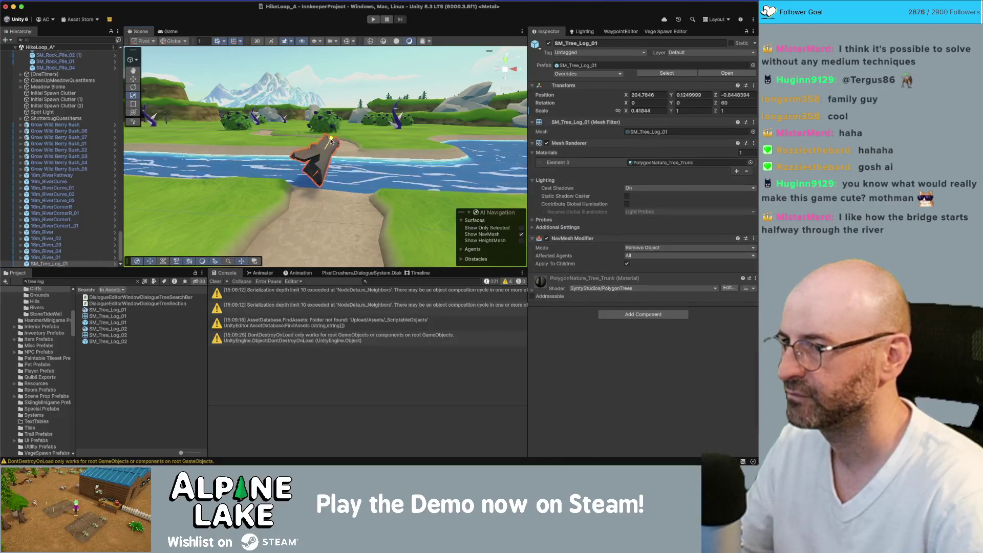
mouse_move(327, 119)
left_mouse_down()
mouse_move(325, 147)
mouse_move(354, 169)
mouse_move(375, 168)
mouse_move(256, 161)
left_mouse_up()
key("w")
key("super+d")
key("e")
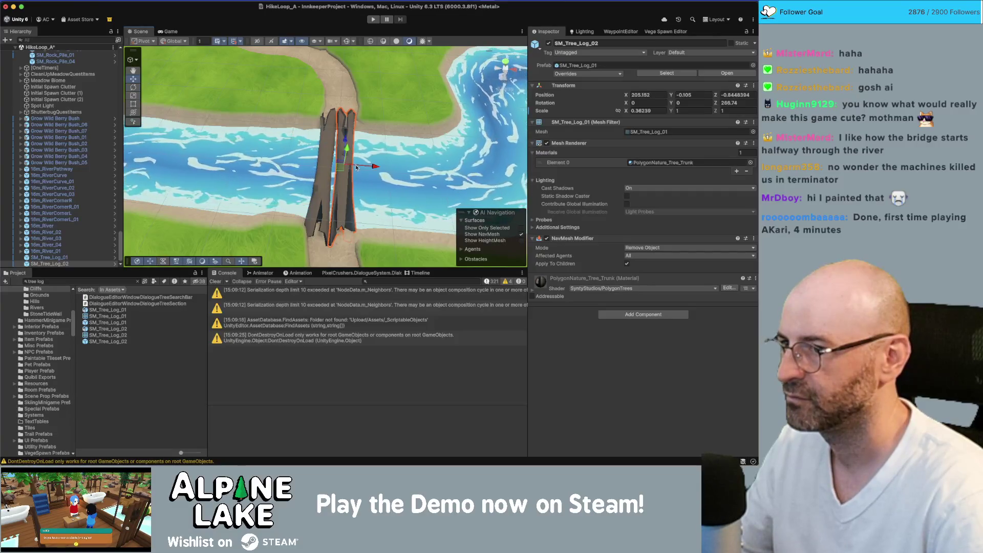
mouse_move(351, 187)
left_mouse_down()
mouse_move(338, 164)
mouse_move(350, 148)
mouse_move(322, 134)
left_mouse_up()
left_click(346, 152, "shift")
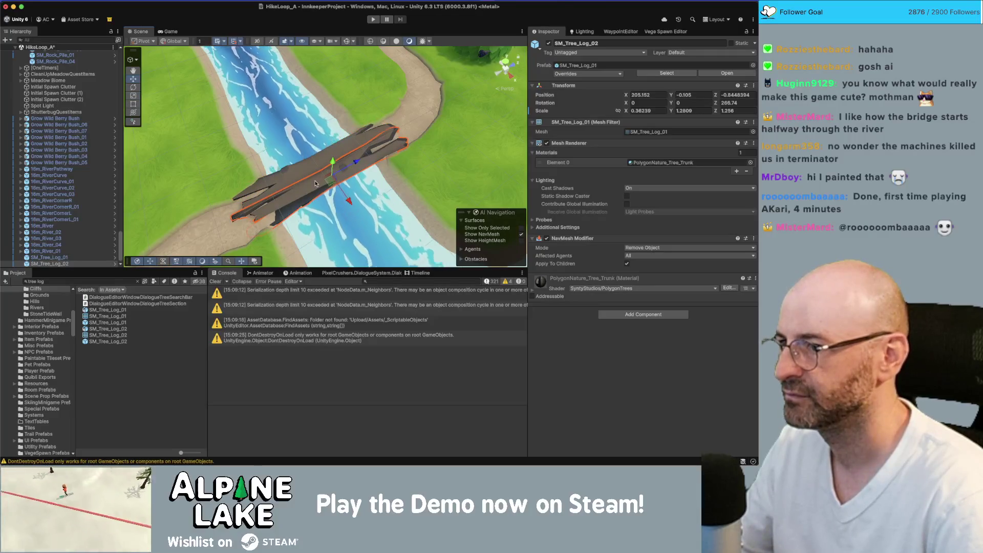
left_click(333, 163, "shift")
mouse_move(333, 164)
left_mouse_down()
mouse_move(322, 164)
mouse_move(374, 177)
left_mouse_up()
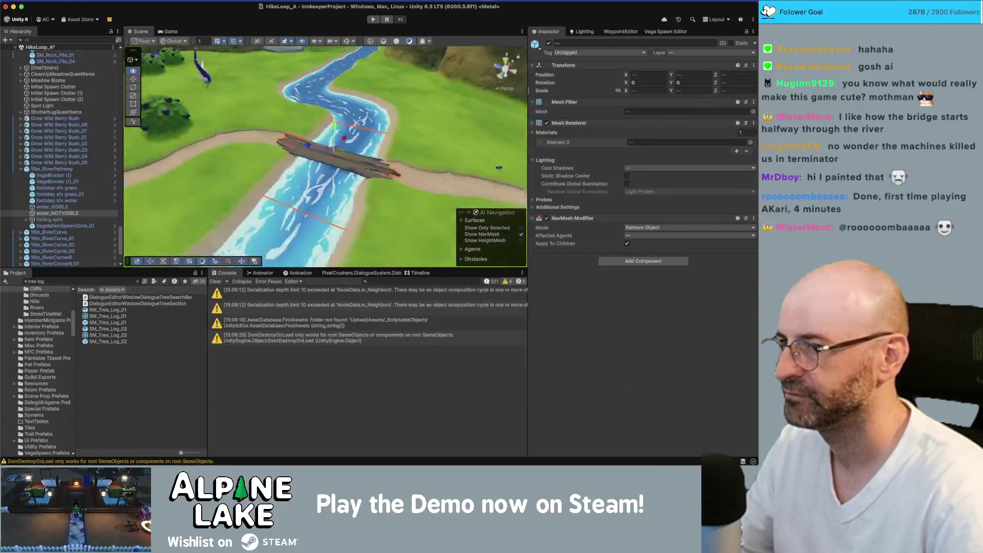
Step: Inspect the SM_Tree_Log_02 and SM_Tree_Log_01 assets in the Project window
left_click(122, 329)
left_click(117, 342)
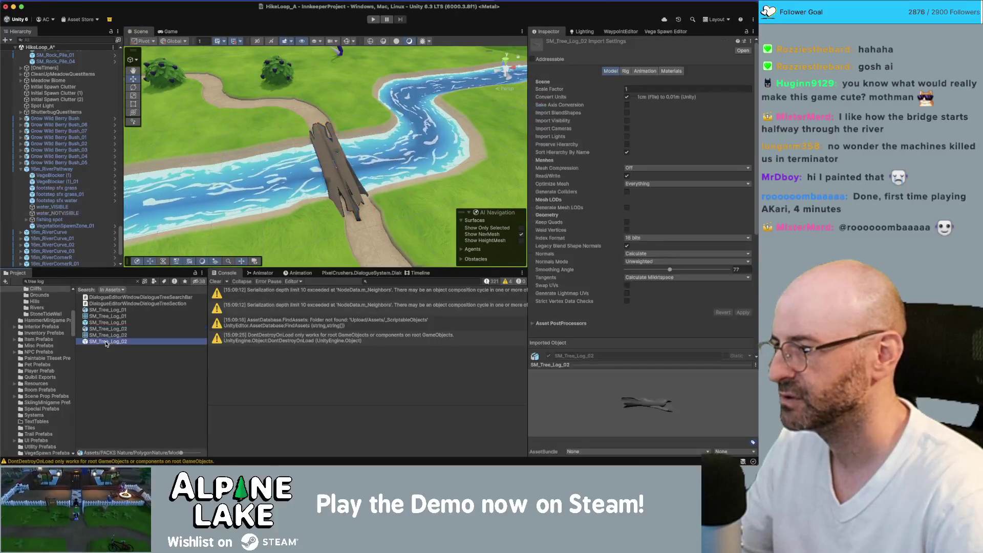
left_click(115, 324)
left_click(136, 281)
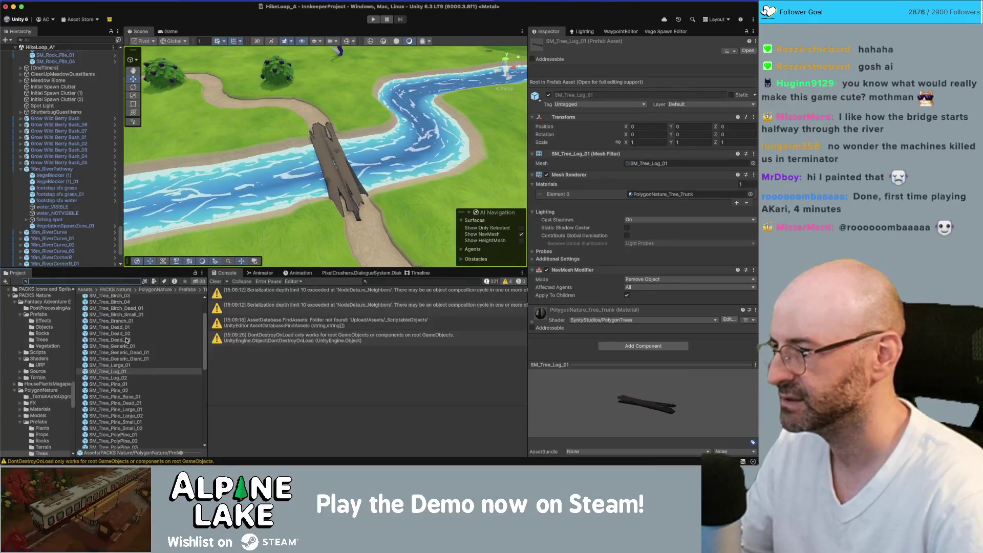
Step: Preview the pine prefabs, from SM_Tree_Pine_Dead_01 and SM_Tree_PolyPine_01 to SM_Tree_Pine_01
scroll(132, 342, "down", 2)
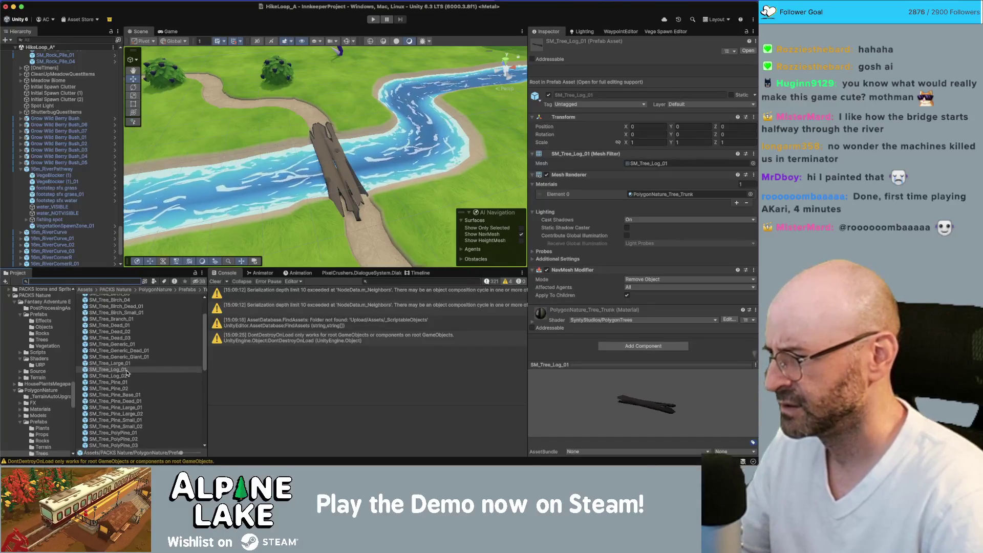
left_click(132, 391)
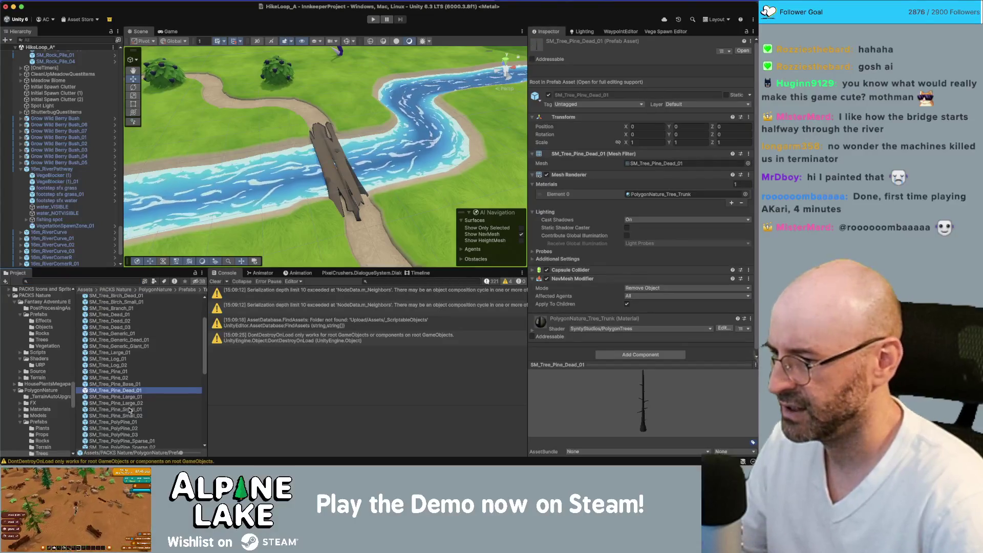
left_click(128, 422)
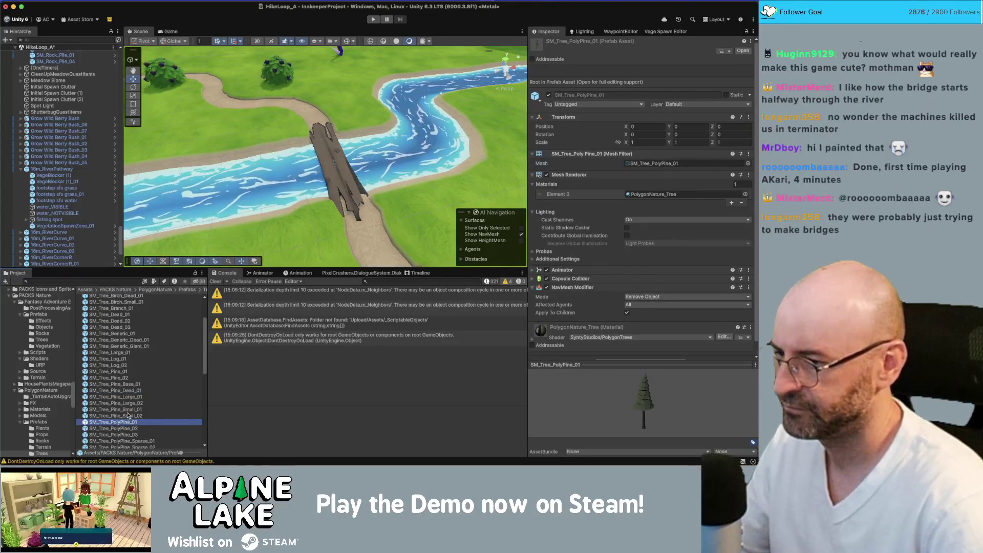
left_click(128, 415)
left_click(128, 410)
left_click(128, 403)
left_click(128, 397)
left_click(128, 391)
left_click(127, 371)
Step: Browse up through SM_Tree_Birch_Small_01 and SM_Tree_Birch_02 to SM_Tree_01
scroll(126, 377, "up", 2)
scroll(126, 377, "up", 1)
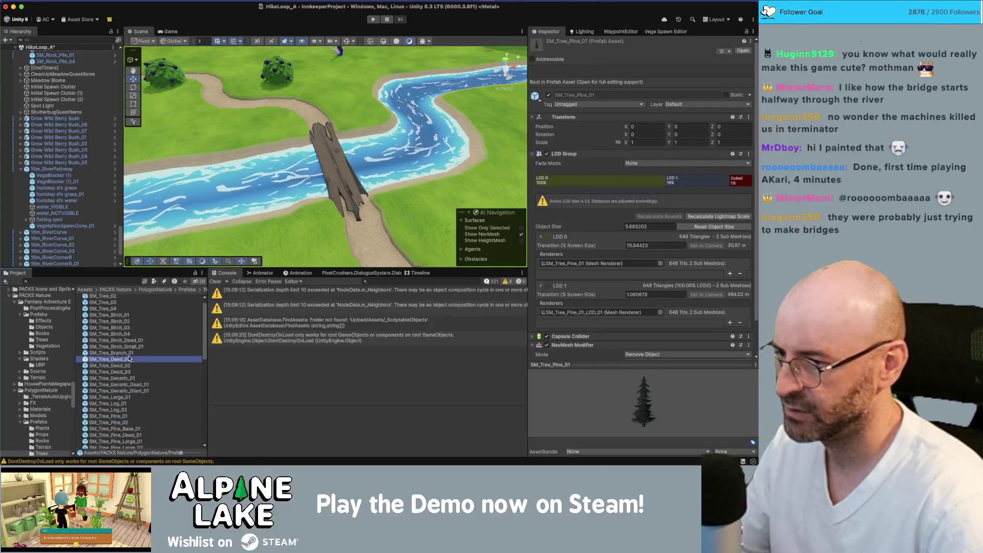
left_click(129, 371)
left_click(128, 358)
left_click(128, 347)
key("Up")
key("Up")
key("Up")
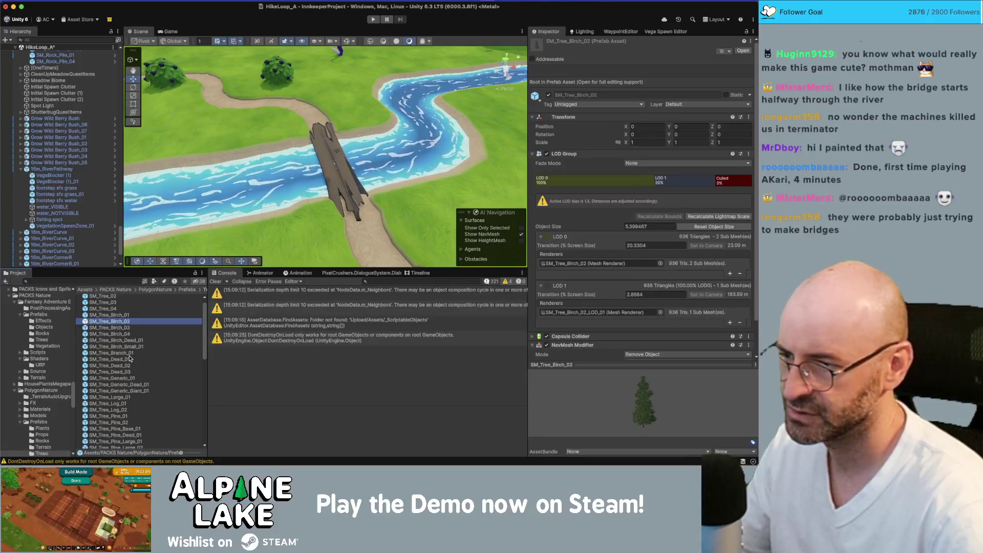
key("Up")
key("Up")
key("Up")
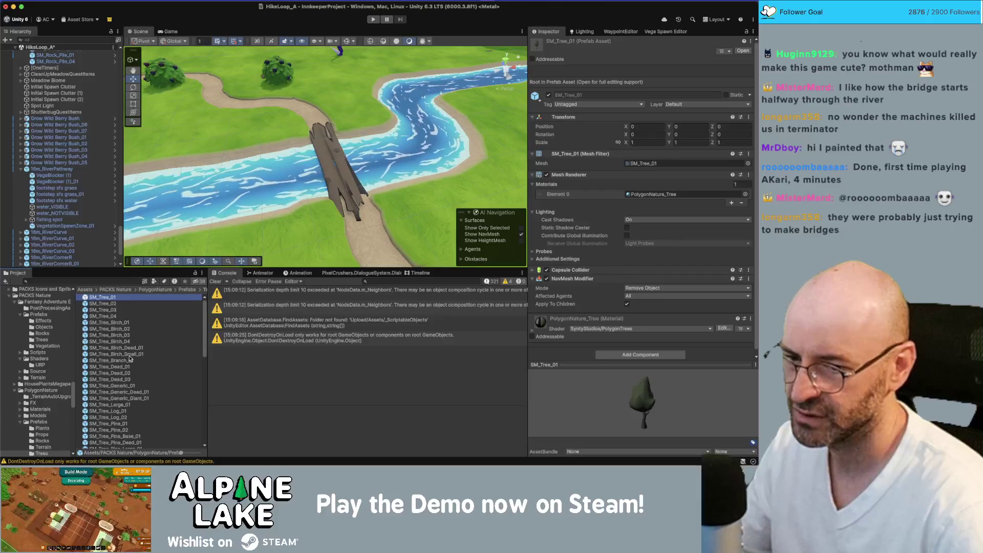
Step: Step from SM_Tree_Twig_02 past SM_Tree_Vines_03 to SM_Tree_Willow_Small_01, then switch to Chrome
scroll(130, 359, "down", 10)
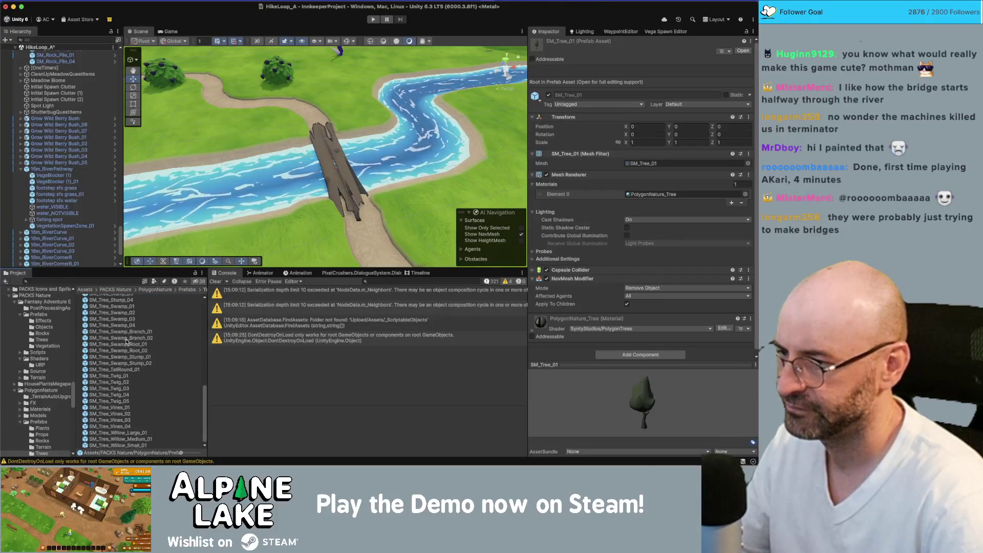
left_click(143, 383)
key("Down")
key("Down")
key("Down")
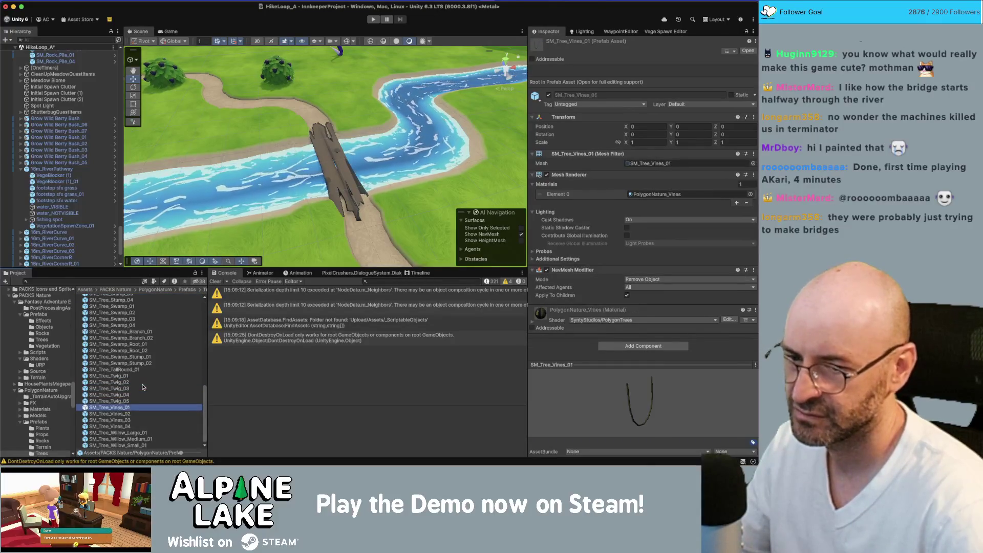
key("Down")
key("Down")
key("Down")
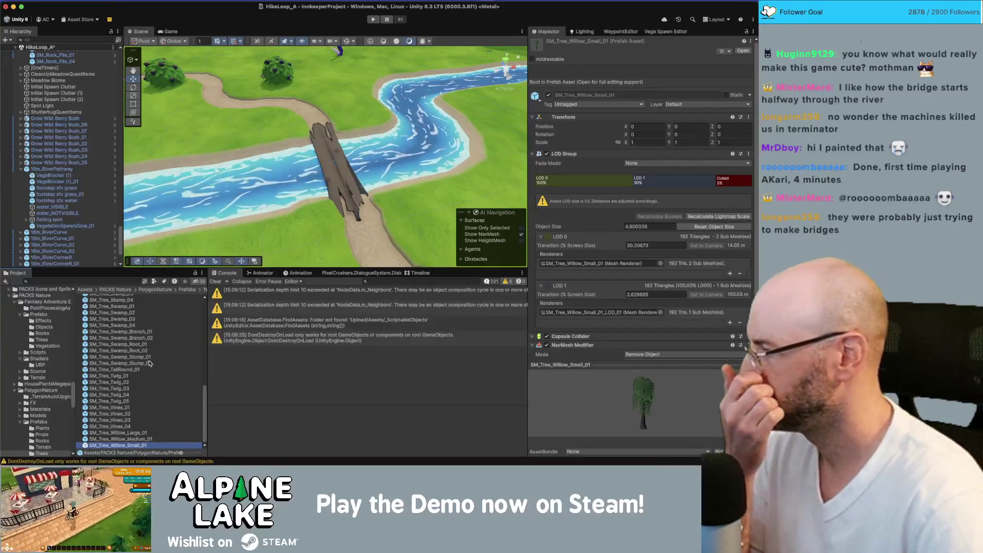
key("super+Tab")
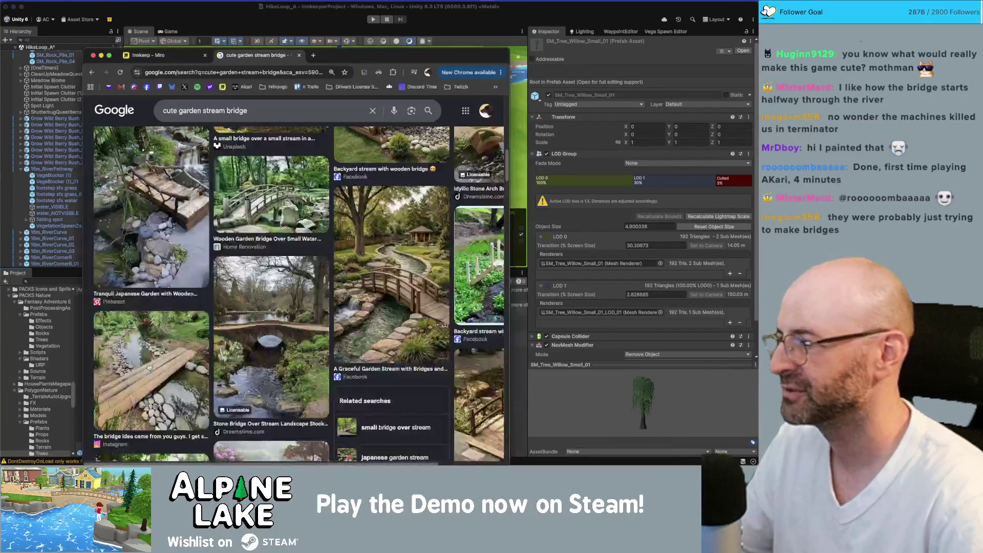
Step: Scroll through the 'cute garden stream bridge' image results, then return to the Unity scene
scroll(194, 261, "up", 5)
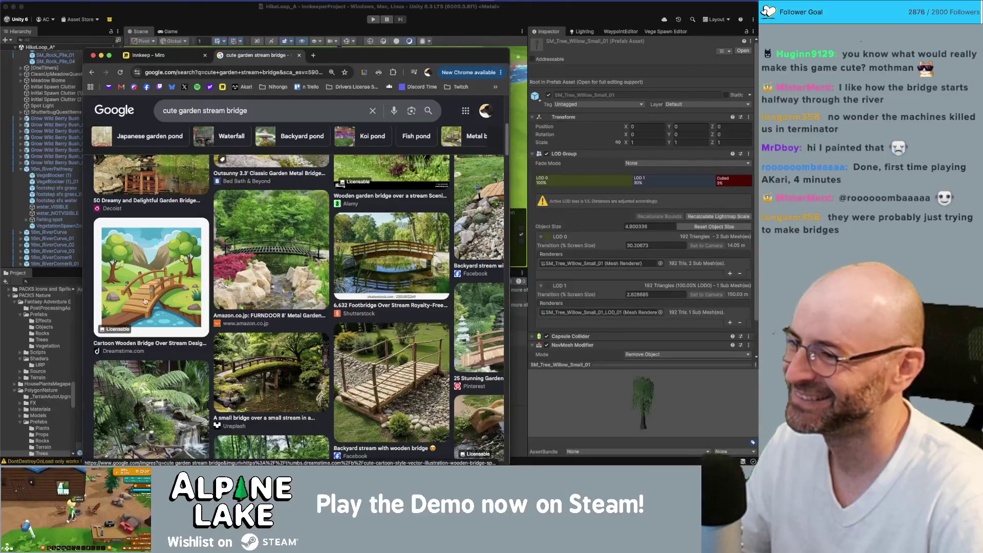
scroll(153, 292, "up", 3)
scroll(171, 277, "up", 1)
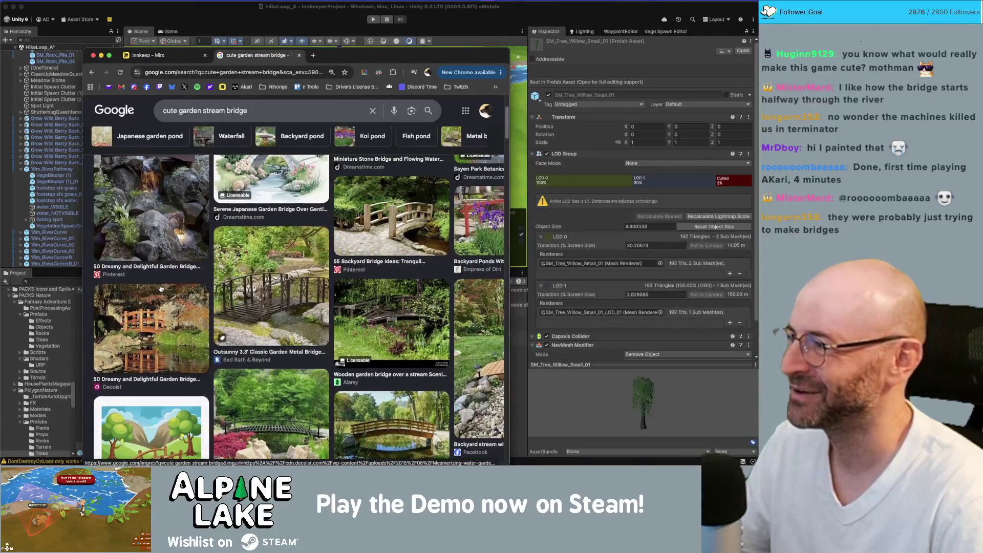
scroll(157, 287, "down", 2)
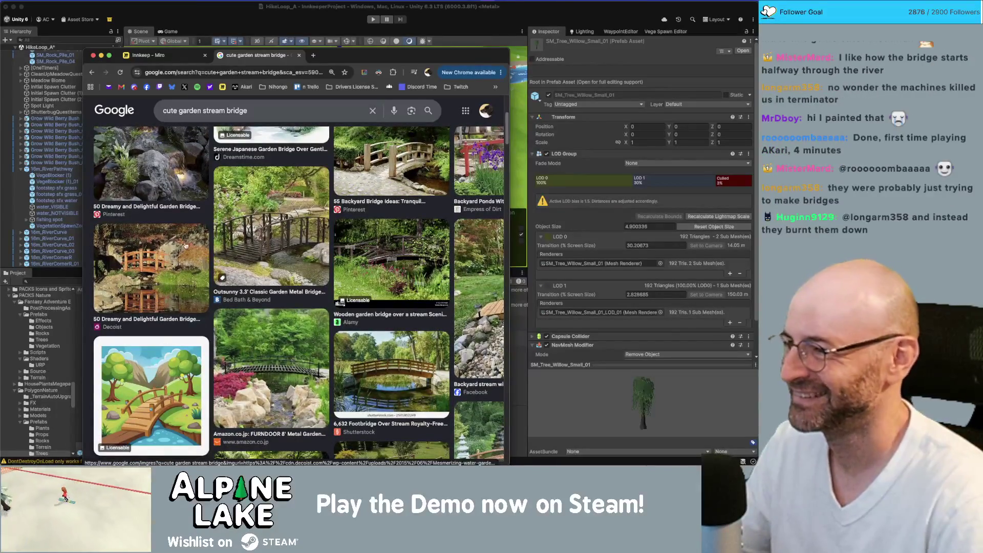
left_click(194, 18)
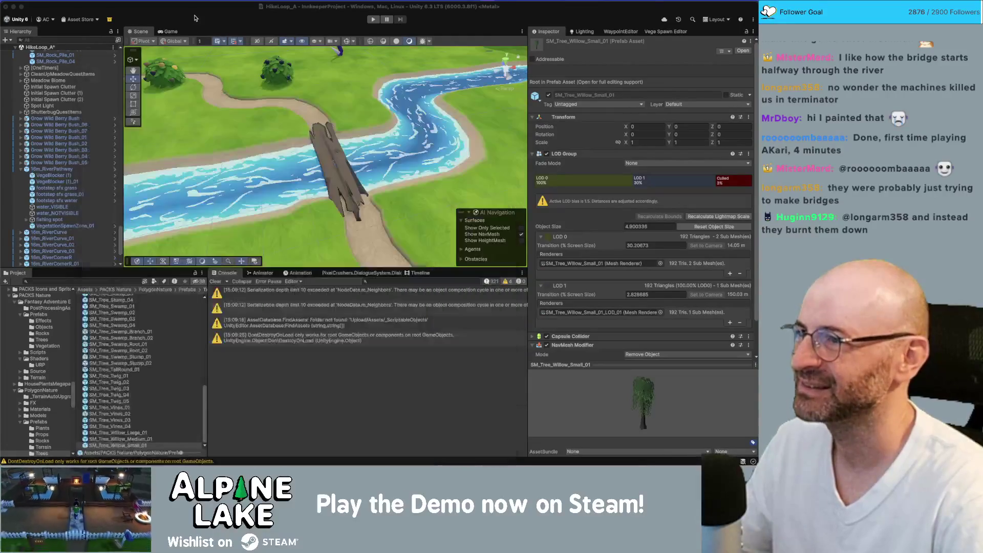
Step: View the log bridge top-down and browse from SM_Tree_Stump_01 up through the pine and tree prefabs
left_click_drag(244, 123, 227, 179)
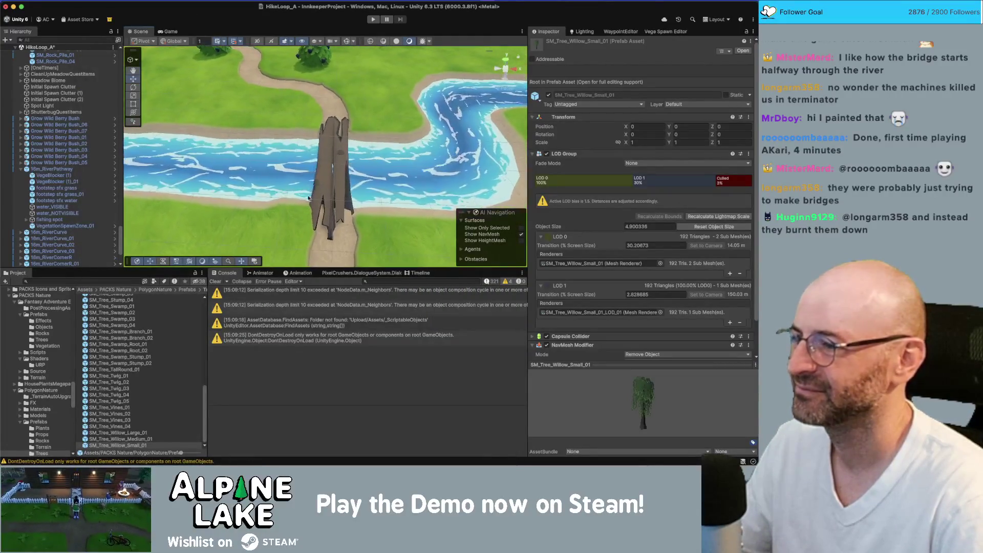
scroll(143, 311, "up", 3)
scroll(144, 310, "up", 3)
left_click(131, 386)
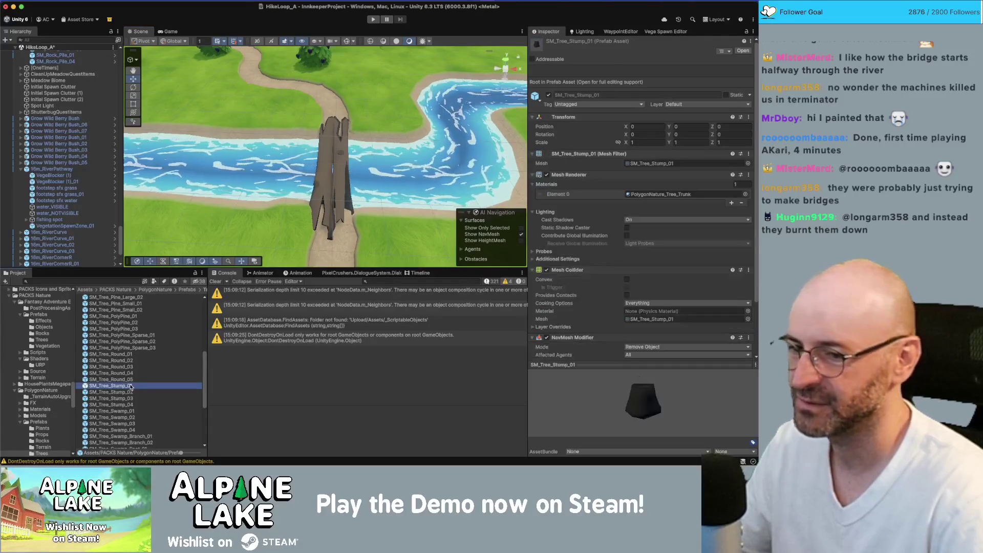
key("Down")
key("Down")
key("Down")
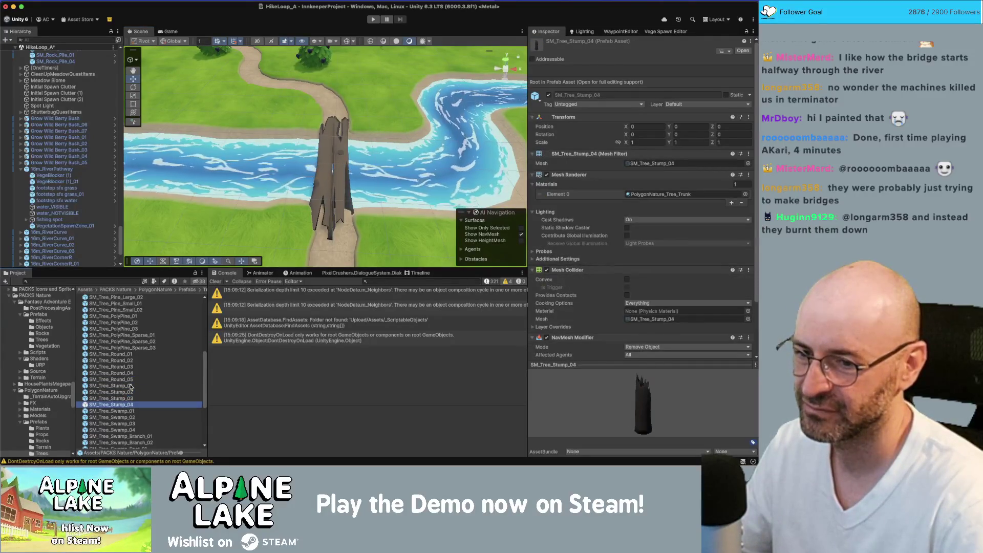
key("Down")
key("Down")
key("Up")
key("Up")
key("Up")
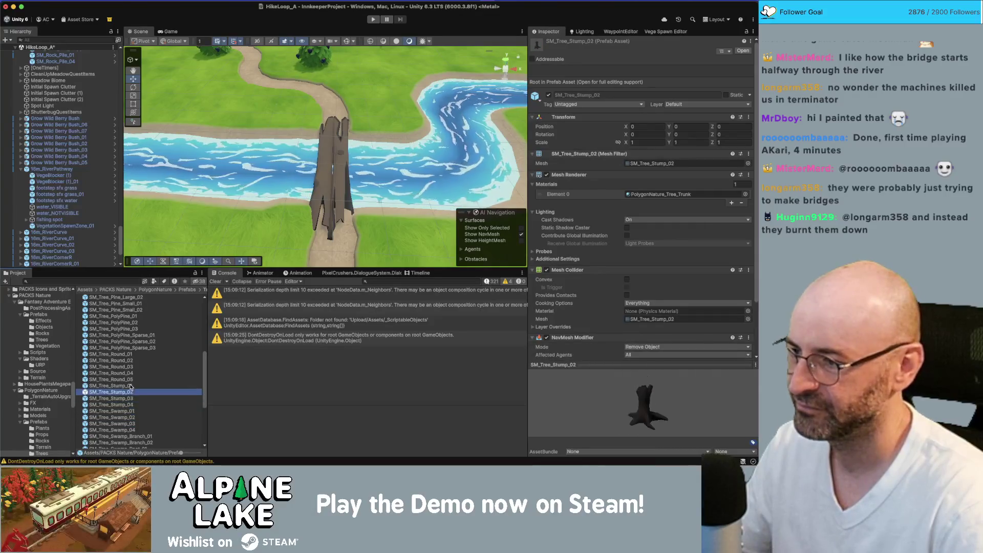
key("Up")
key("Up")
key("Up")
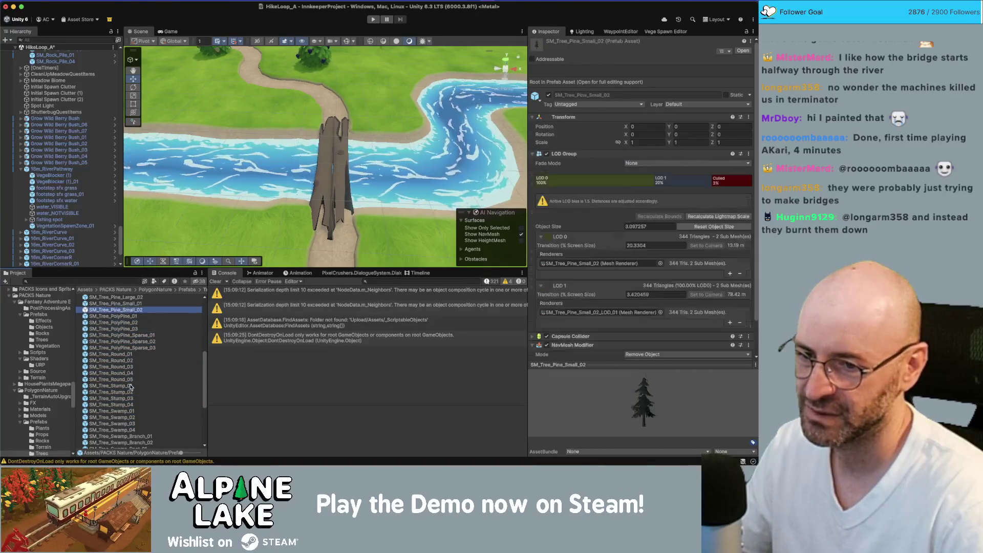
key("Up")
key("Up")
key("Up")
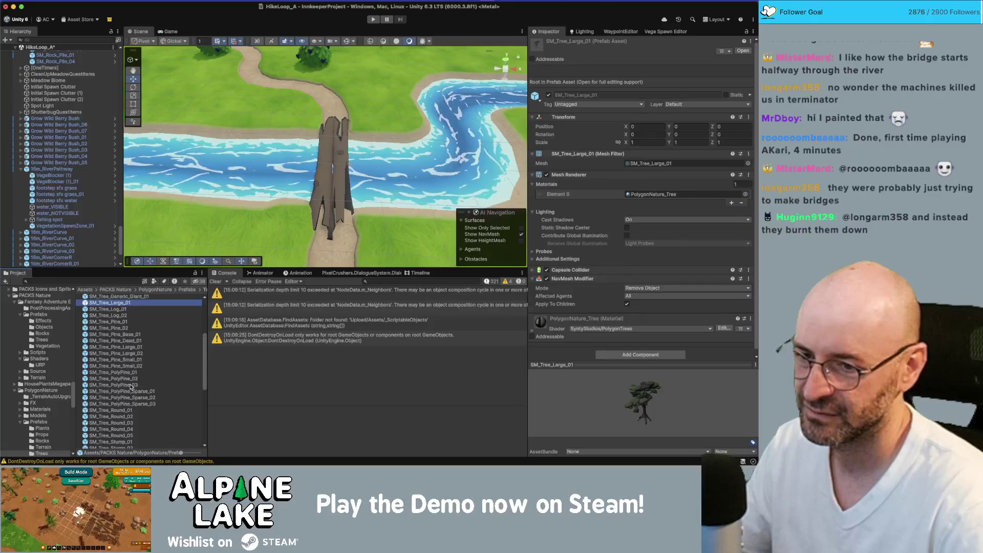
key("Up")
key("Up")
key("Up")
key("Up")
key("Up")
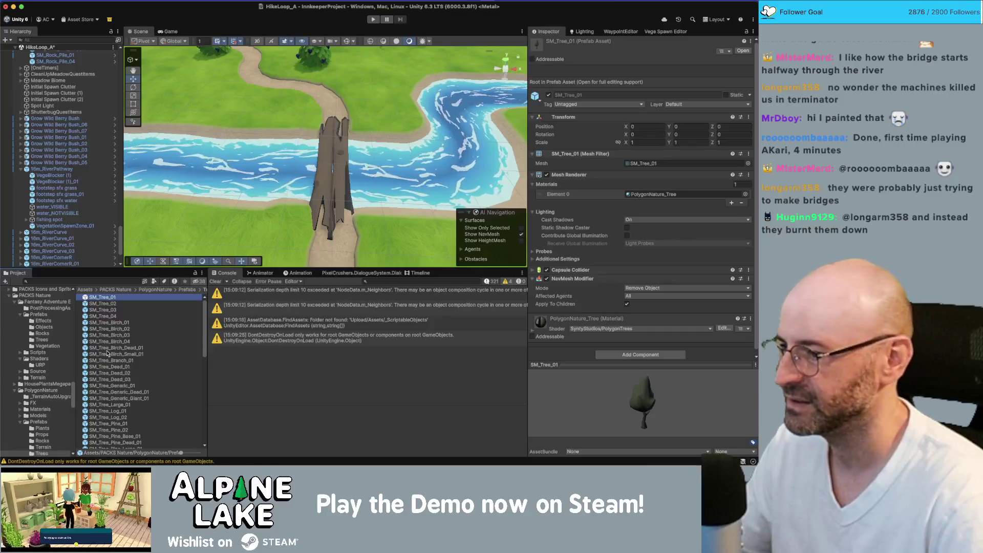
Step: Search 'log' filtered to prefabs and place the Log prefab in the scene by the river
left_click(103, 279)
type("log")
scroll(134, 341, "down", 5)
left_click(145, 281)
left_click(169, 362)
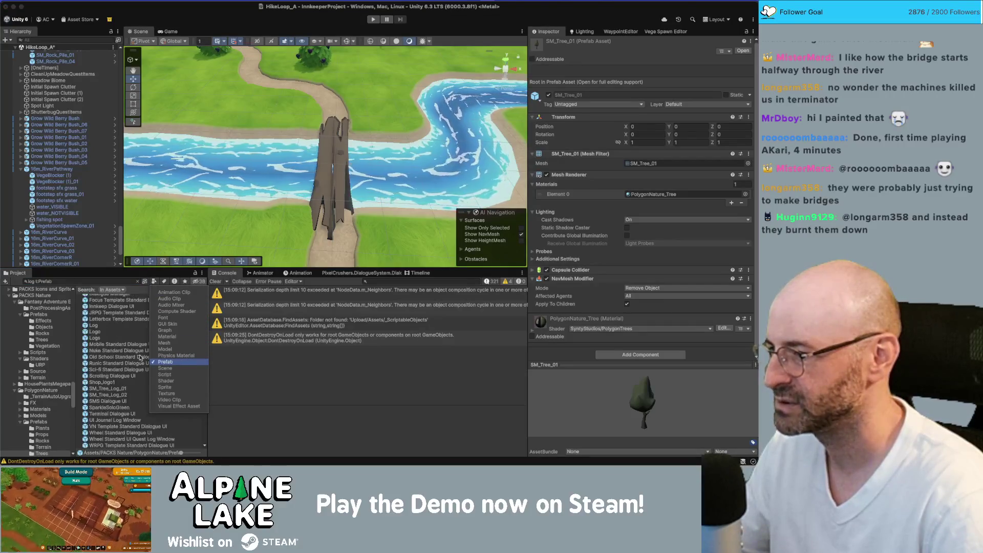
left_click(109, 327)
left_click_drag(110, 334, 288, 194)
Step: Delete the old SM_Tree_Log_01 trunk and scale the new Log up to span the river
left_click(329, 174)
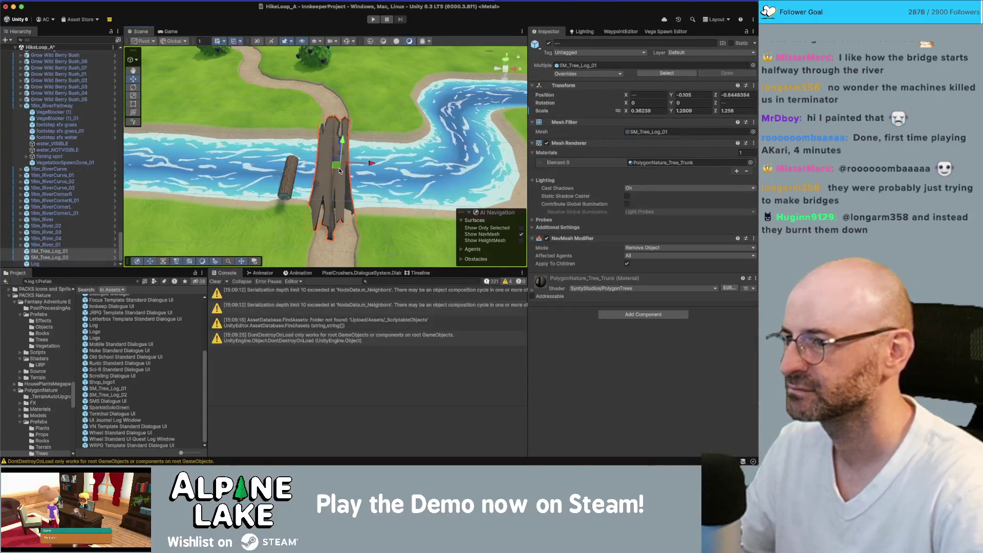
key("Delete")
left_click(292, 182)
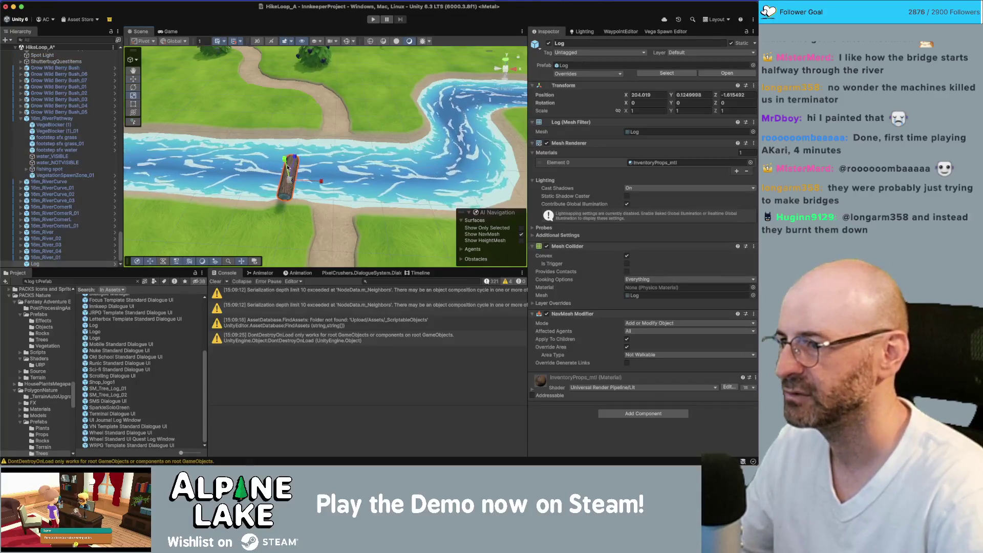
left_click_drag(290, 180, 329, 156)
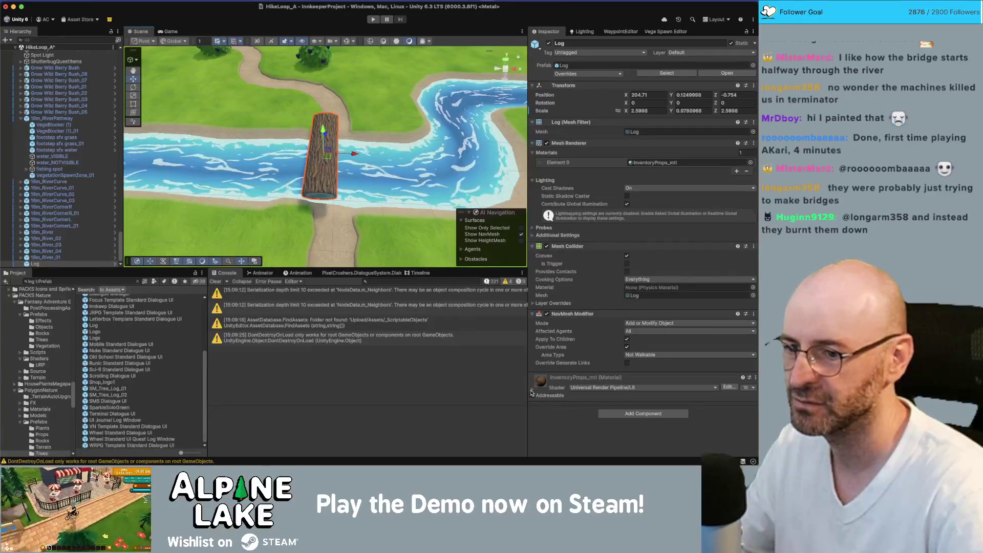
Step: Set the log's InventoryProps_d base-map texture to a 512 max size, apply it, and reselect the log
left_click(531, 393)
scroll(574, 307, "down", 5)
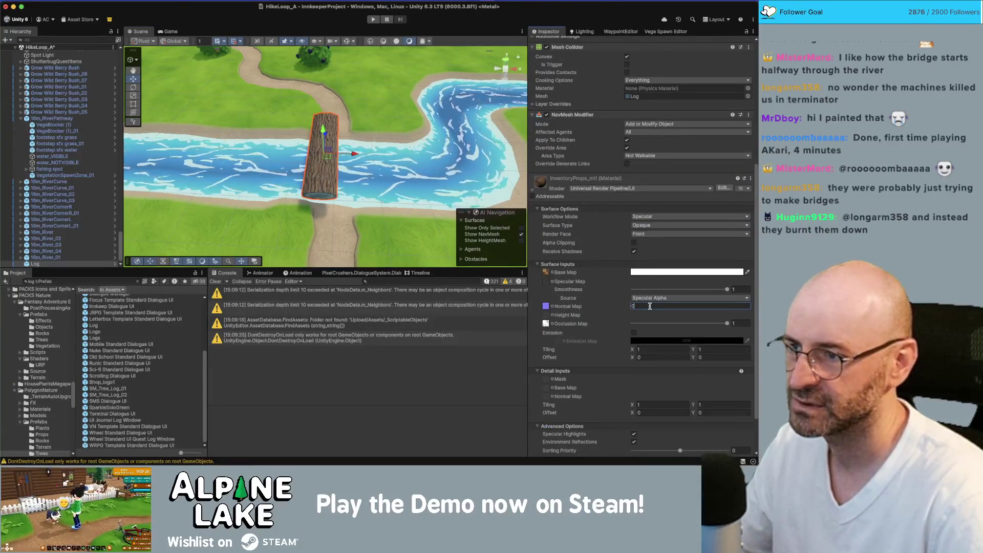
left_click(547, 273)
left_click(118, 304)
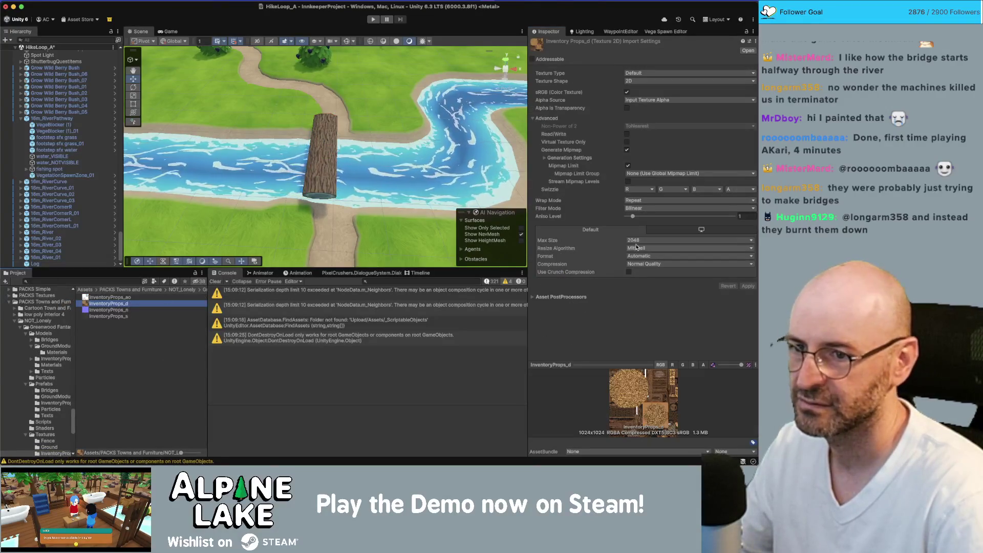
mouse_move(347, 185)
left_mouse_down()
mouse_move(373, 168)
mouse_move(486, 205)
left_mouse_up()
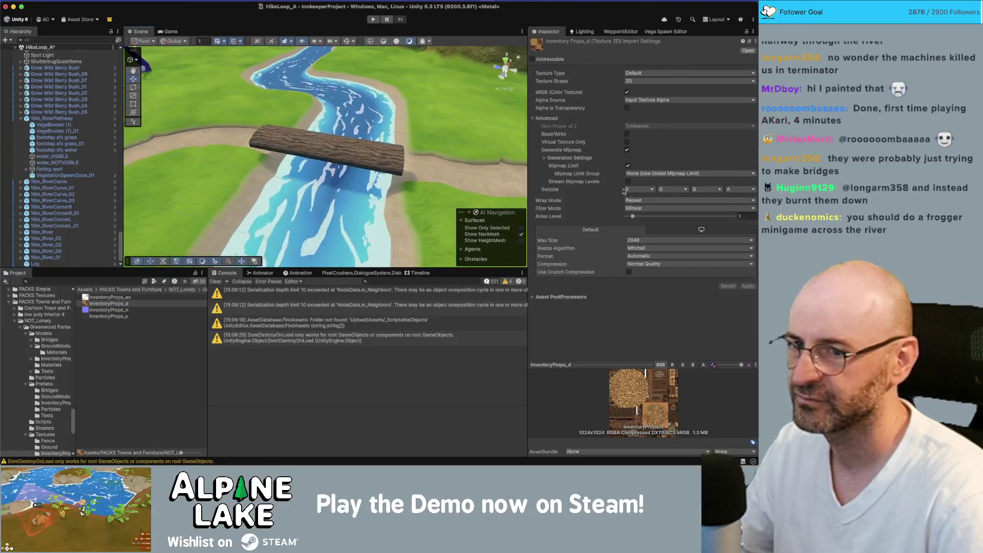
left_click(640, 240)
left_click(641, 287)
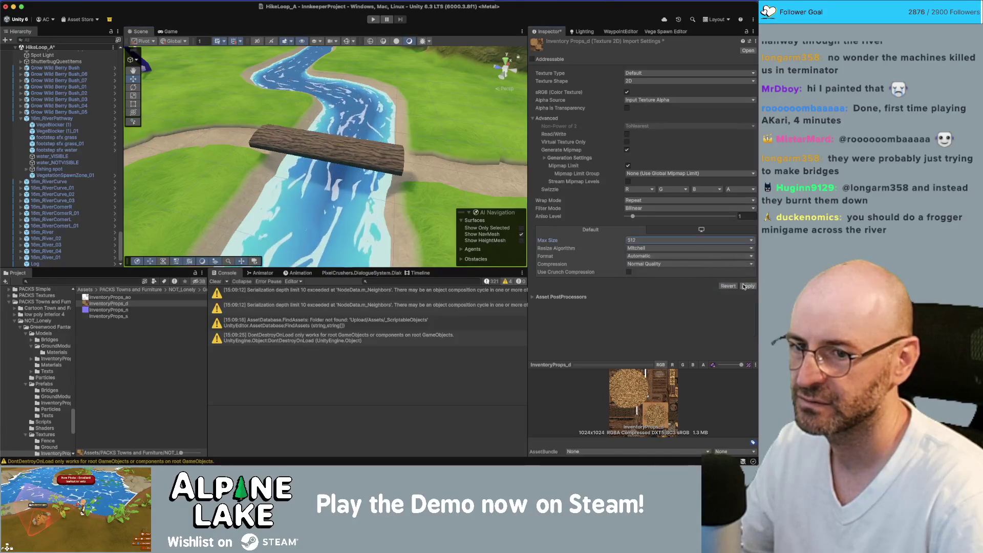
left_click(746, 286)
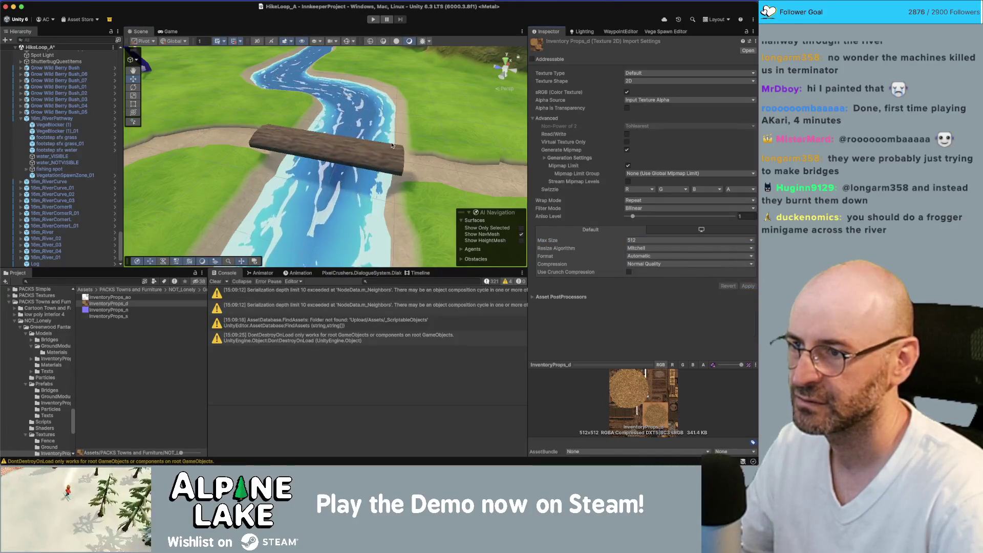
left_click(324, 148)
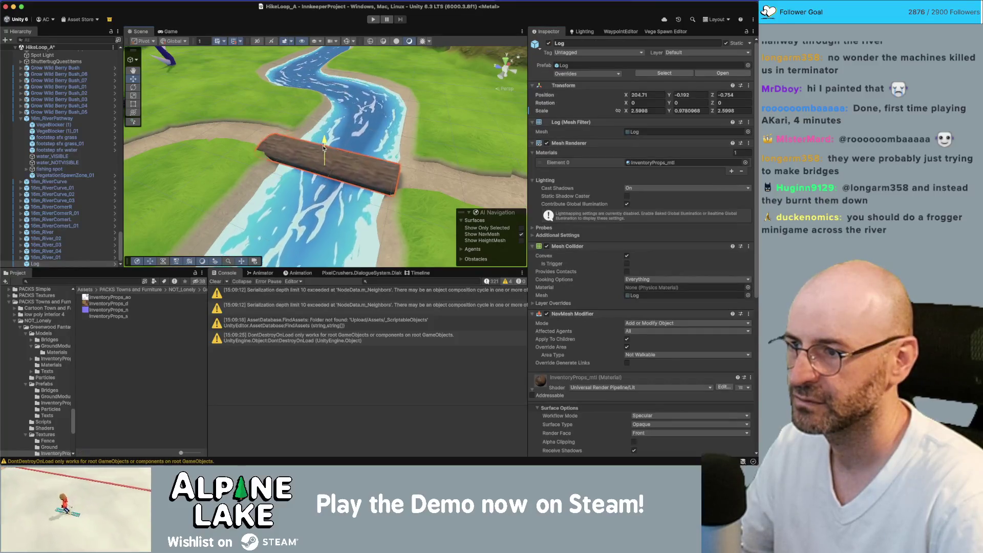
mouse_move(323, 148)
left_mouse_down()
mouse_move(332, 170)
mouse_move(384, 175)
left_mouse_up()
Step: Duplicate the log into three side-by-side logs and stretch all three longer along Z
key("super+d")
key("super+d")
left_click(348, 175, "shift")
left_click(311, 179, "shift")
mouse_move(311, 178)
left_mouse_down()
mouse_move(323, 166)
mouse_move(277, 169)
mouse_move(249, 187)
mouse_move(400, 198)
left_mouse_up()
key("r")
key("shift+d")
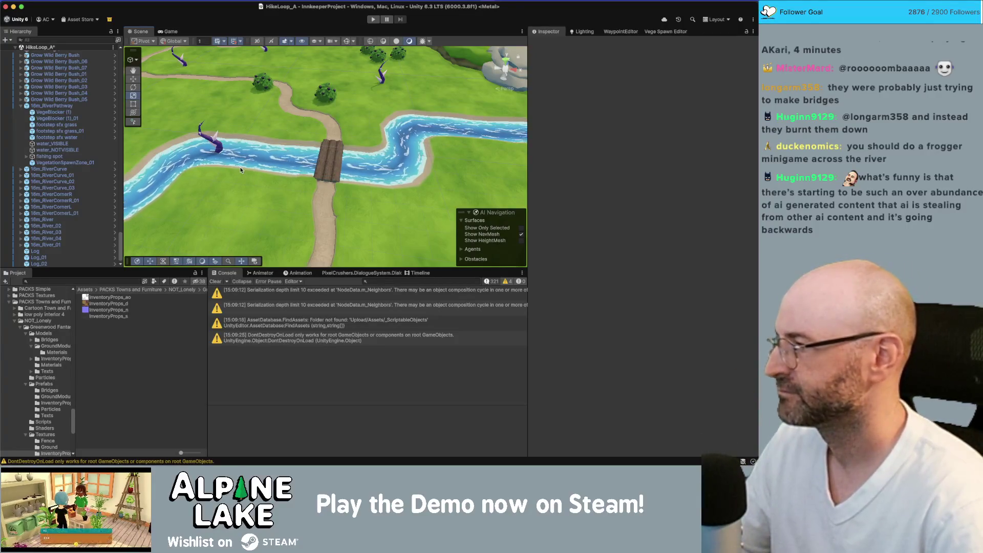
key("super+Tab")
Step: Scroll the bridge image results and preview '55 Backyard Bridge Ideas' and the next result
scroll(290, 206, "up", 1)
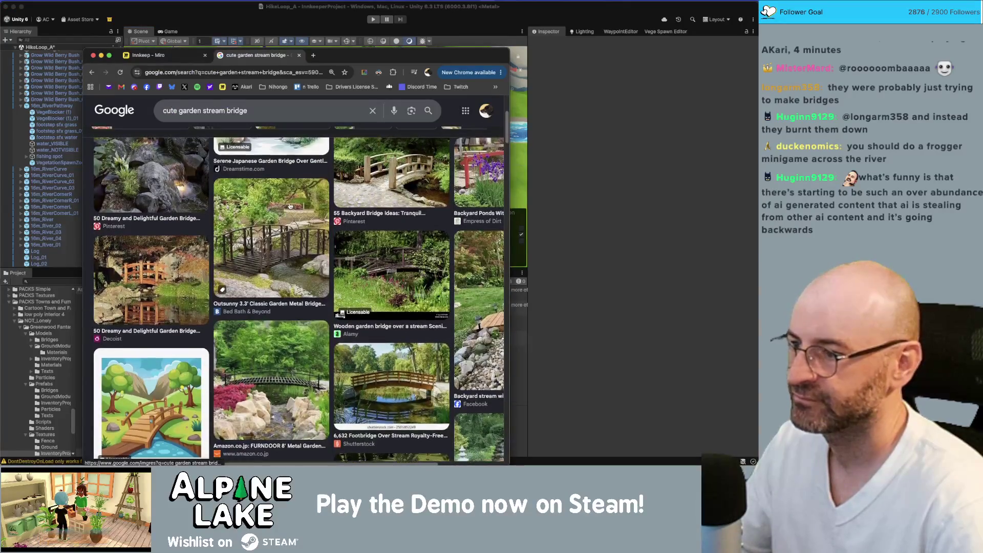
scroll(155, 284, "up", 1)
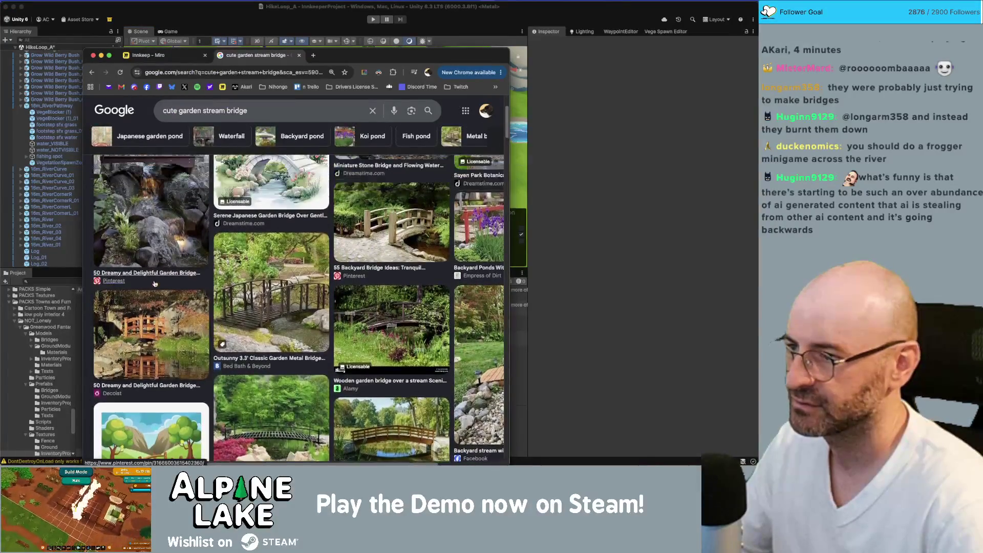
scroll(155, 281, "down", 4)
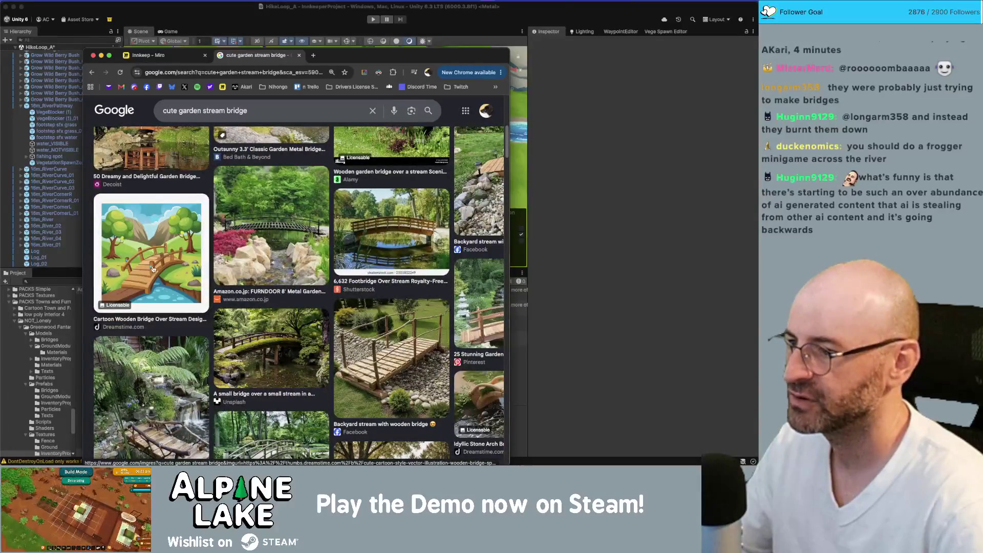
scroll(156, 254, "up", 2)
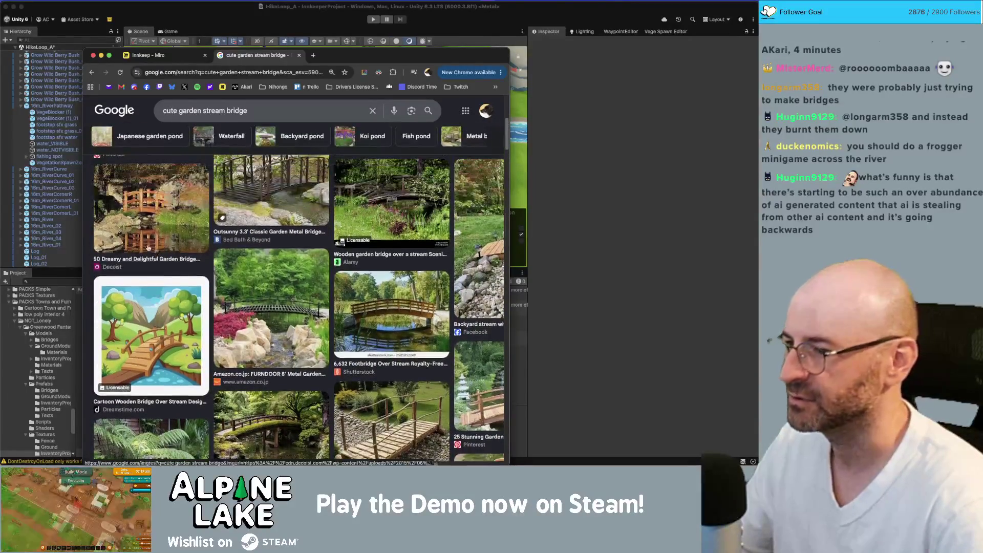
scroll(146, 211, "up", 1)
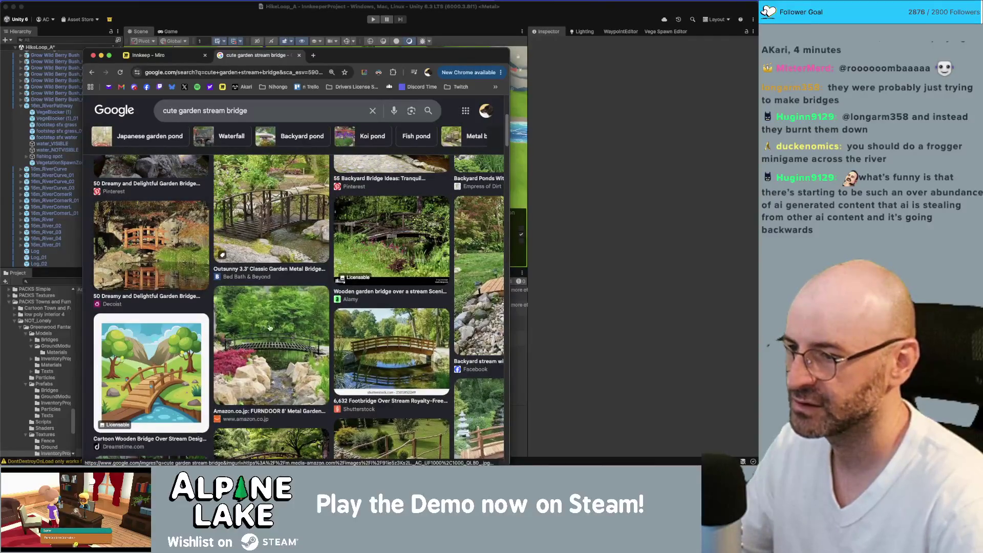
scroll(154, 246, "up", 2)
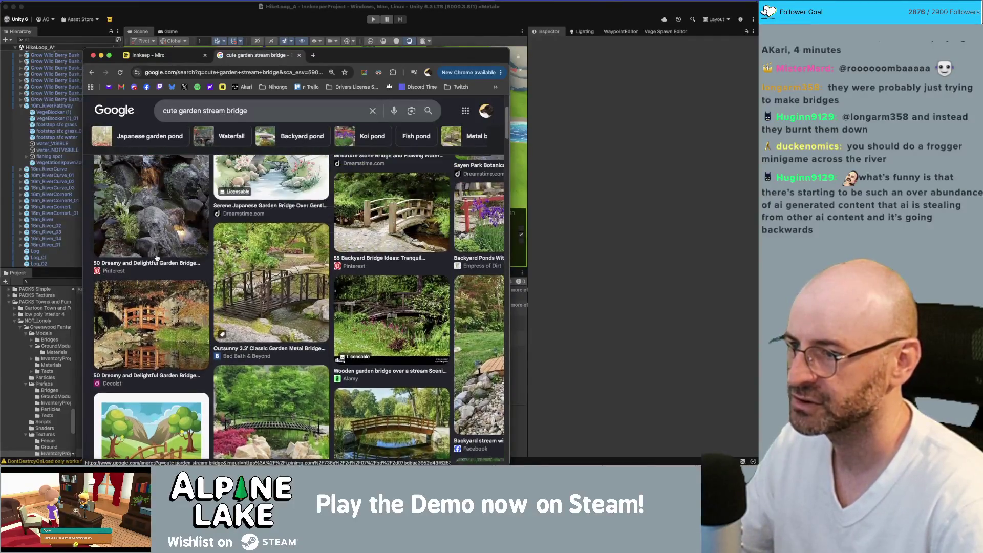
left_click(393, 227)
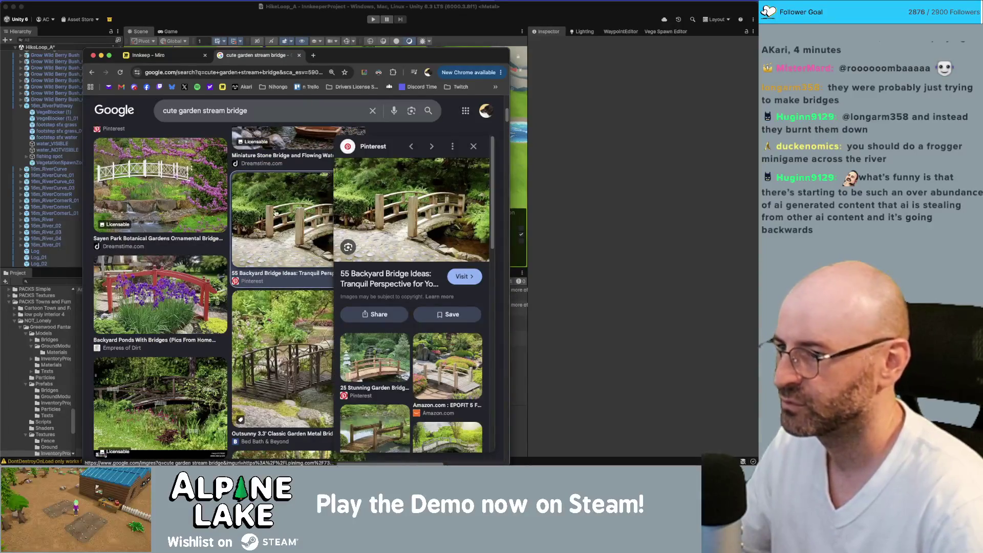
key("Right")
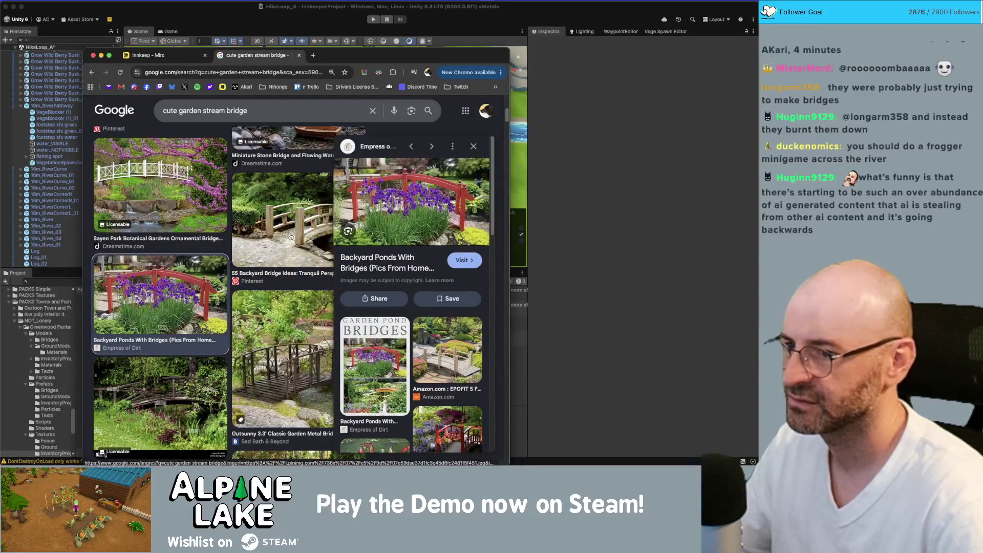
Step: Preview the Amazon EPOFIT 5 FT Wooden Garden Bridge image, then switch back to Maya
scroll(289, 236, "up", 5)
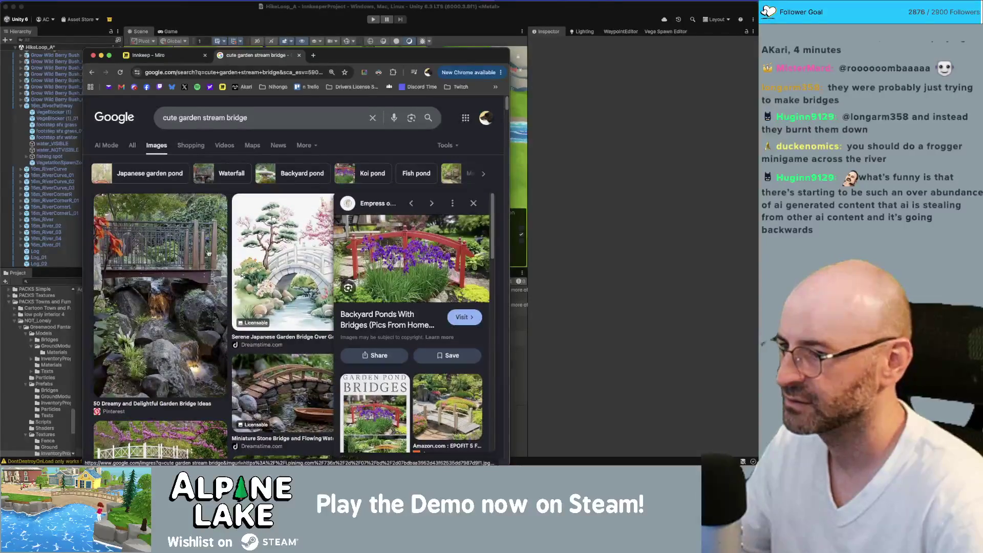
scroll(281, 234, "down", 3)
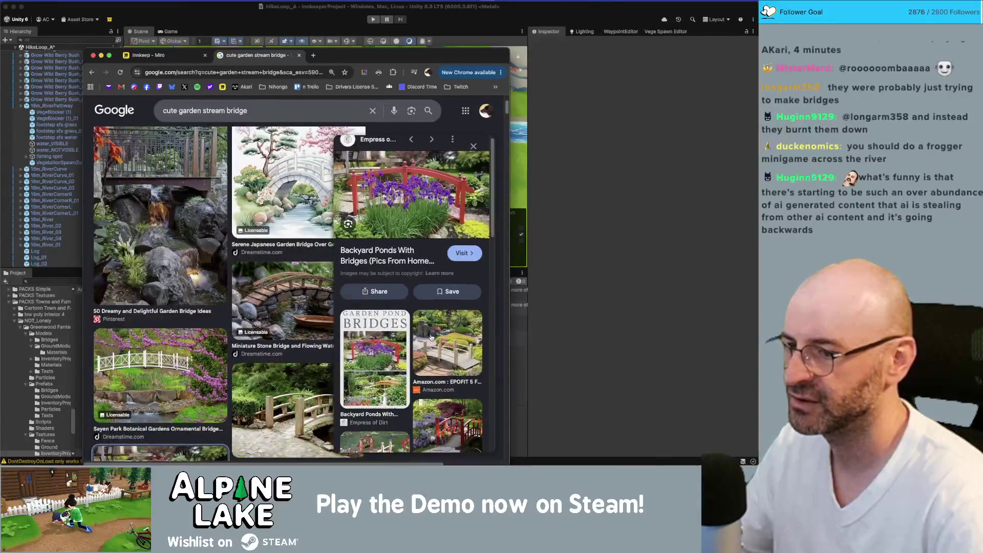
left_click(431, 337)
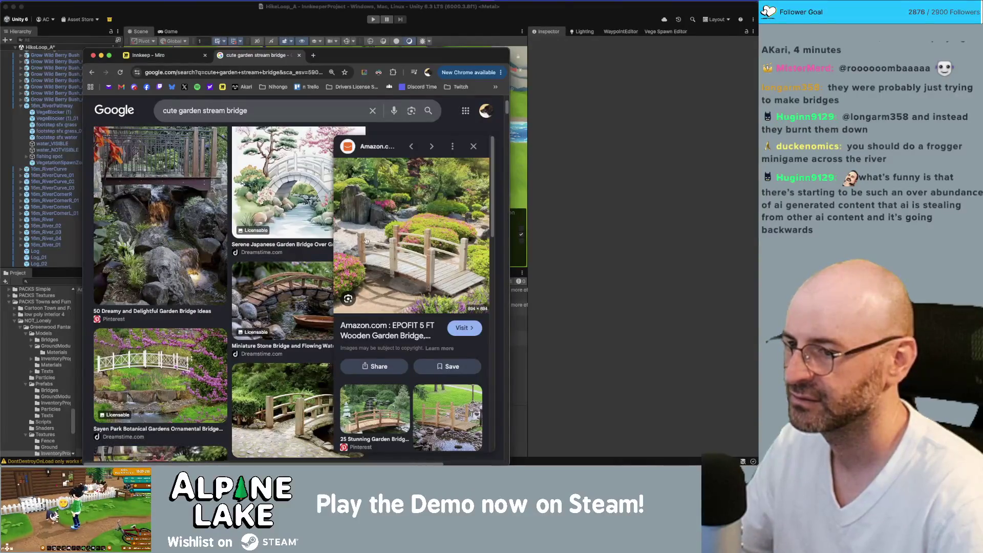
scroll(438, 289, "down", 1)
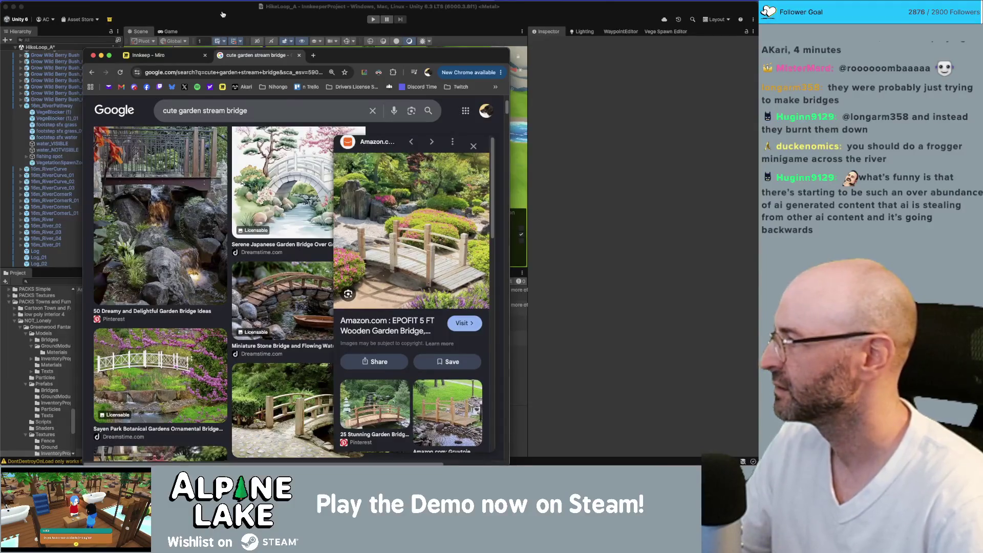
key("super+Tab")
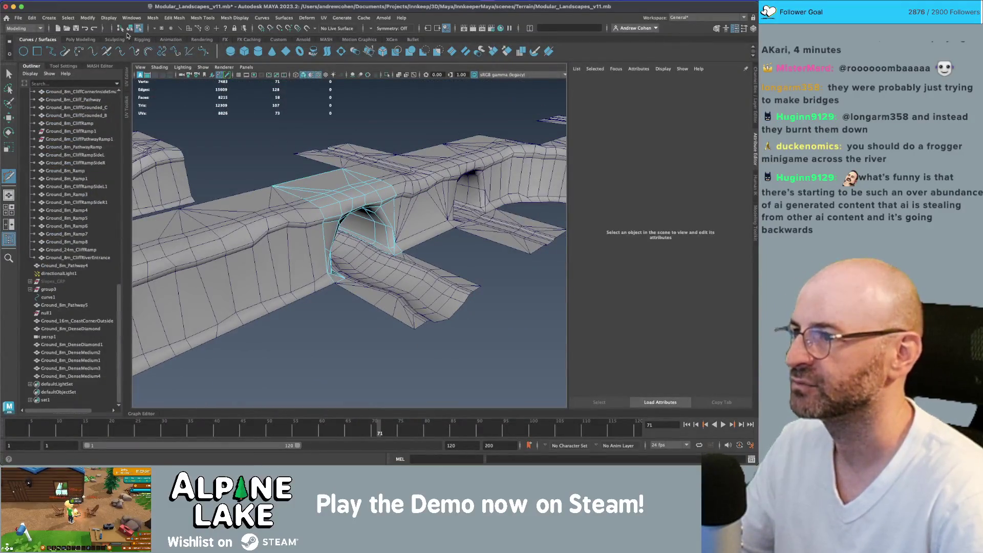
Step: Leave component mode, select the Ground_16m_RiverPathway tile and tumble to look down on the tiles
key("F8")
scroll(333, 232, "down", 5)
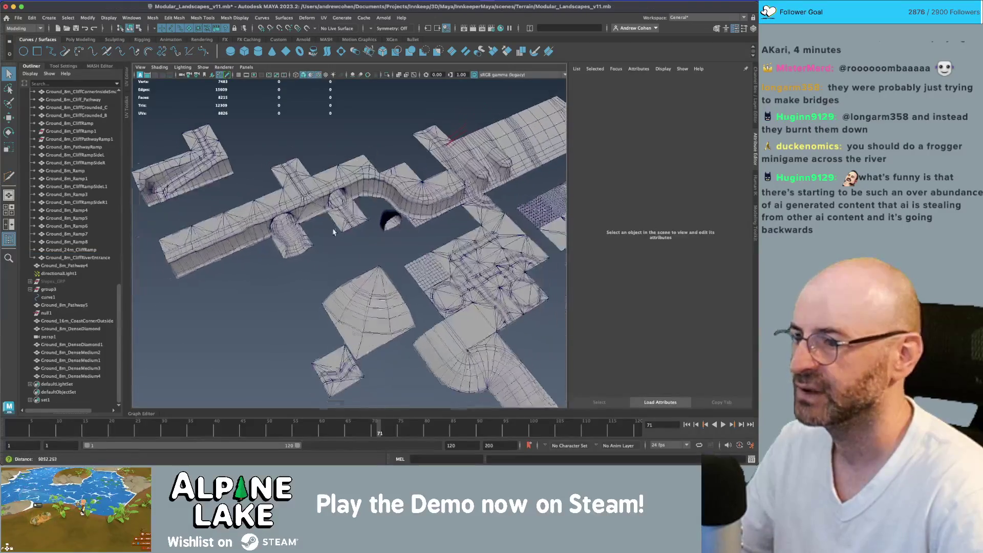
scroll(359, 256, "down", 3)
scroll(418, 302, "up", 5)
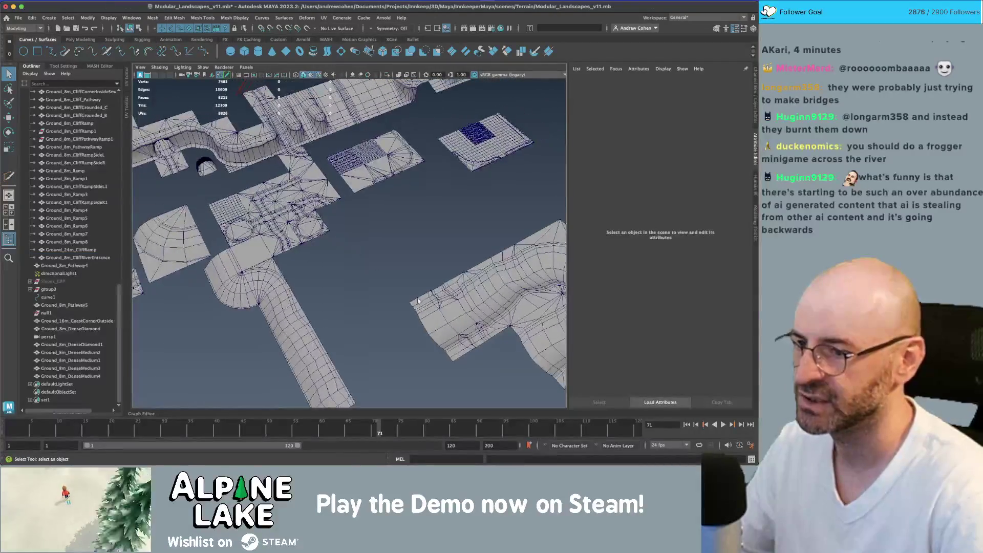
left_click(457, 303)
left_click_drag(457, 303, 373, 257)
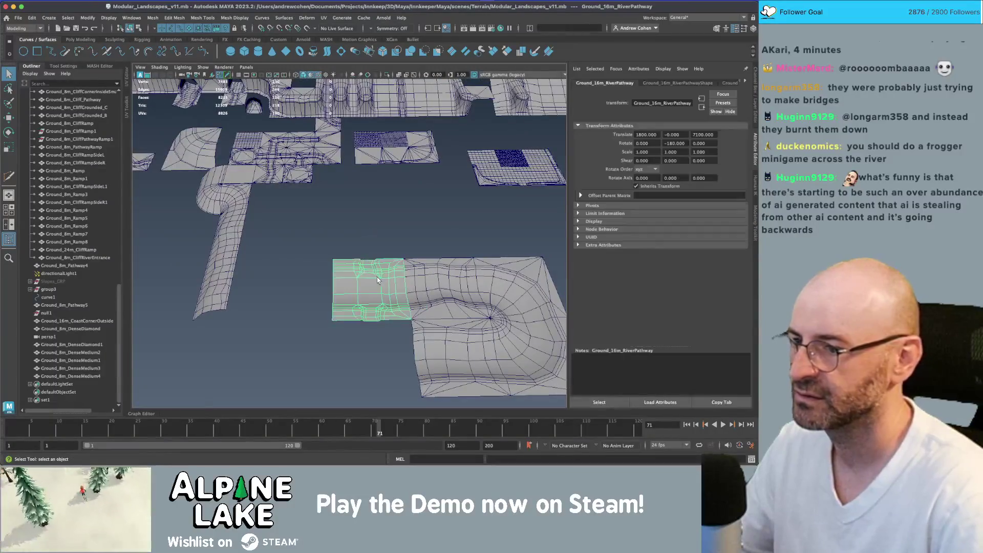
Step: Choose File > Open Scene to list the Terrain scene files
left_click(18, 18)
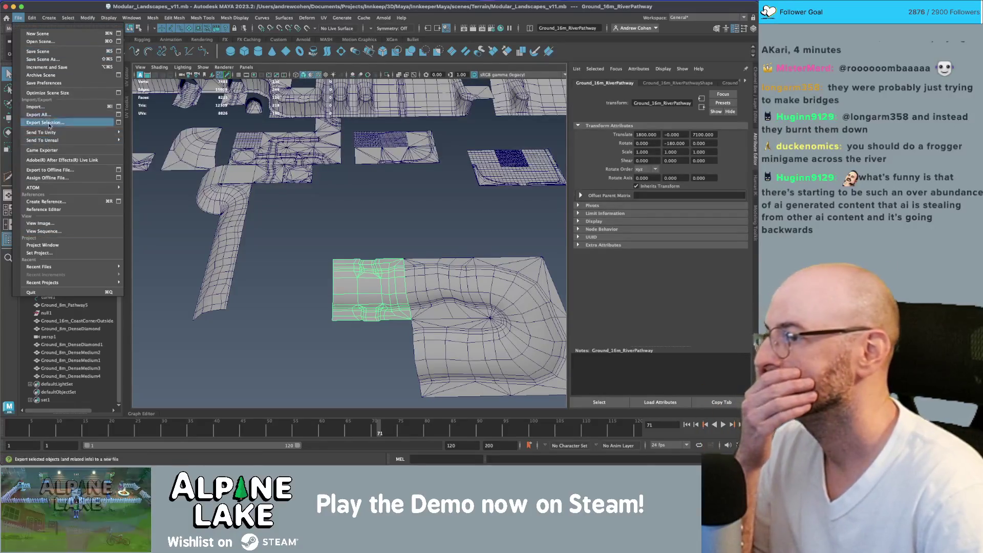
mouse_move(32, 24)
left_click(18, 19)
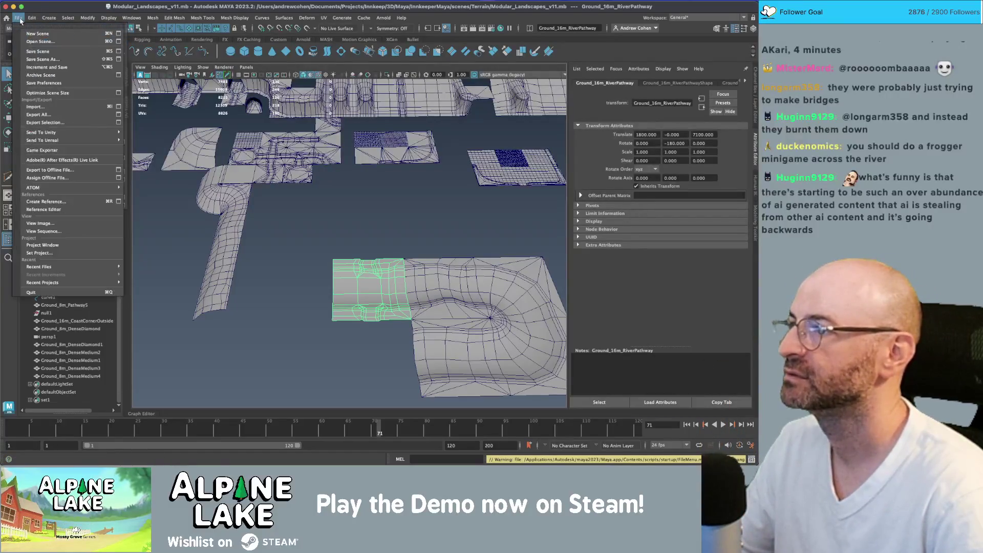
left_click(28, 42)
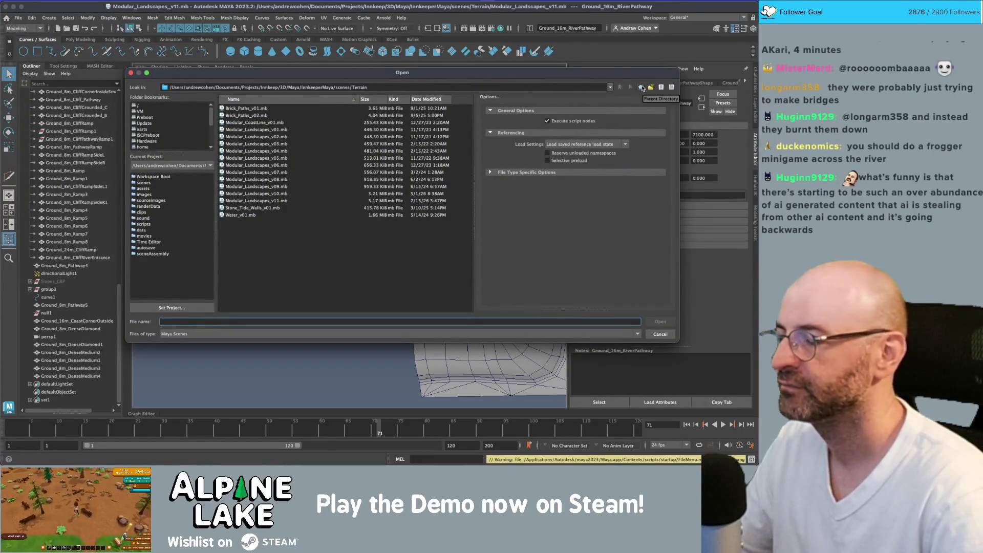
Step: Open VisitorCenterExteriorDecorations_v02.mb from the scenes/LevelDecorations folder
left_click(641, 87)
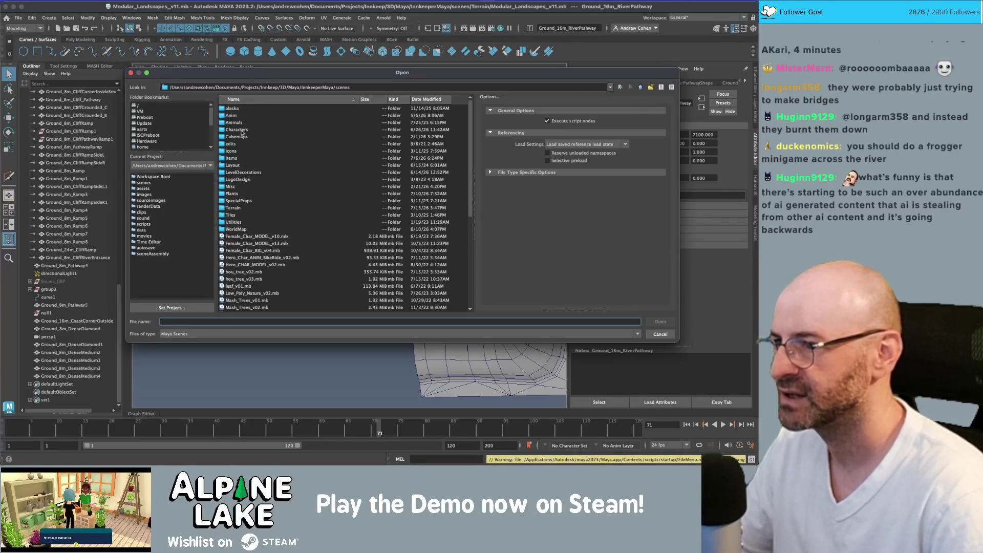
double_click(240, 174)
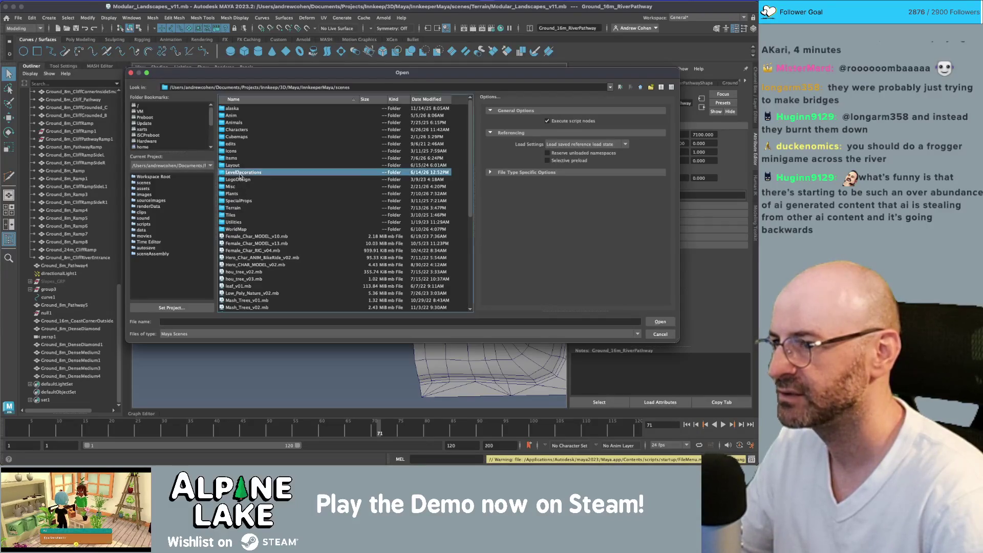
scroll(243, 189, "down", 10)
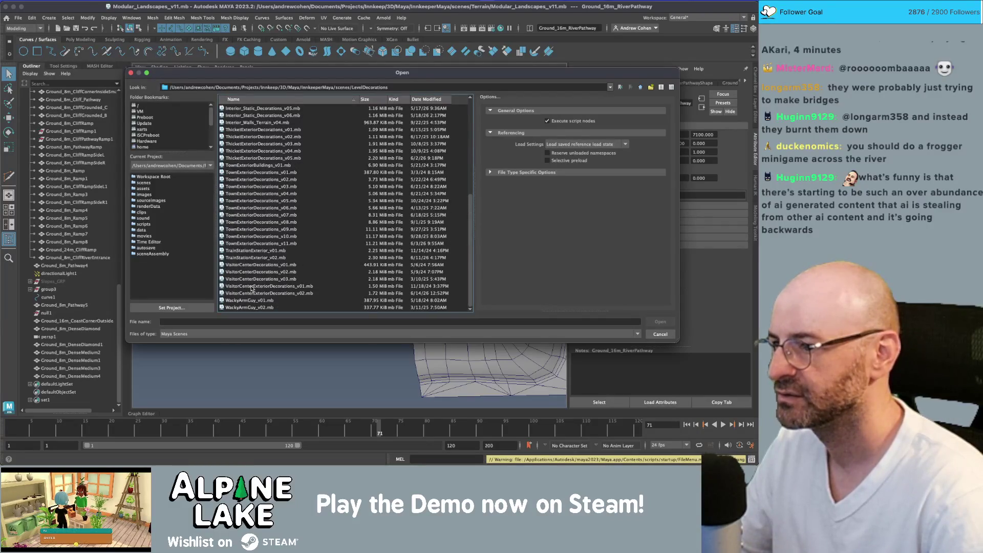
left_click(271, 294)
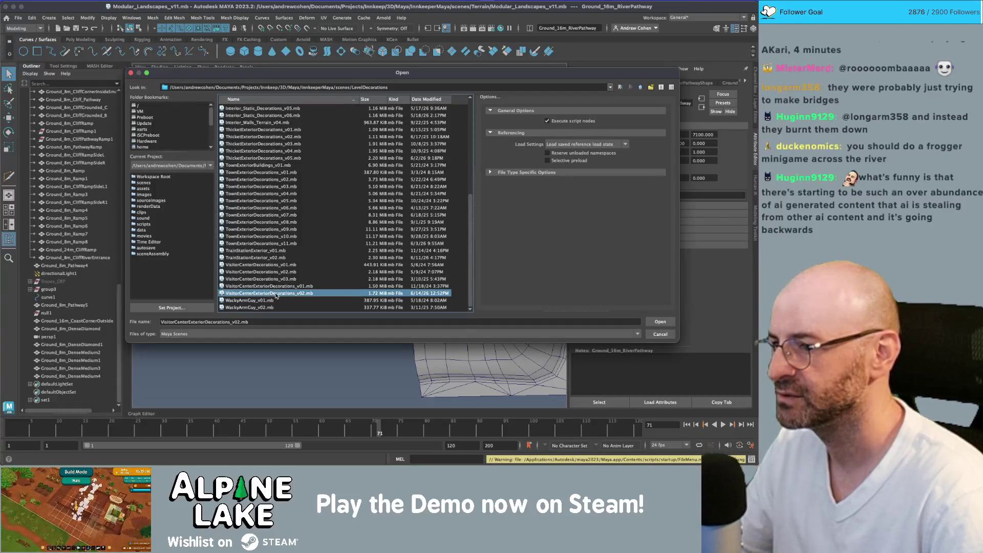
double_click(277, 296)
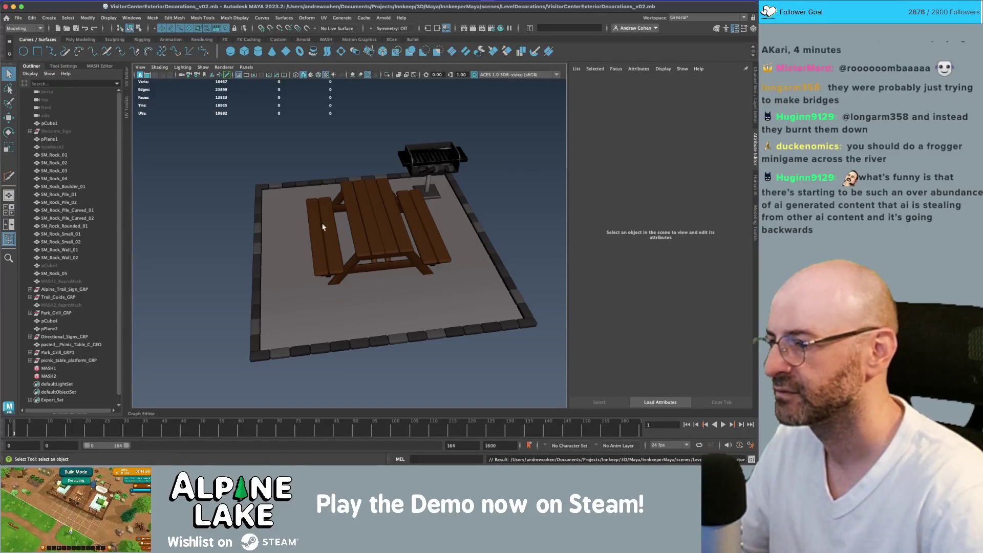
scroll(258, 233, "down", 3)
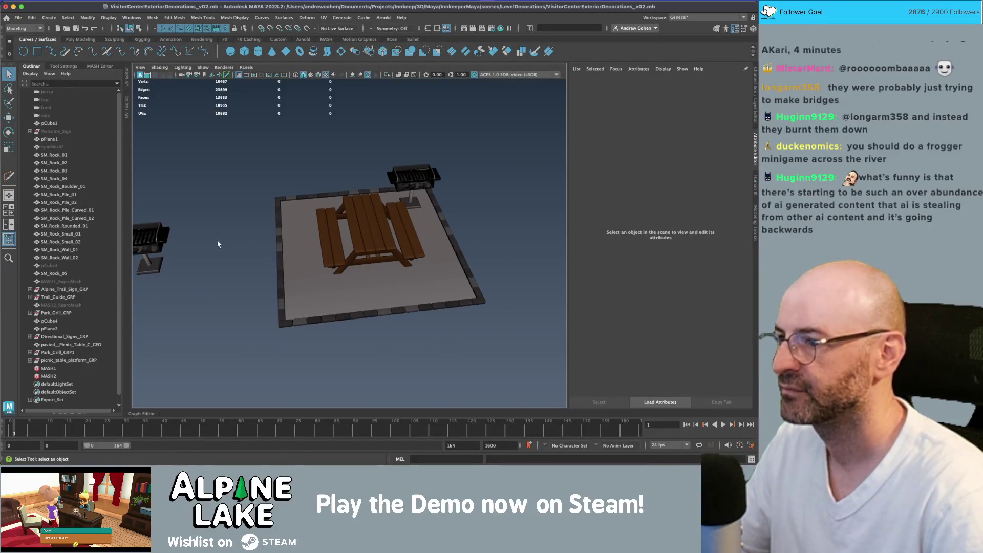
Step: Save the scene as VisitorCenterExteriorDecorations_v03 and zoom out over the decorations layout
key("ctrl+shift+s")
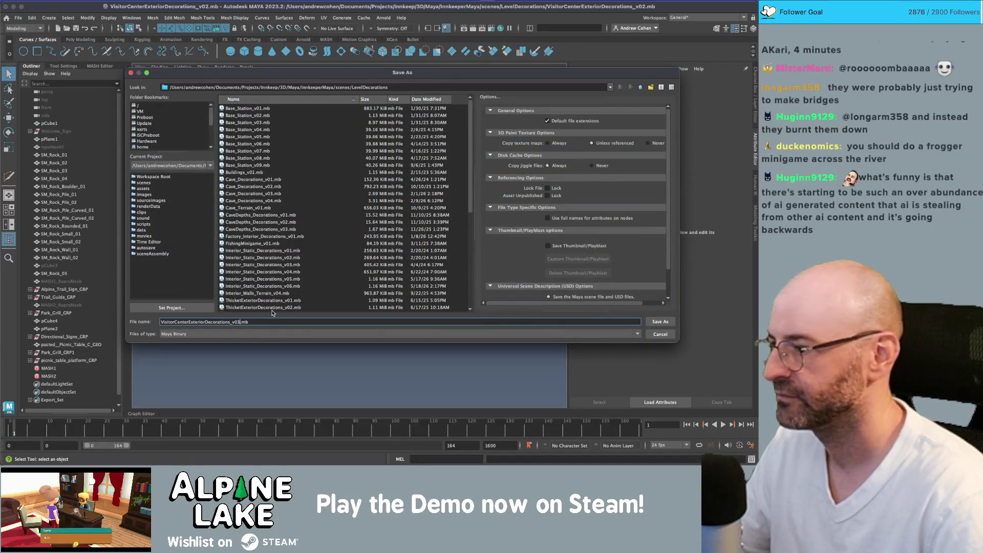
key("Return")
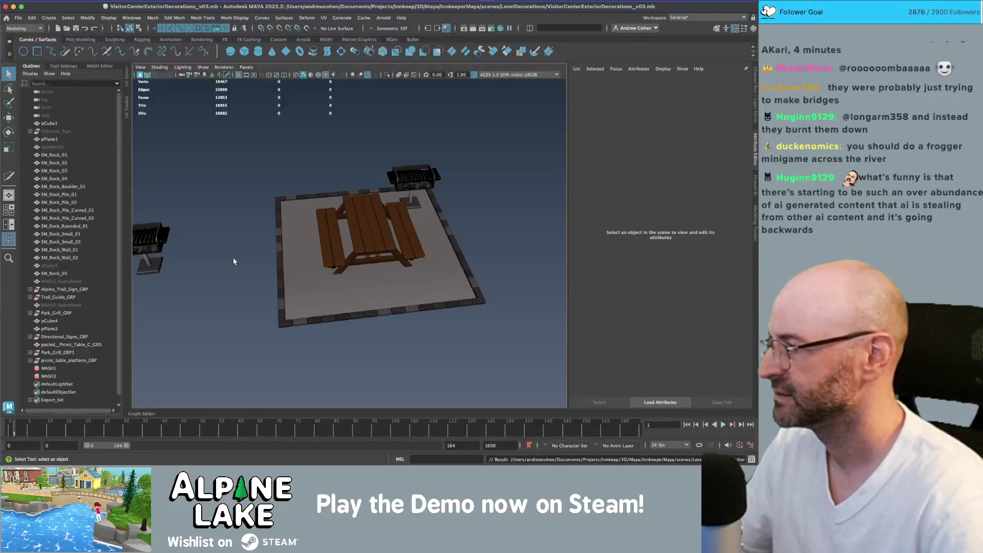
scroll(291, 267, "down", 5)
scroll(264, 250, "up", 3)
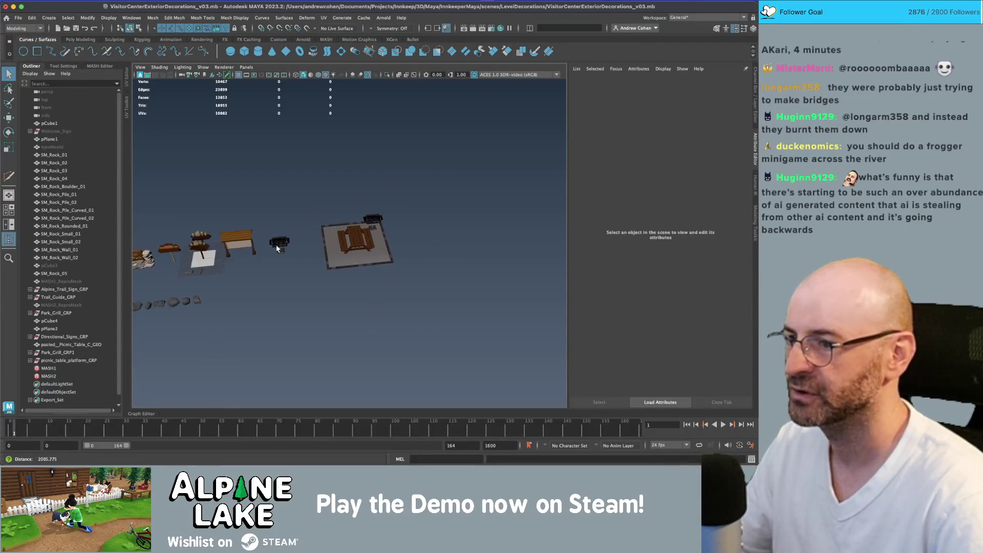
scroll(264, 249, "down", 5)
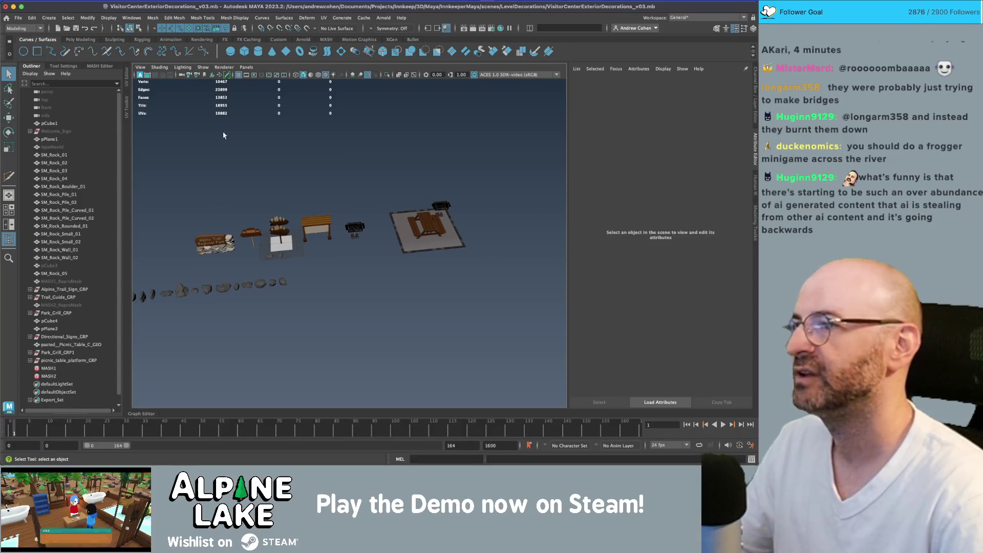
scroll(252, 154, "up", 3)
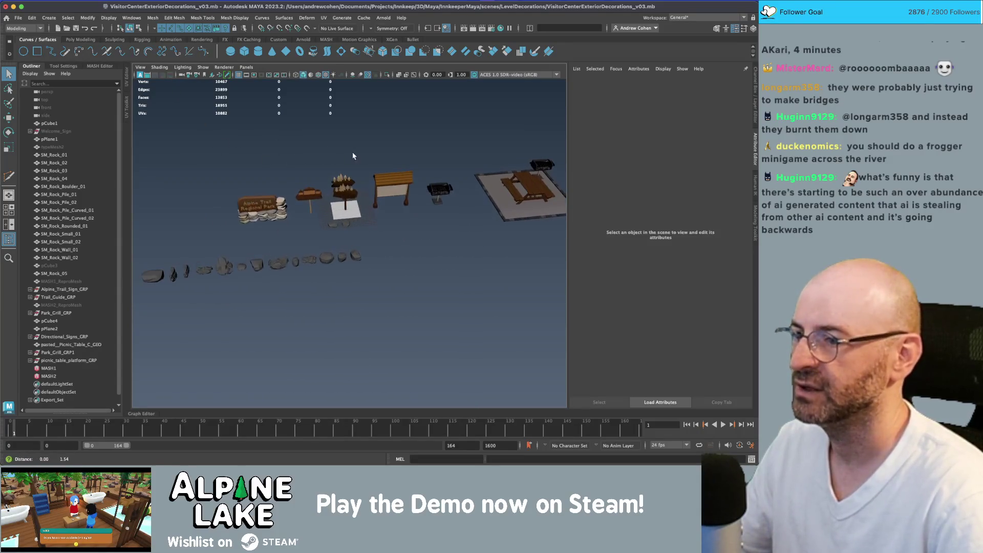
scroll(364, 154, "up", 2)
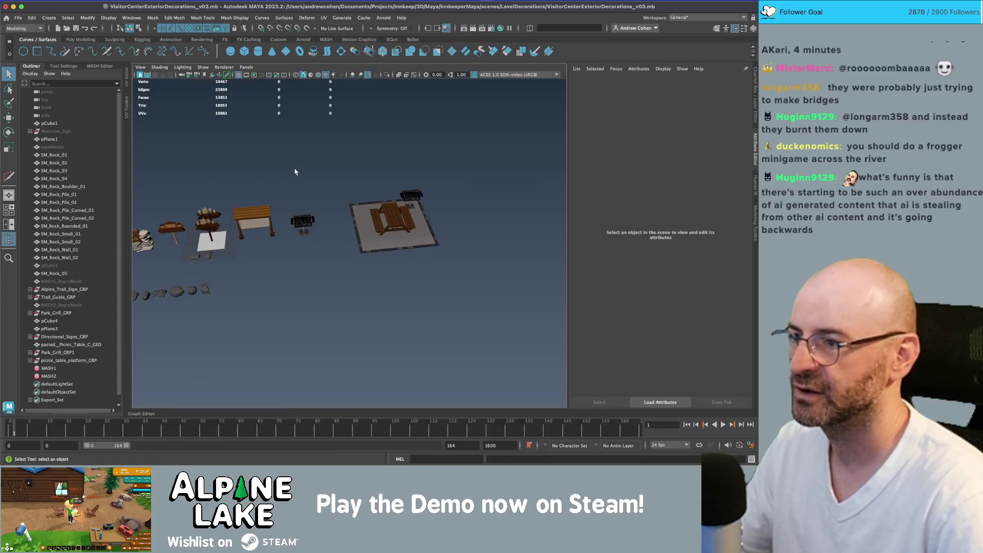
scroll(276, 144, "down", 2)
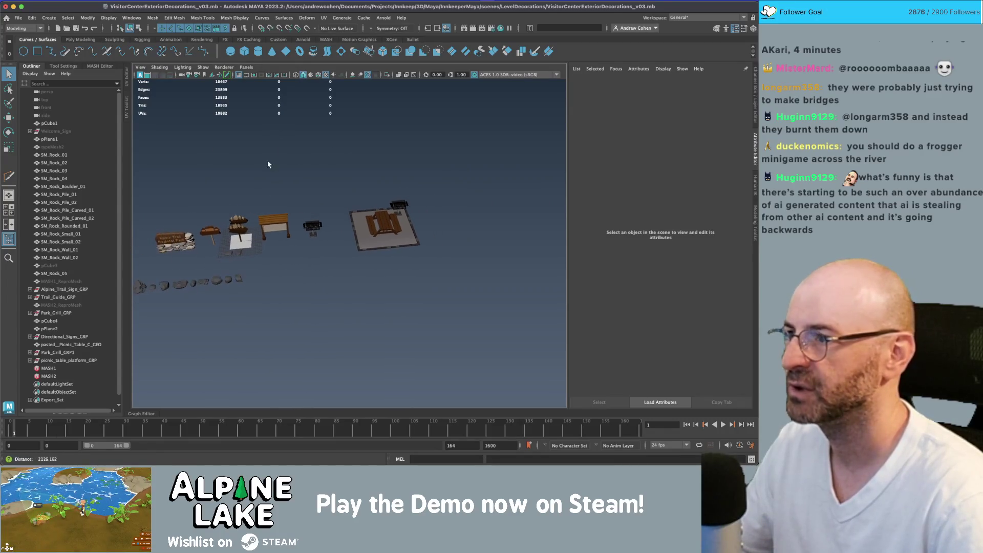
scroll(272, 175, "down", 2)
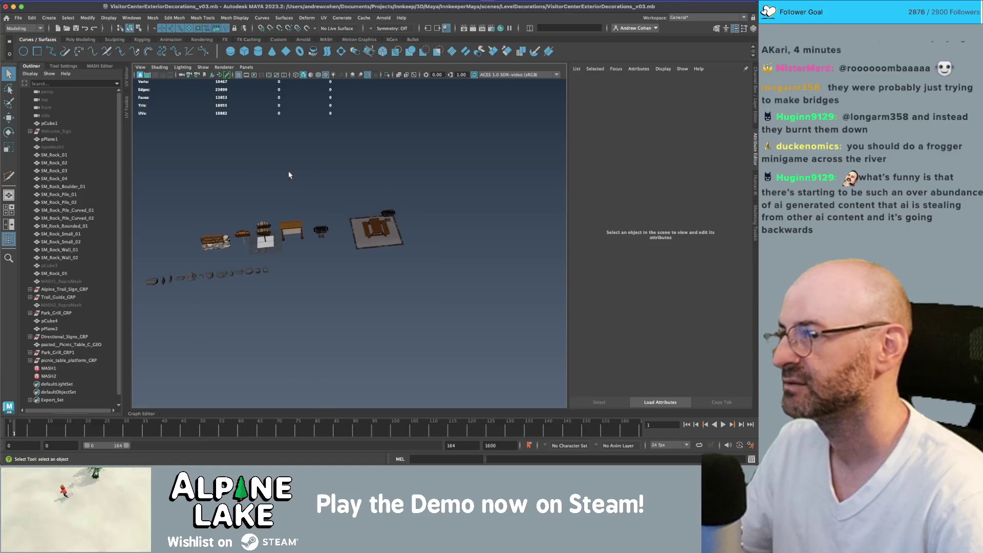
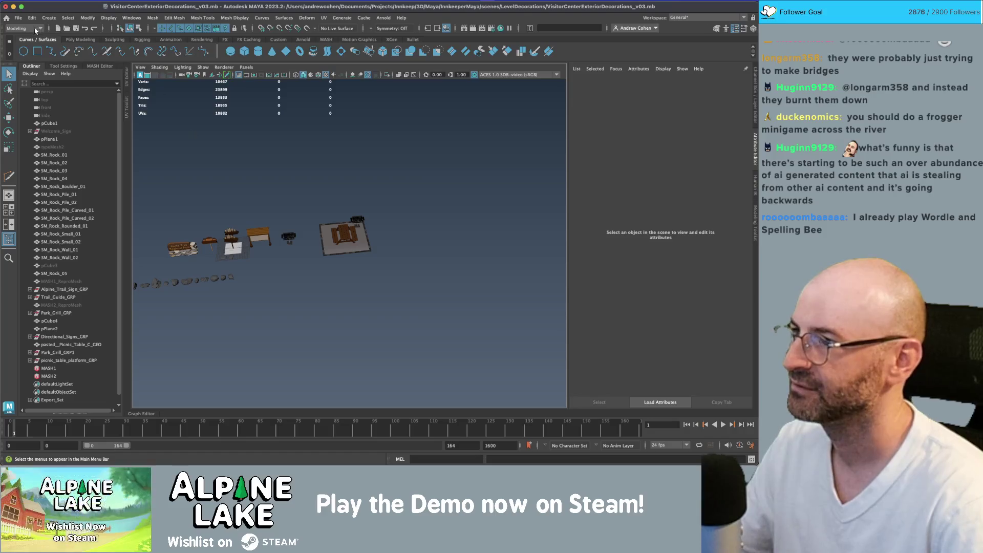
Step: Paste the copied ground tile group, frame it, and select pasted__Ground_16m_RiverPathway in the Outliner
left_click(18, 18)
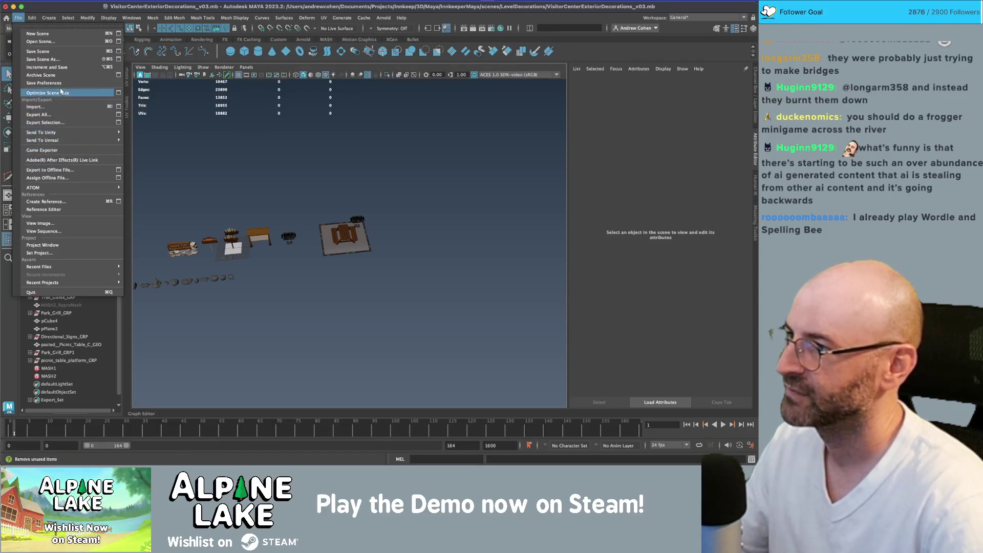
mouse_move(77, 141)
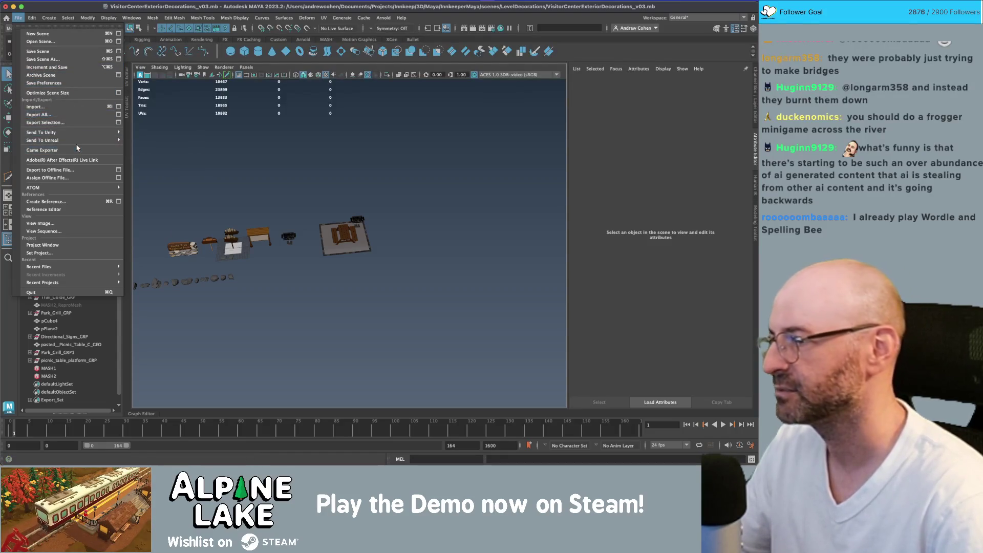
mouse_move(32, 18)
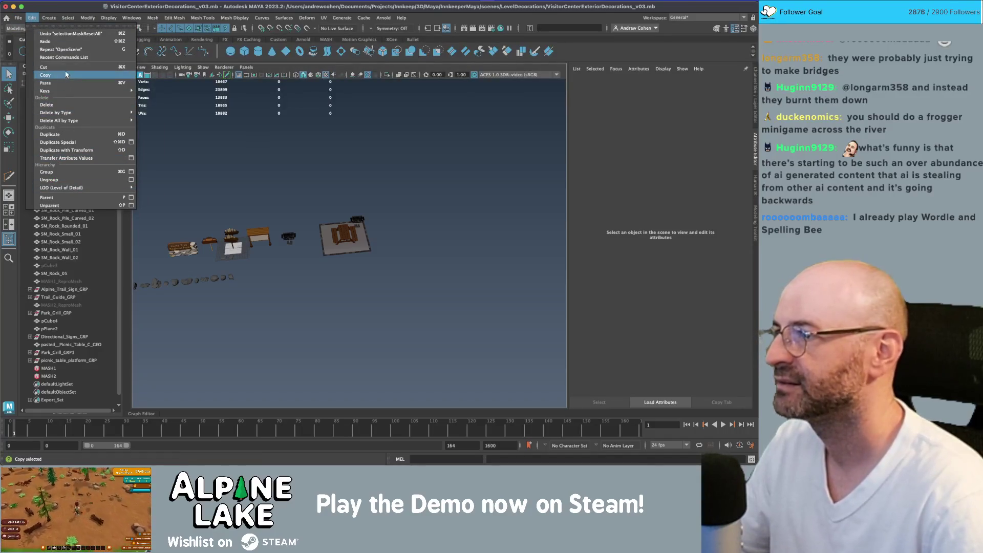
left_click(46, 83)
key("f")
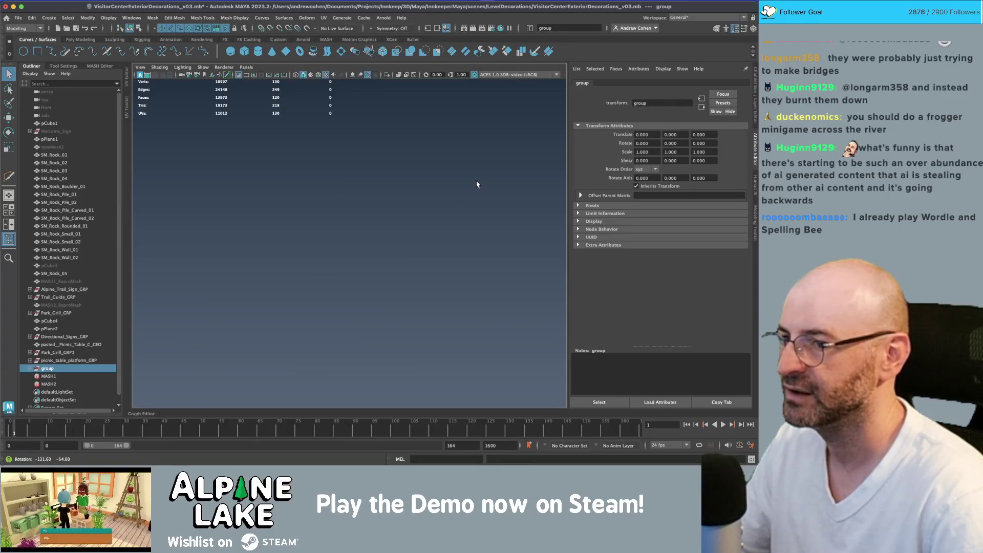
left_click(30, 368)
left_click(69, 384)
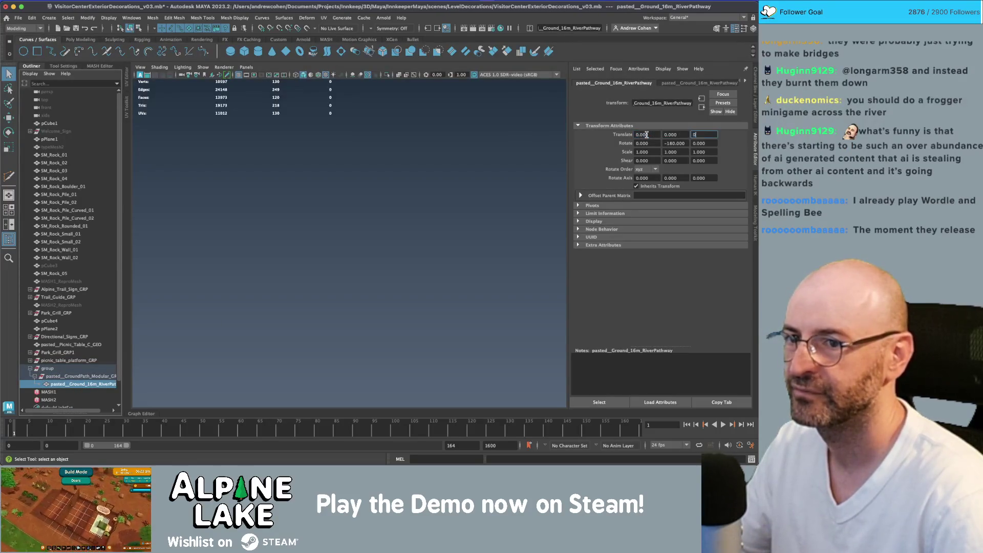
Step: Scale the river pathway tile to 0.25 on X, Y and Z
key("f")
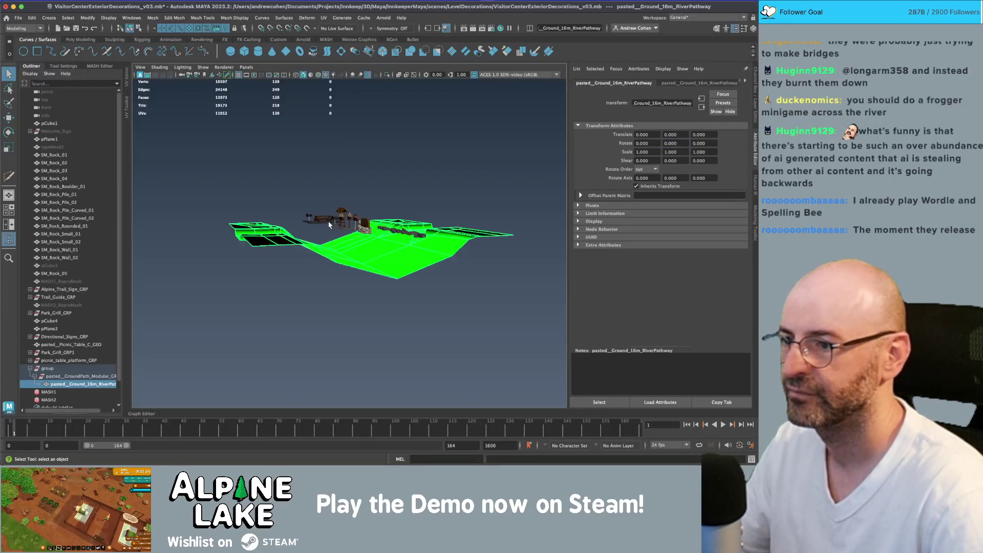
mouse_move(358, 214)
left_mouse_down("alt")
mouse_move(358, 244)
mouse_move(333, 235)
mouse_move(333, 205)
left_mouse_up("alt")
key("r")
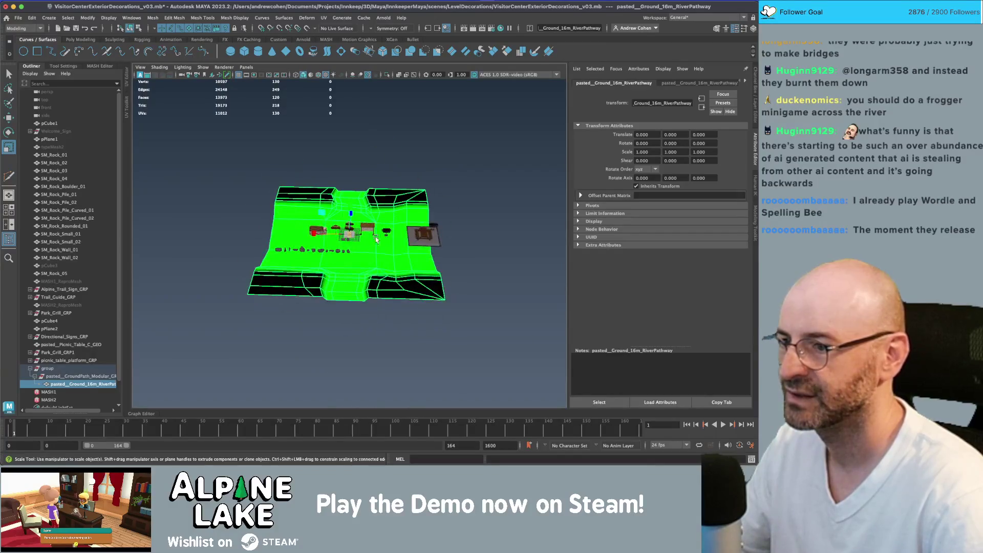
left_click(256, 128)
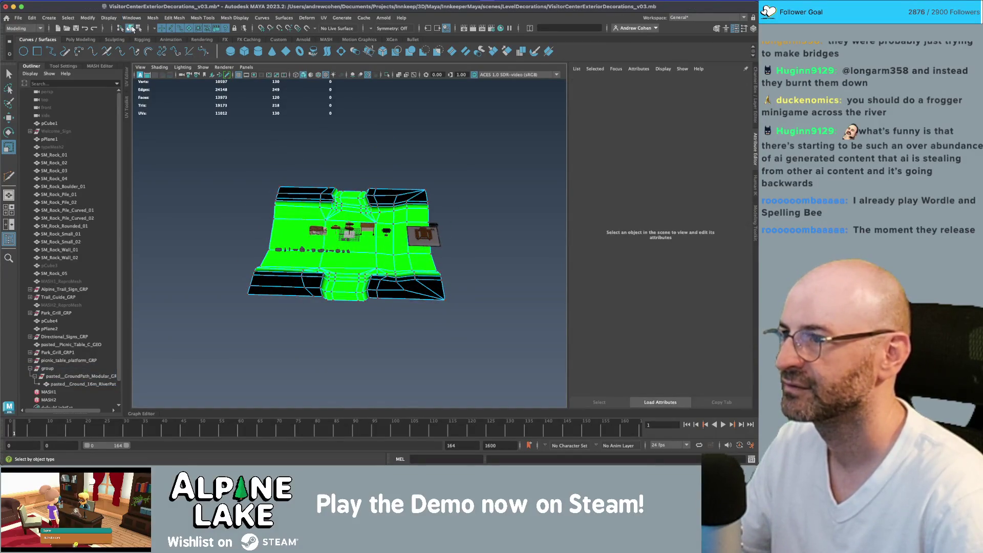
left_click(323, 185)
left_click(140, 28)
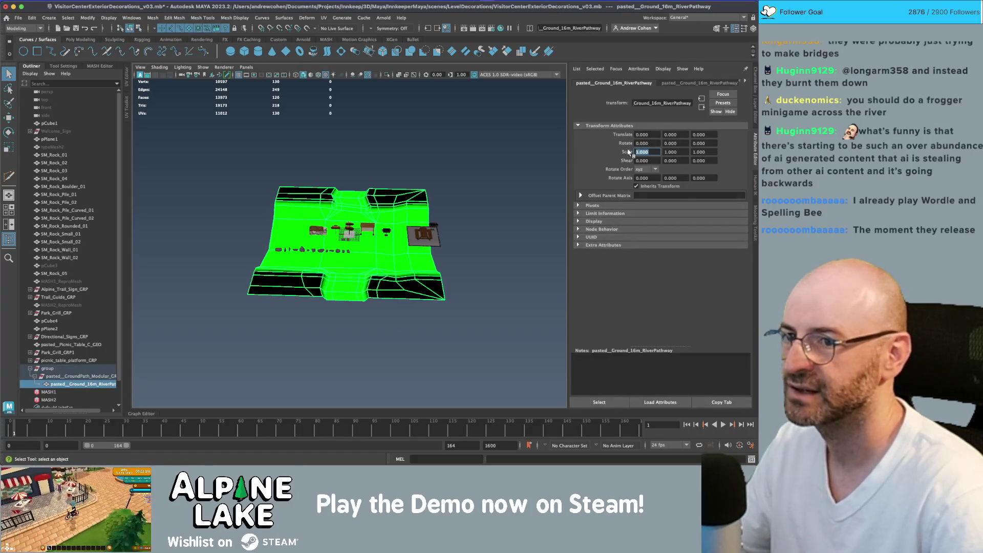
type("0.25")
key("Tab")
type("0.25")
key("Tab")
type("0.25")
key("Return")
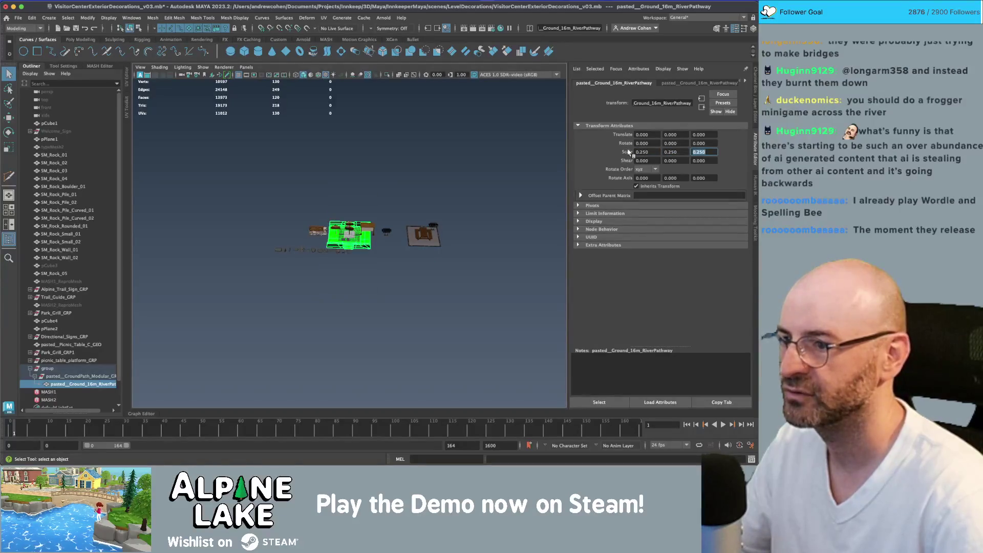
Step: Grid-snap the shrunken tile to -320, 0, -400 beside the other props
key("w")
left_click_drag(348, 236, 399, 277)
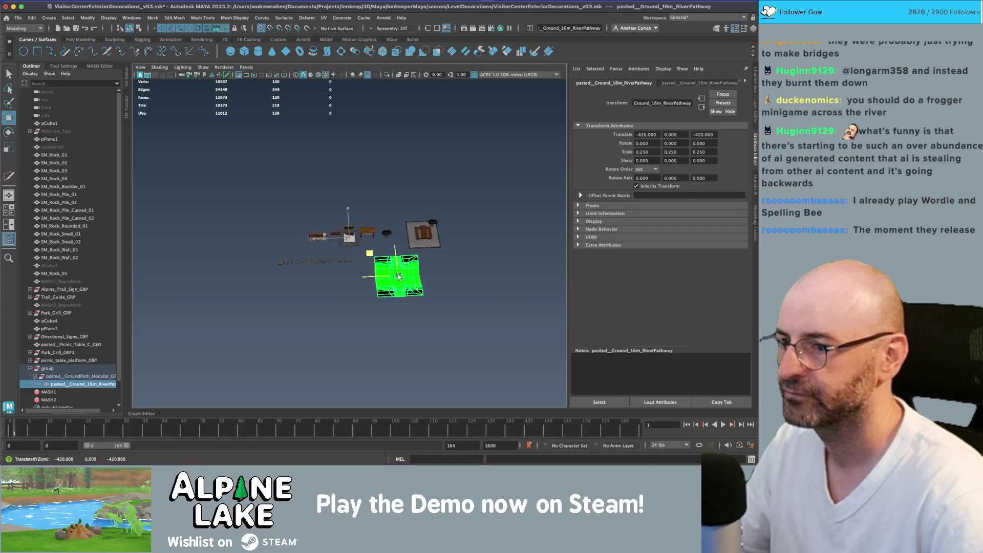
key("f")
scroll(359, 241, "down", 3)
scroll(332, 220, "up", 3)
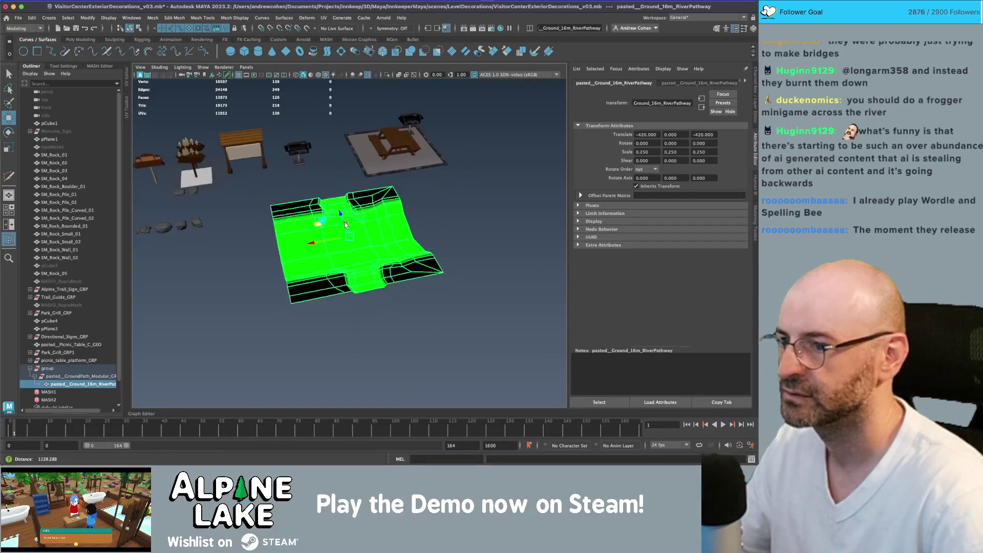
scroll(341, 214, "down", 2)
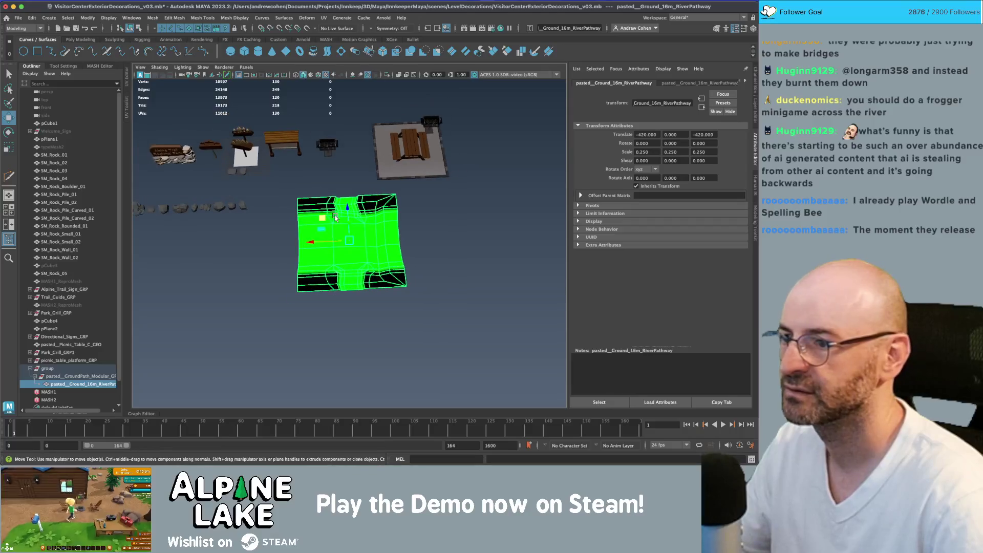
key("ctrl+z")
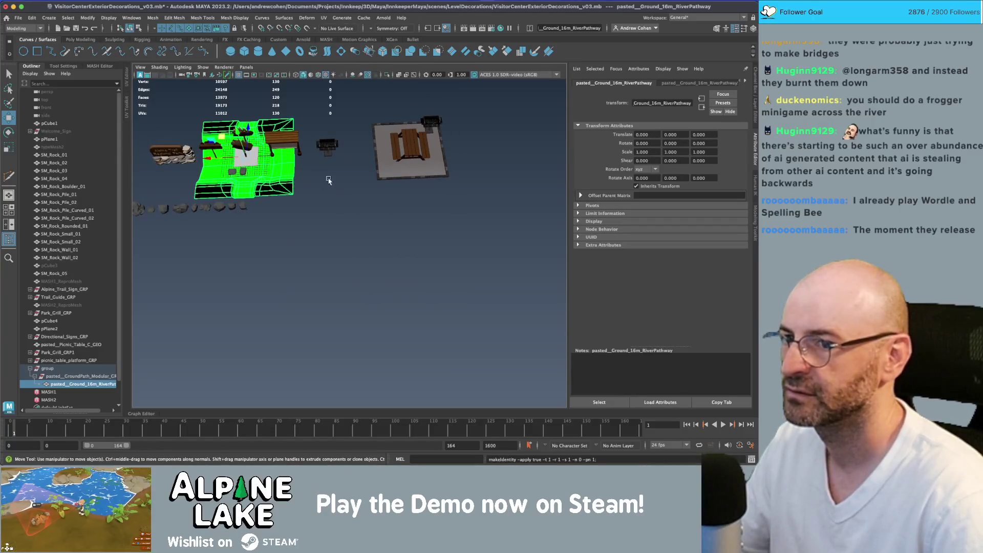
key("x")
mouse_move(328, 181)
left_mouse_down()
mouse_move(311, 228)
mouse_move(336, 247)
left_mouse_up()
left_click(392, 179)
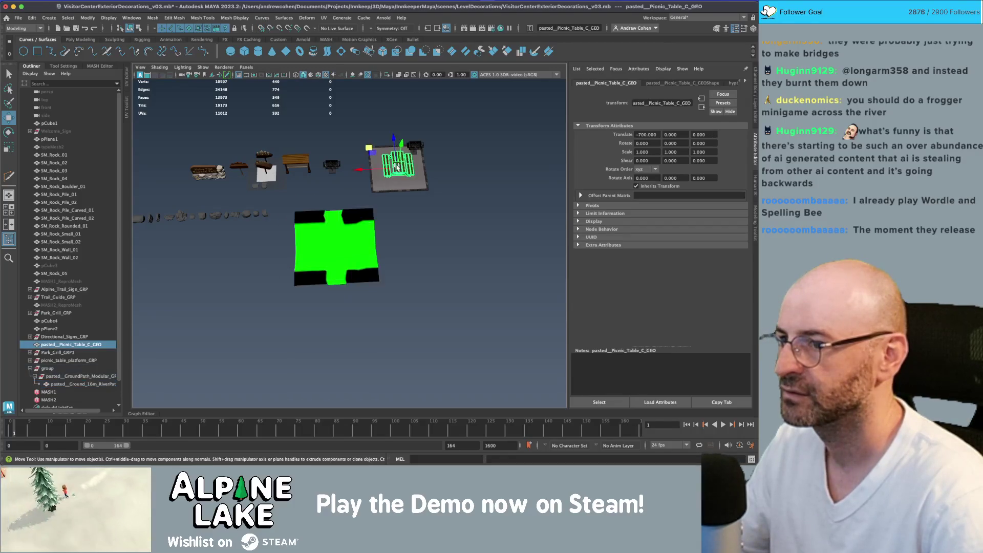
Step: Duplicate the picnic table and move the copy onto the river tile
key("f")
scroll(319, 194, "down", 5)
key("ctrl+d")
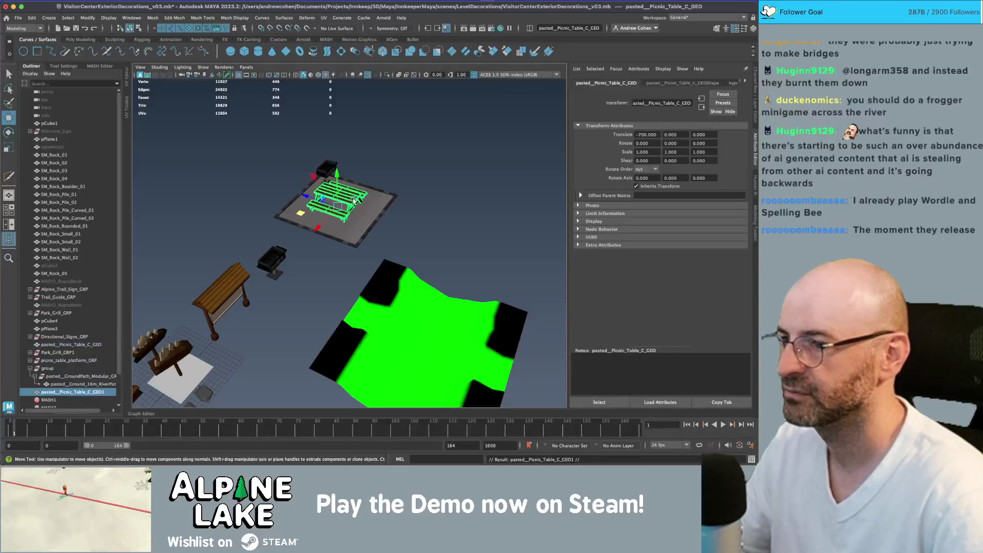
left_click_drag(300, 215, 377, 328)
key("q")
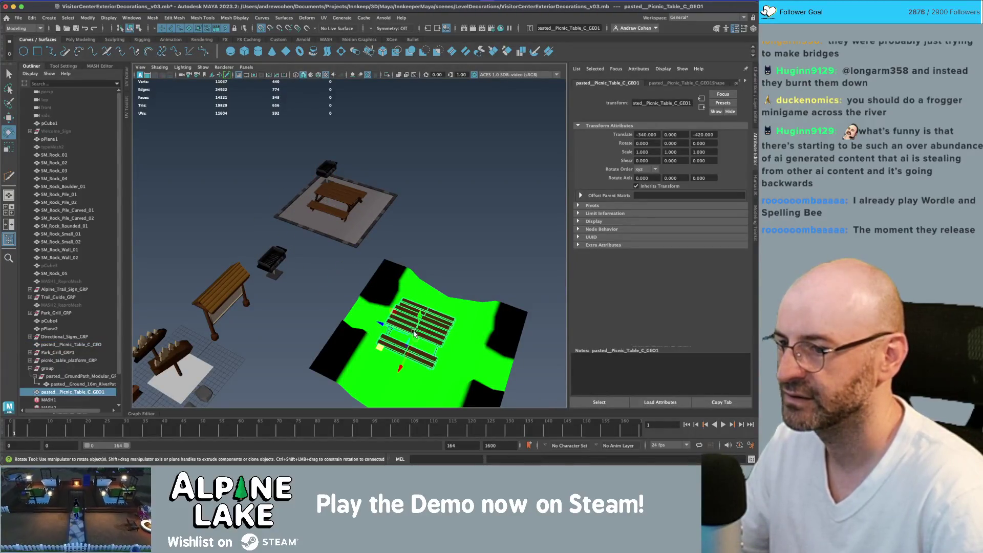
key("f")
Step: Delete the table copy's leg and bench faces, keeping only the tabletop planks
right_click(381, 220)
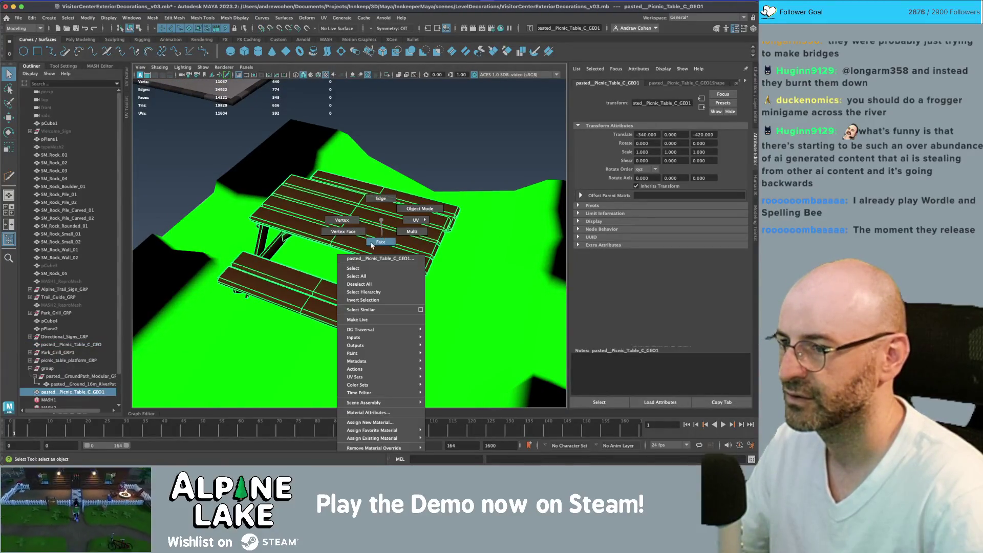
mouse_move(372, 246)
left_mouse_down()
mouse_move(380, 219)
mouse_move(401, 213)
mouse_move(396, 205)
left_mouse_up()
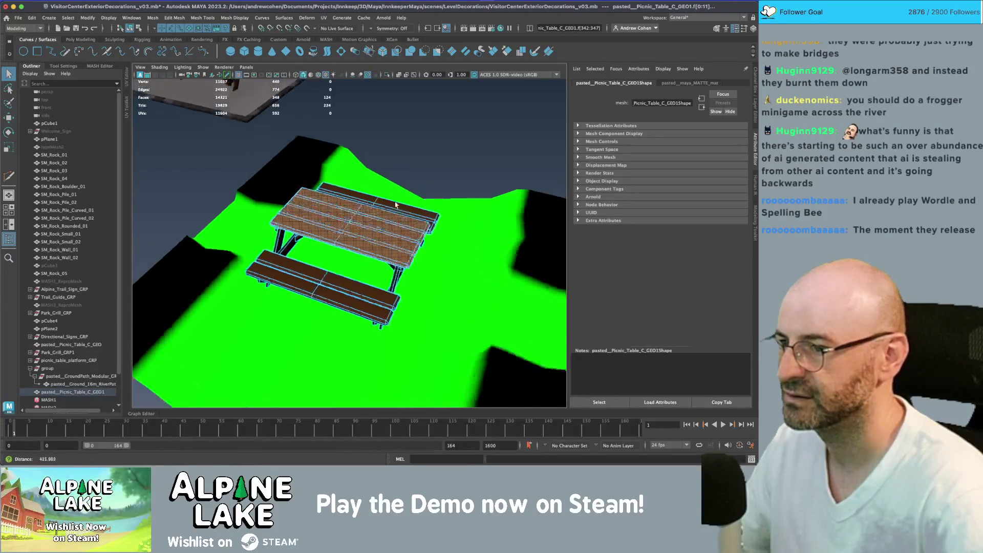
left_click_drag(259, 167, 493, 350)
key("Delete")
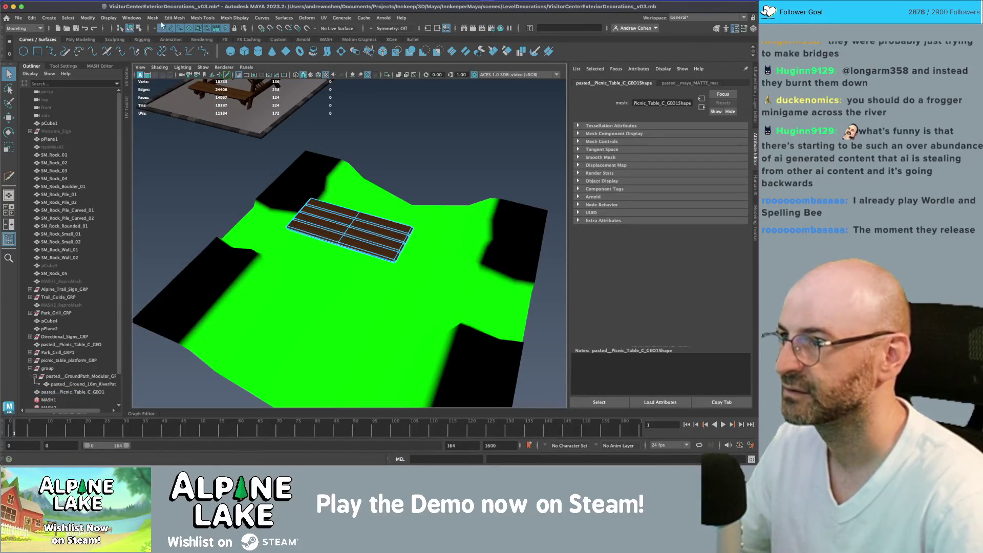
left_click(131, 28)
Step: Rotate the tabletop planks -90 degrees around Y
mouse_move(287, 169)
left_mouse_down()
mouse_move(317, 157)
mouse_move(390, 164)
left_mouse_up()
key("e")
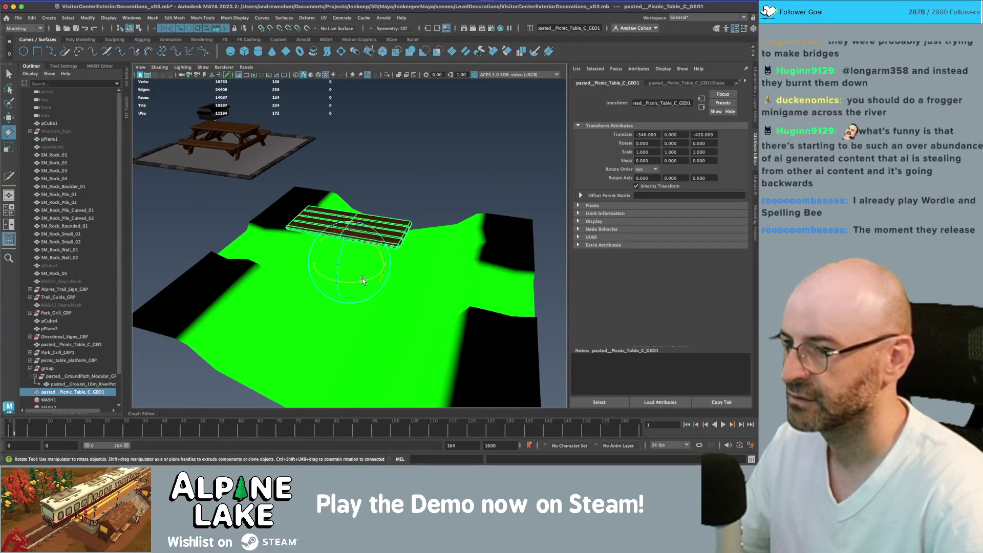
left_click_drag(362, 281, 317, 284)
mouse_move(341, 245)
left_mouse_down()
mouse_move(354, 226)
mouse_move(432, 254)
mouse_move(351, 247)
mouse_move(362, 213)
left_mouse_up()
Step: Reposition the tabletop planks and set the viewport background to flat grey
key("r")
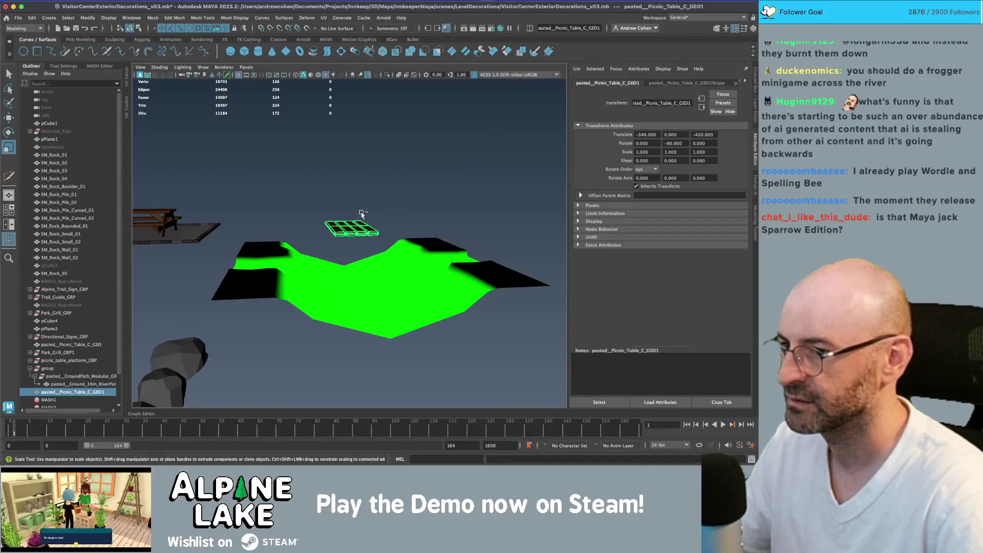
key("w")
left_click_drag(350, 214, 350, 215)
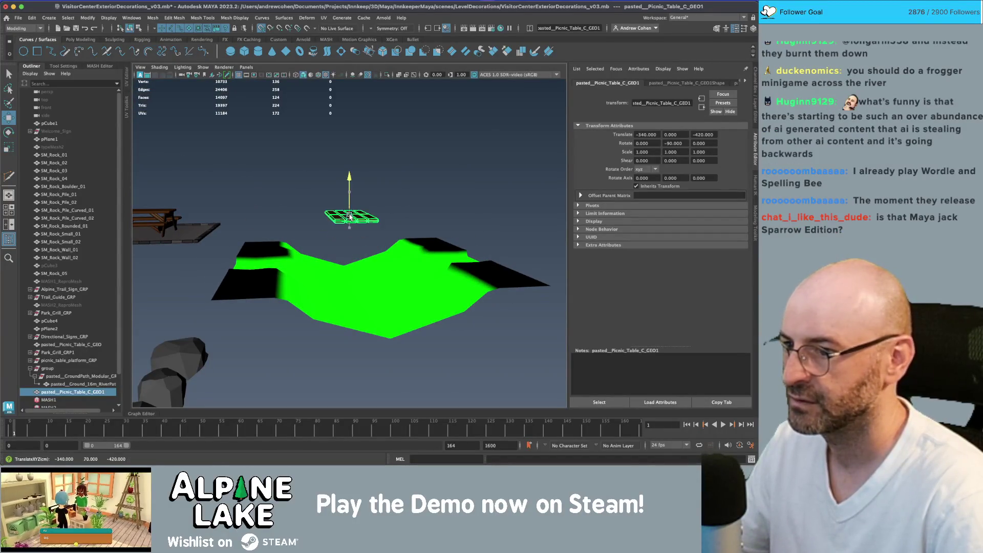
left_click_drag(353, 249, 354, 259)
mouse_move(291, 120)
left_mouse_down()
mouse_move(337, 243)
mouse_move(358, 217)
left_mouse_up()
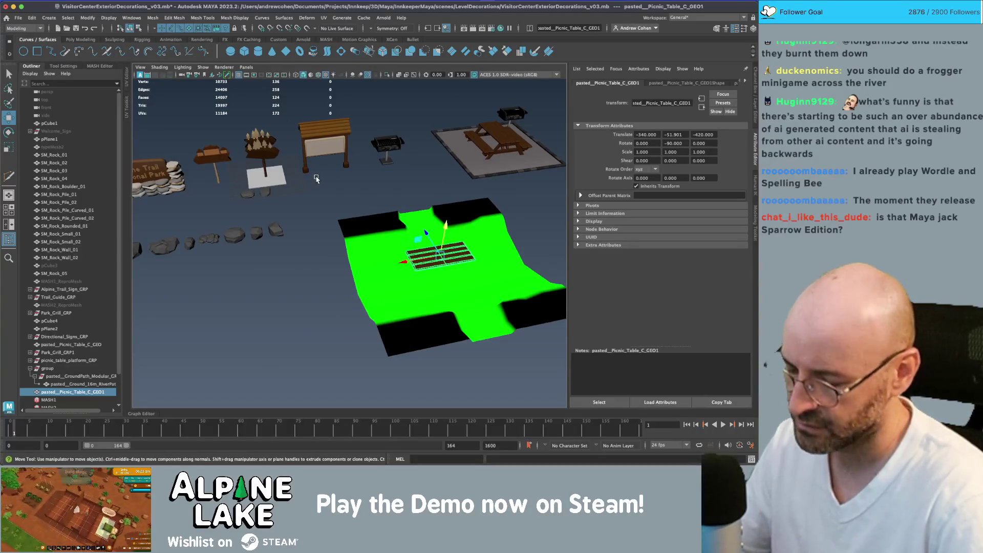
key("alt+b")
key("alt+b")
mouse_move(434, 262)
left_mouse_down()
mouse_move(287, 212)
mouse_move(269, 175)
mouse_move(333, 169)
mouse_move(343, 175)
mouse_move(327, 184)
mouse_move(266, 197)
left_mouse_up()
key("f")
Step: In wireframe, move the tabletop planks back onto the tile over the river channel
key("4")
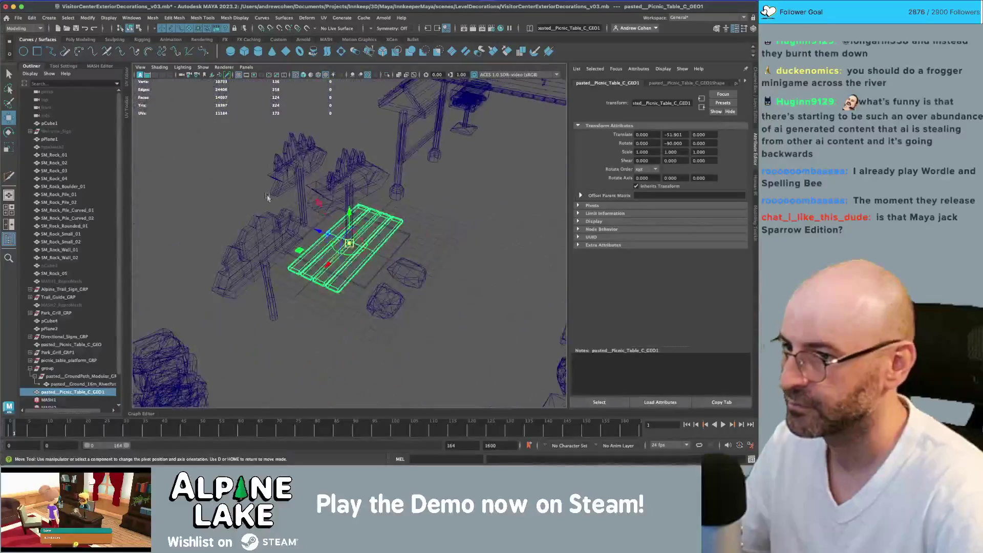
scroll(328, 232, "down", 5)
left_click_drag(329, 232, 323, 219, "alt")
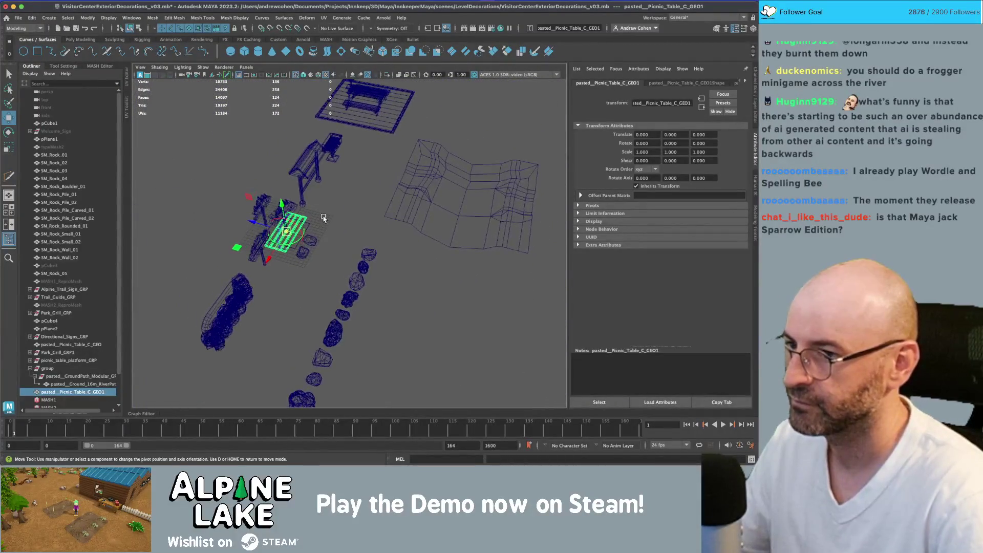
key("d")
mouse_move(258, 243)
left_mouse_down()
mouse_move(336, 238)
mouse_move(461, 192)
mouse_move(375, 239)
left_mouse_up()
key("f")
left_click_drag(322, 267, 266, 249)
Step: Switch to the Scale tool and open its tool settings
key("r")
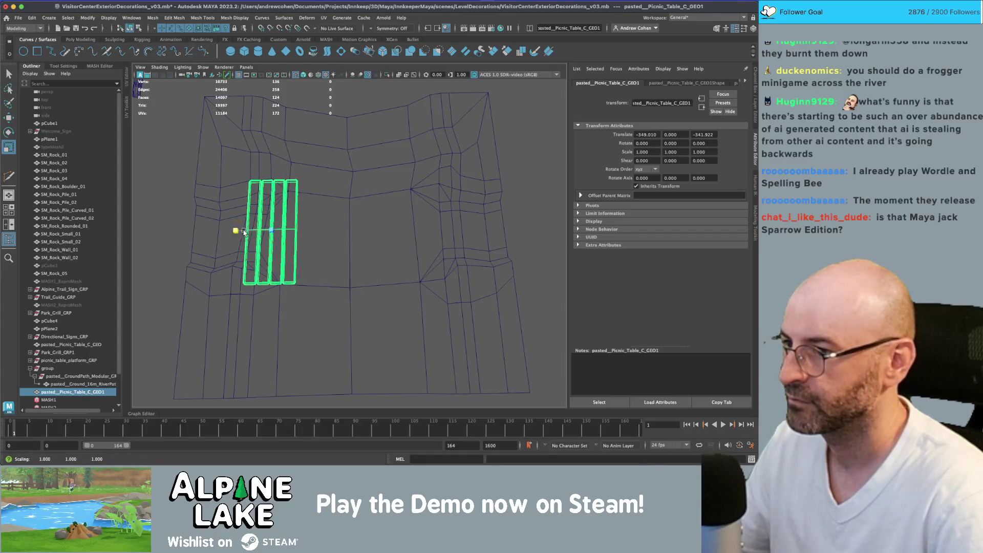
mouse_move(238, 231)
left_mouse_down("alt")
mouse_move(241, 213)
mouse_move(258, 236)
mouse_move(316, 235)
mouse_move(273, 210)
left_mouse_up("alt")
key("w")
key("r")
left_click(72, 66)
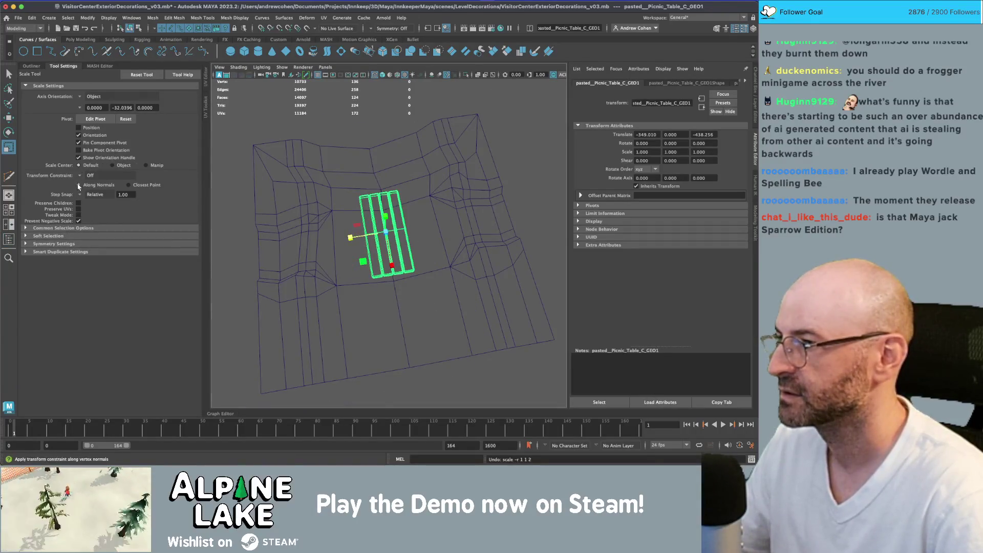
Step: With step snapping off, stretch the plank deck to 1.5 along Z
left_click(93, 196)
left_click_drag(350, 239, 313, 245)
key("w")
key("ctrl+z")
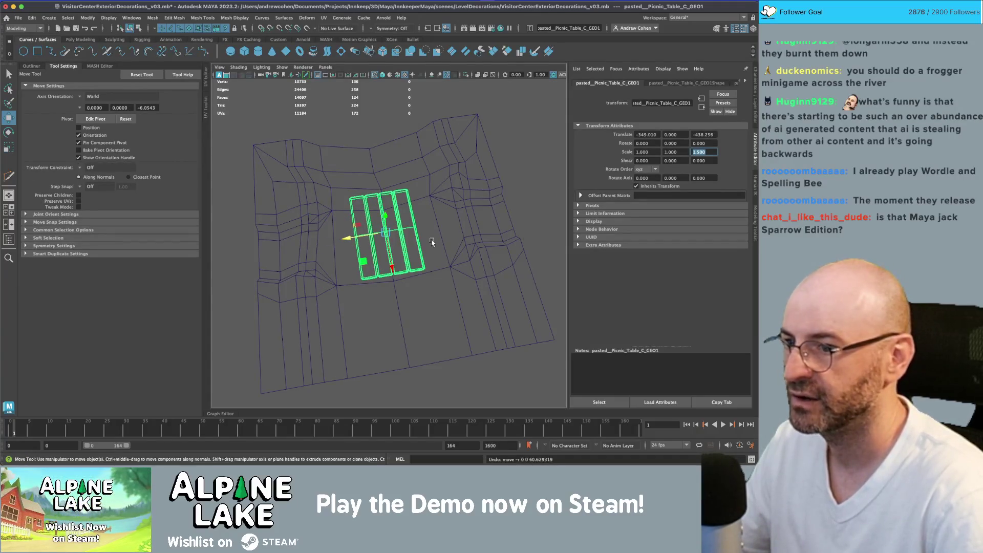
Step: Duplicate the plank deck and slide the copy along Z to -533.577
key("ctrl+d")
mouse_move(376, 235)
left_mouse_down()
mouse_move(324, 224)
mouse_move(408, 232)
mouse_move(272, 220)
left_mouse_up()
key("6")
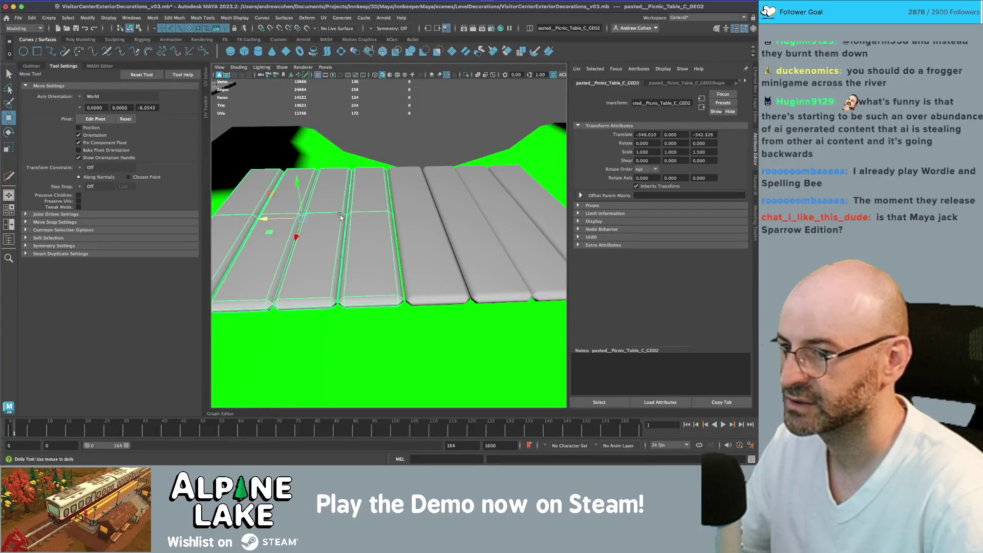
scroll(341, 217, "down", 3)
scroll(348, 225, "up", 4)
key("q")
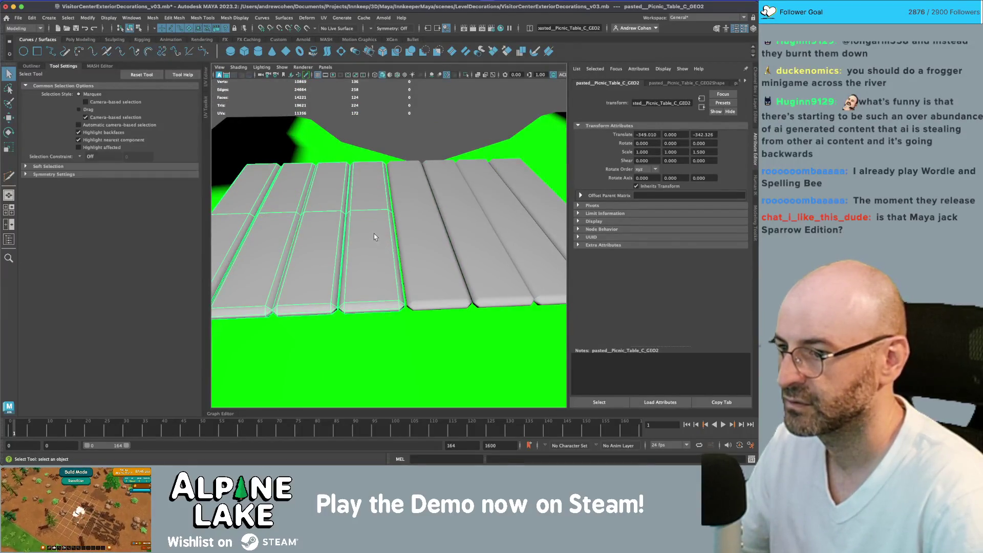
scroll(374, 233, "up", 2)
key("w")
mouse_move(244, 214)
left_mouse_down()
mouse_move(519, 228)
mouse_move(450, 220)
mouse_move(423, 196)
mouse_move(410, 202)
left_mouse_up()
Step: Select all three plank sets together
scroll(279, 241, "down", 4)
key("f")
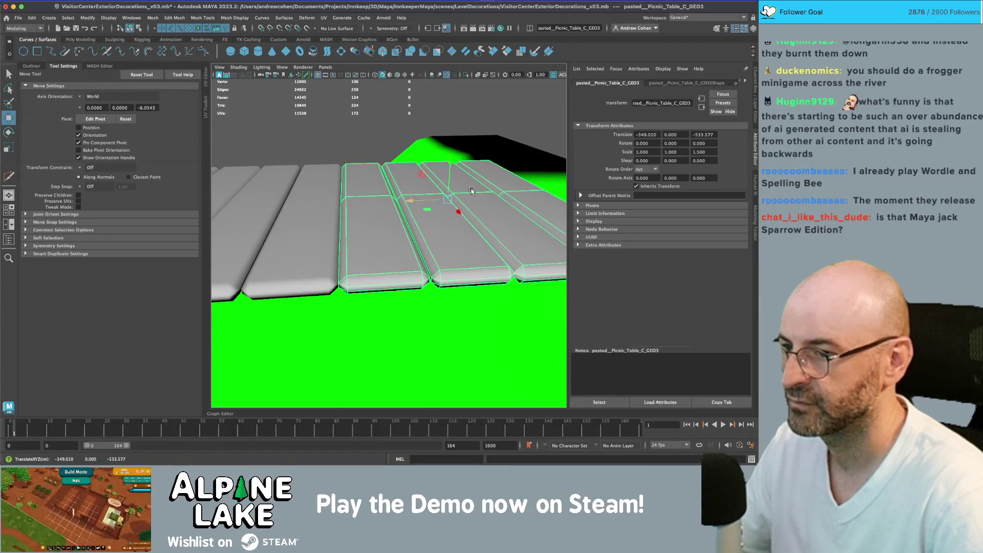
scroll(385, 210, "down", 3)
left_click(333, 226, "shift")
left_click(272, 218, "shift")
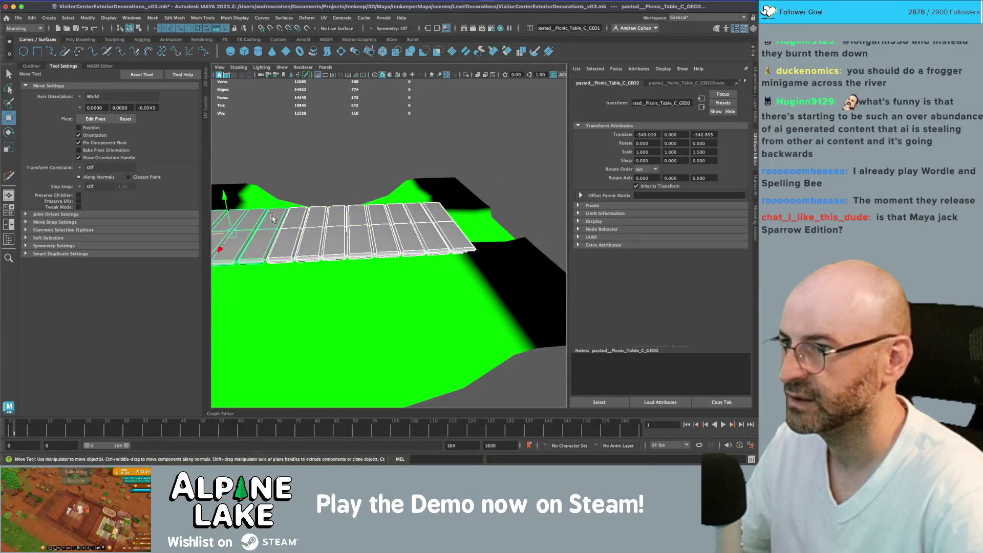
Step: Create an empty group null1 and position it beneath the plank deck
scroll(387, 150, "down", 5)
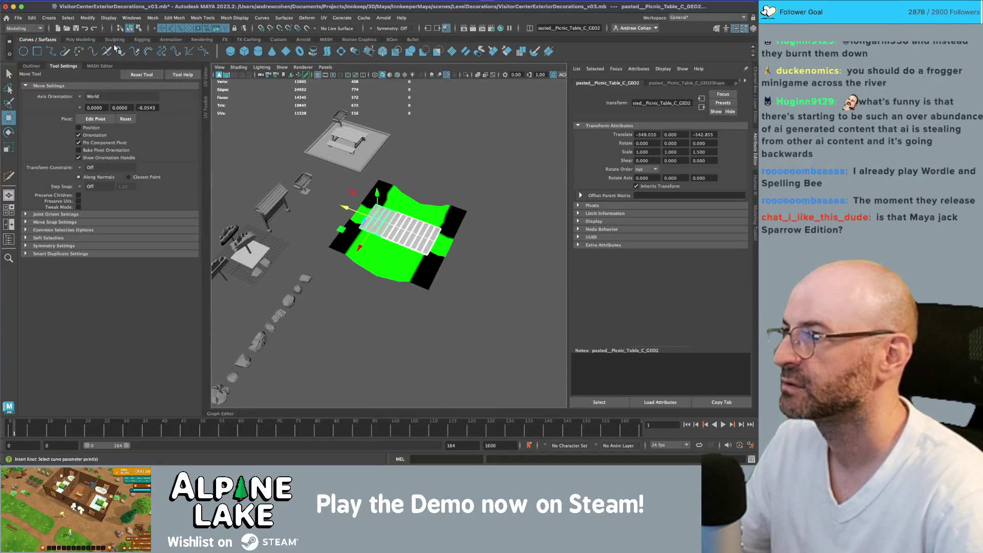
left_click(80, 40)
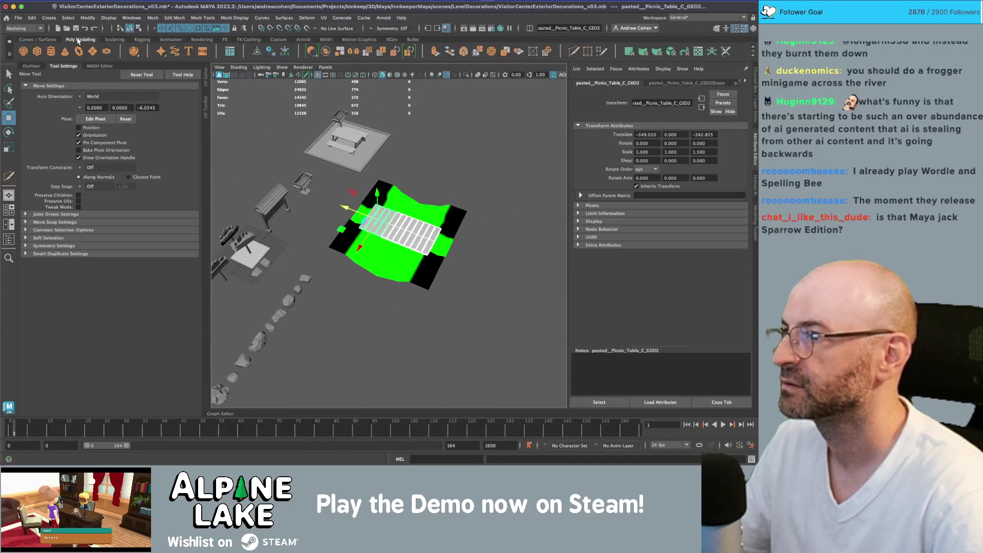
left_click(437, 147)
key("ctrl+g")
left_click_drag(251, 249, 374, 240)
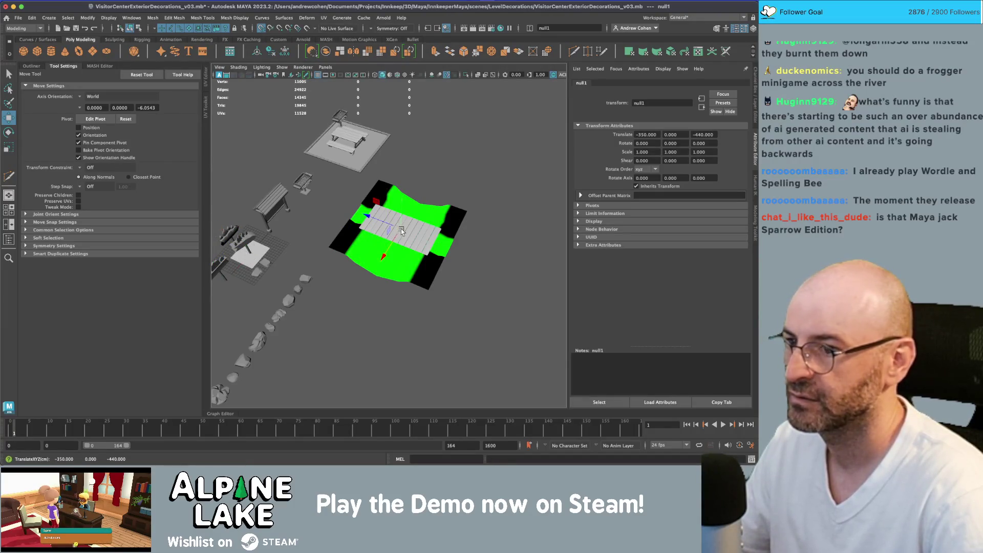
key("f")
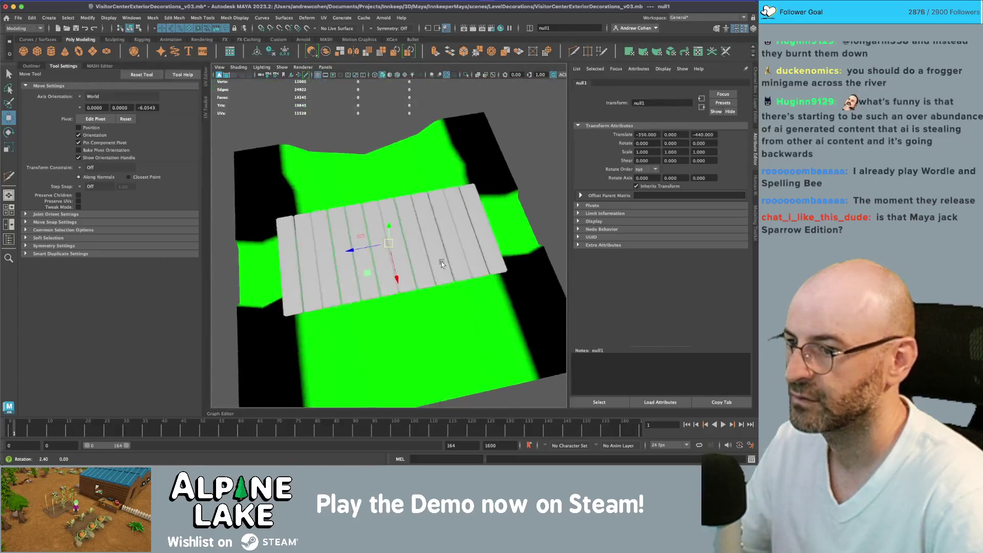
left_click_drag(383, 244, 382, 246)
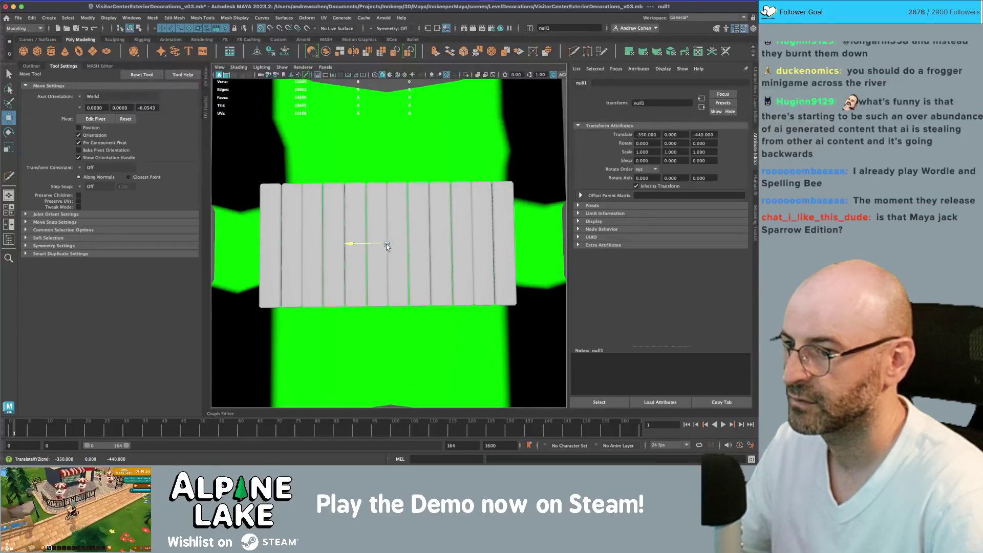
left_click(401, 252)
key("w")
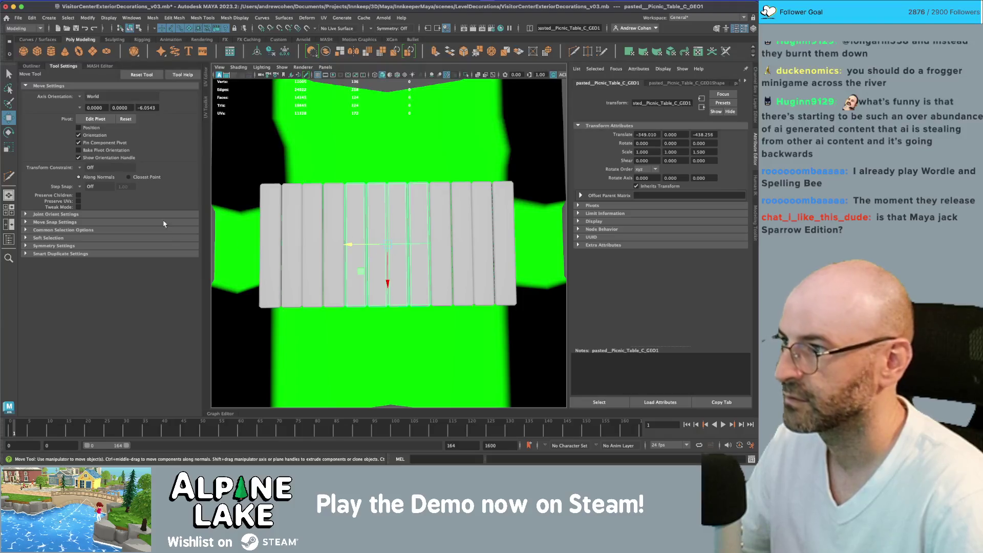
Step: Parent the three plank sets under null1 and raise the deck to Translate Y 19.662
left_click(31, 66)
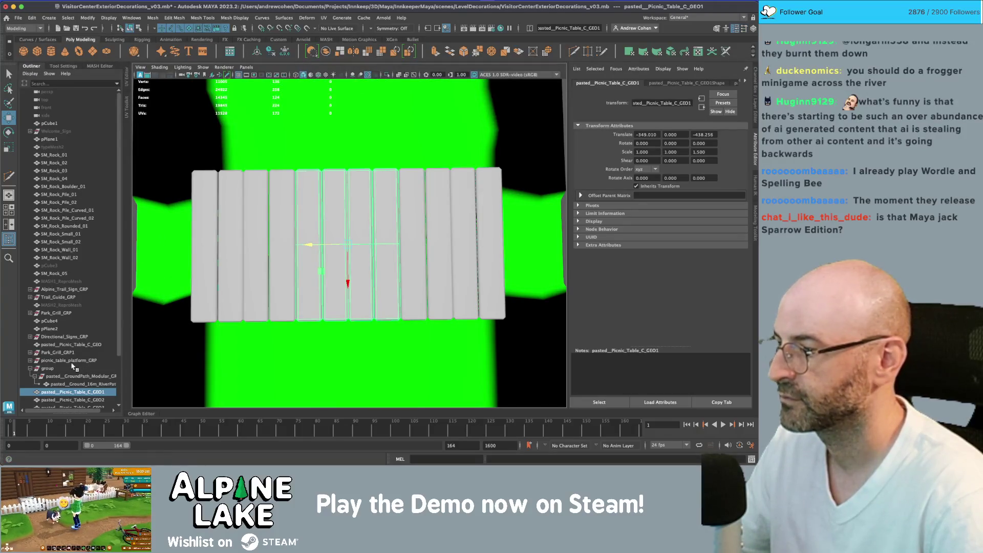
scroll(73, 367, "down", 3)
left_click(48, 361)
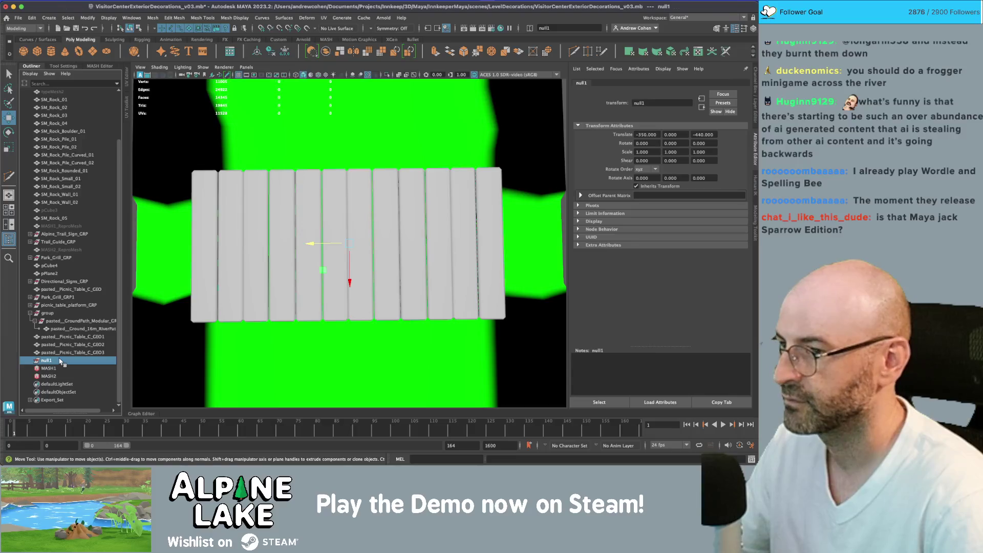
left_click_drag(61, 353, 61, 337)
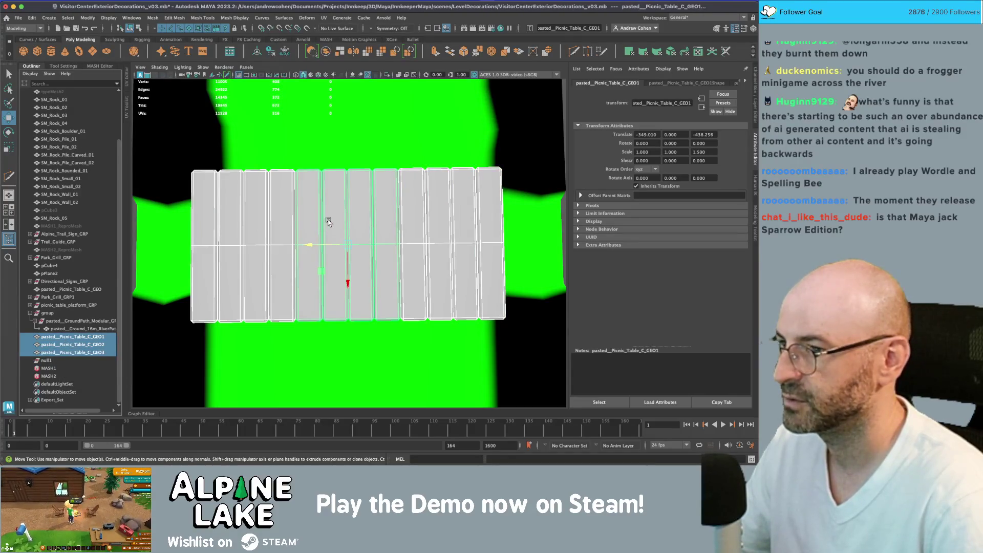
left_click_drag(58, 360, 58, 362)
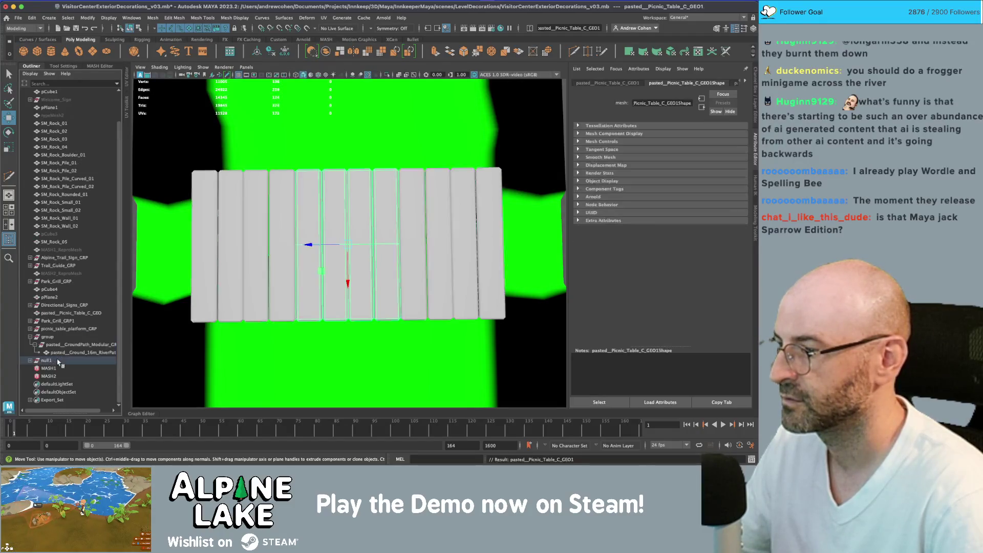
left_click(30, 361)
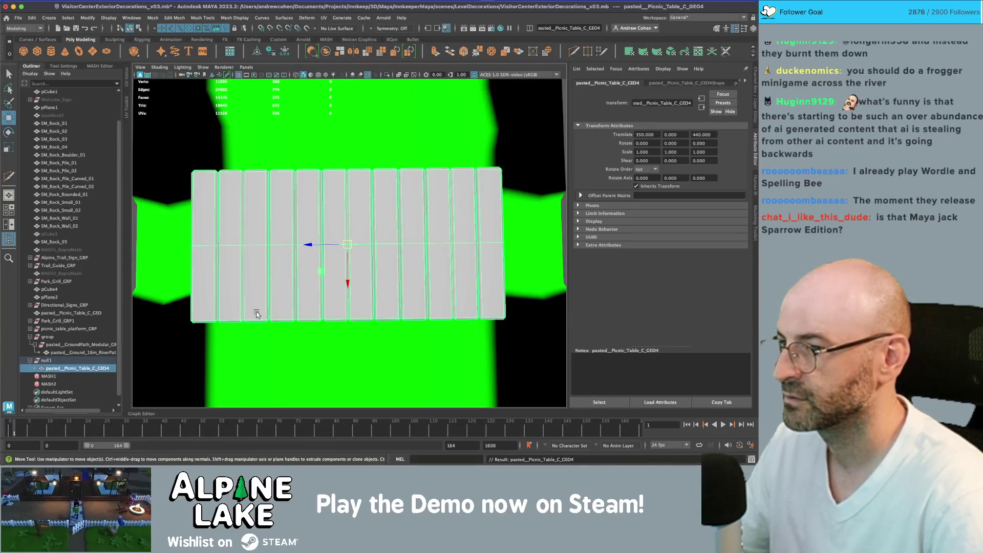
mouse_move(258, 313)
left_mouse_down()
mouse_move(231, 270)
mouse_move(299, 222)
left_mouse_up()
left_click_drag(352, 206, 348, 191)
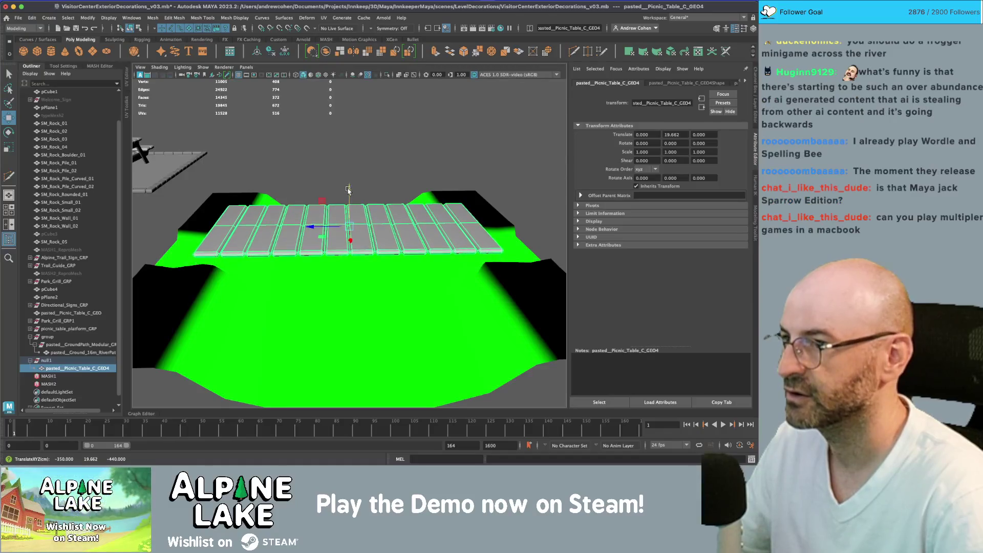
Step: Add a Bend deformer with curvature -26, rotating its handle 90° so the planks arch
left_click(306, 17)
mouse_move(369, 162)
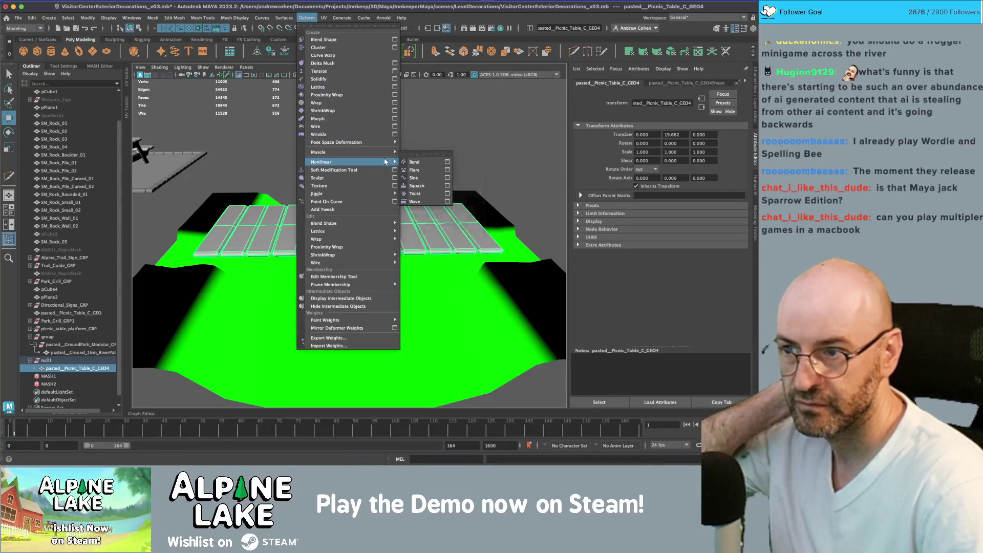
left_click(412, 162)
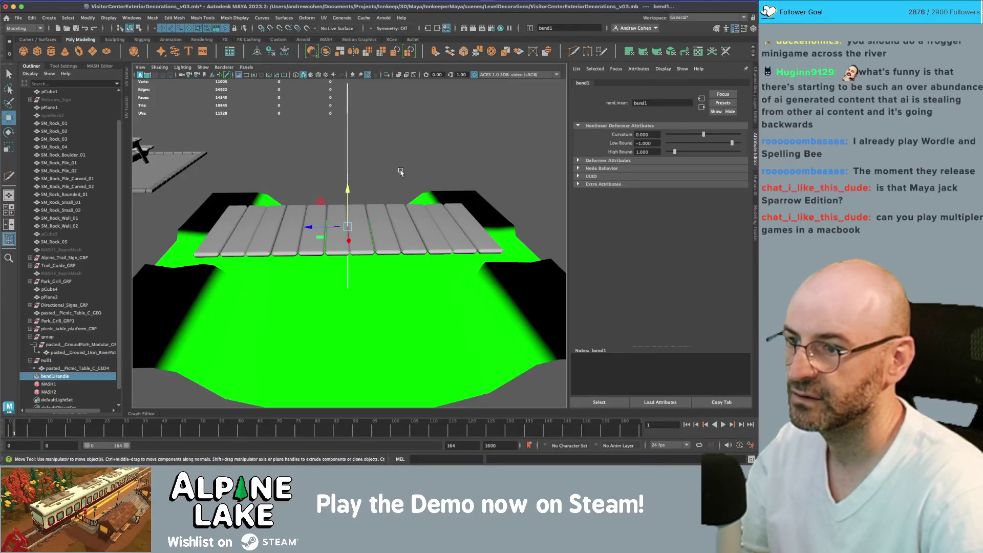
left_click_drag(705, 135, 698, 135)
mouse_move(401, 175)
left_mouse_down("alt")
mouse_move(348, 233)
mouse_move(357, 243)
left_mouse_up("alt")
key("e")
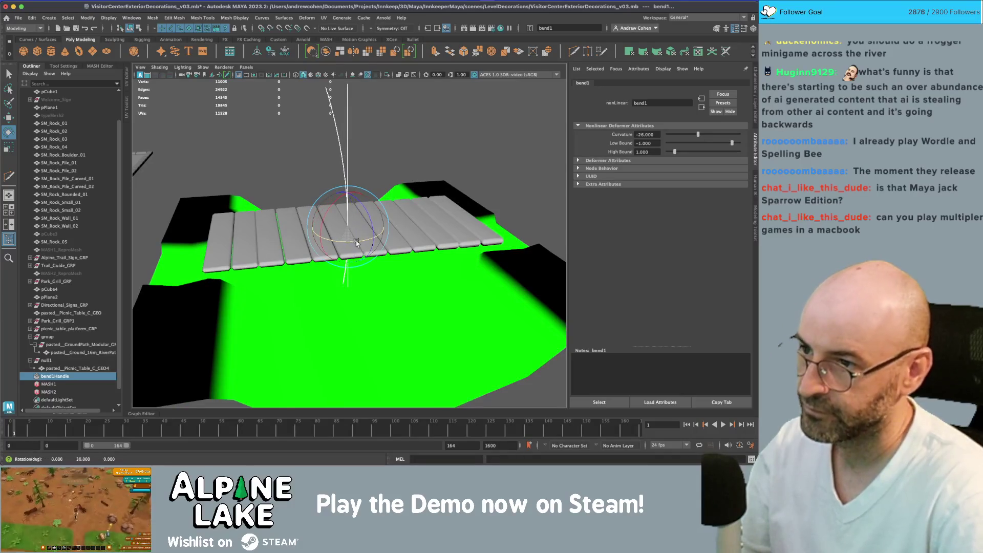
mouse_move(335, 199)
left_mouse_down()
mouse_move(286, 218)
mouse_move(283, 232)
mouse_move(353, 222)
mouse_move(358, 231)
left_mouse_up()
Step: Raise the bent deck, compare it with the garden bridge references, then undo the moves
key("q")
left_click(358, 232)
key("w")
left_click_drag(350, 194, 357, 183)
key("super+Tab")
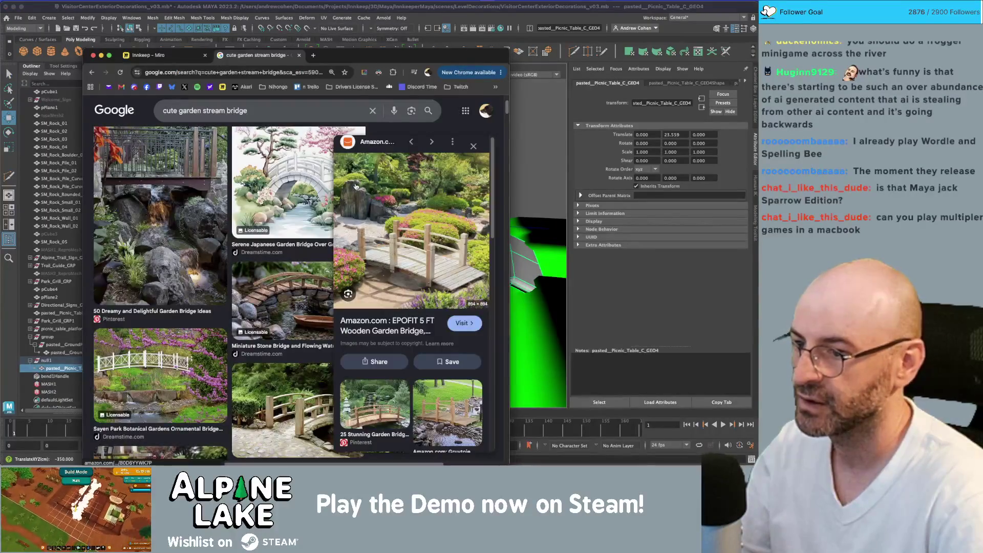
key("super+Tab")
left_click_drag(358, 193, 350, 151)
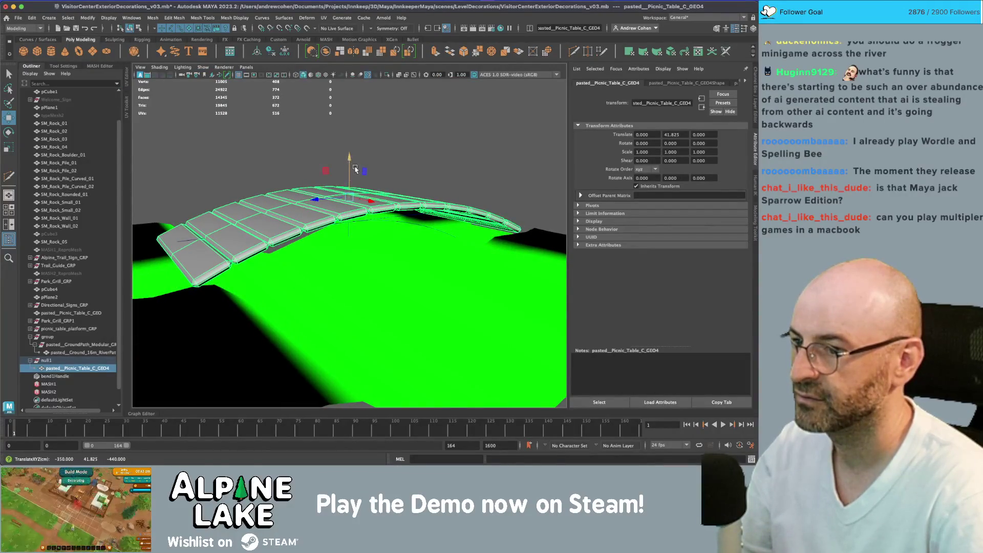
key("z")
key("z")
key("z")
Step: Raise the deck and bend handle together, then delete bend1Handle to flatten the deck
left_click(262, 237)
left_click(266, 246, "shift")
key("w")
left_click_drag(349, 182, 350, 160)
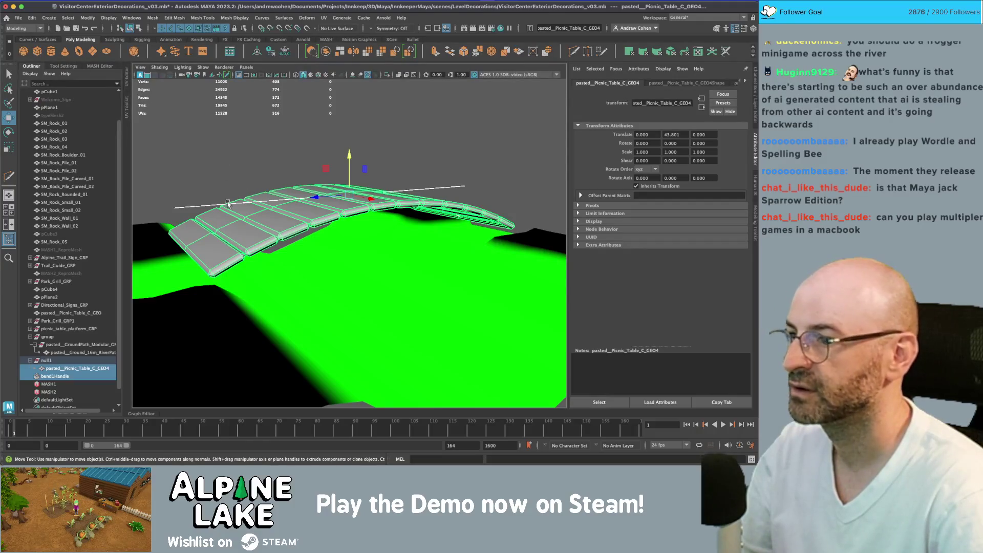
left_click(189, 210)
left_click(189, 208)
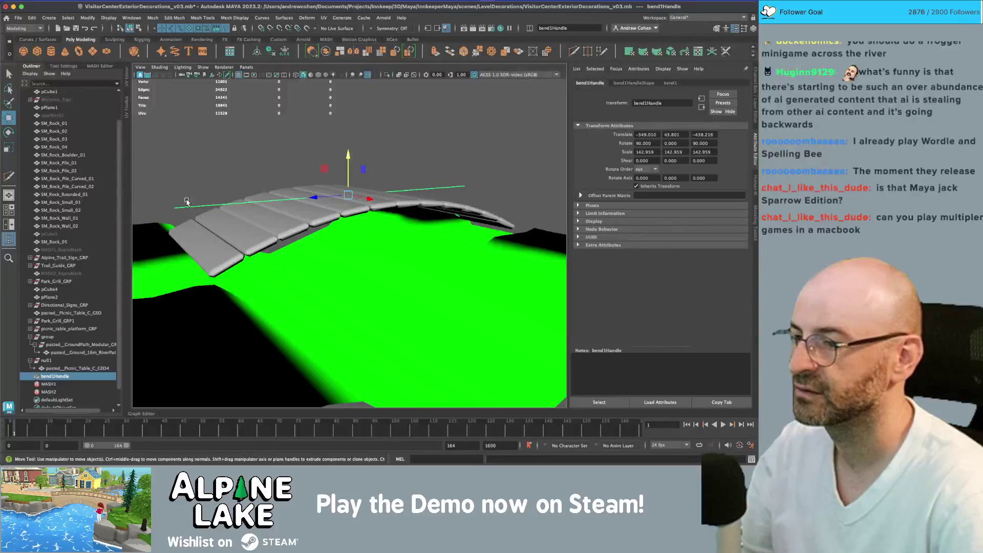
key("Delete")
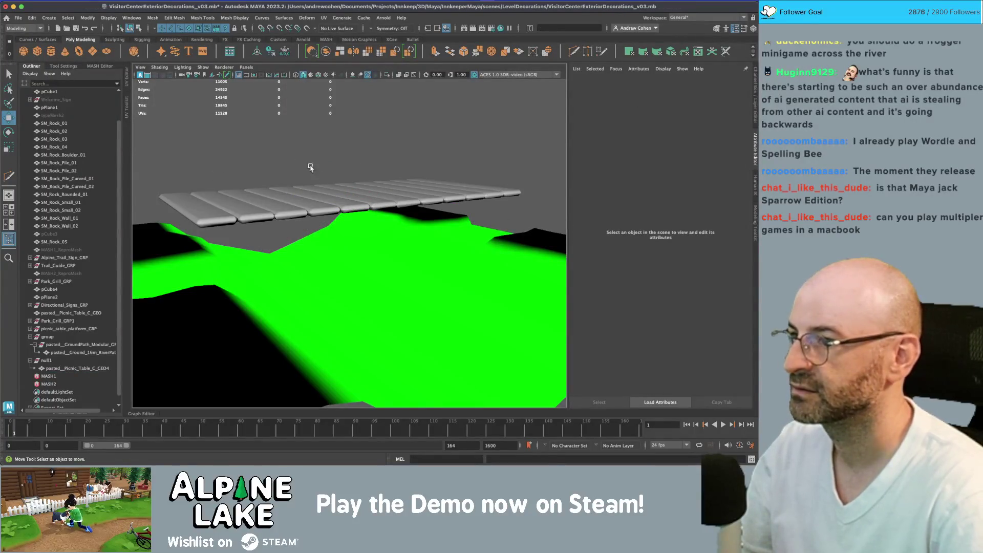
left_click(23, 50)
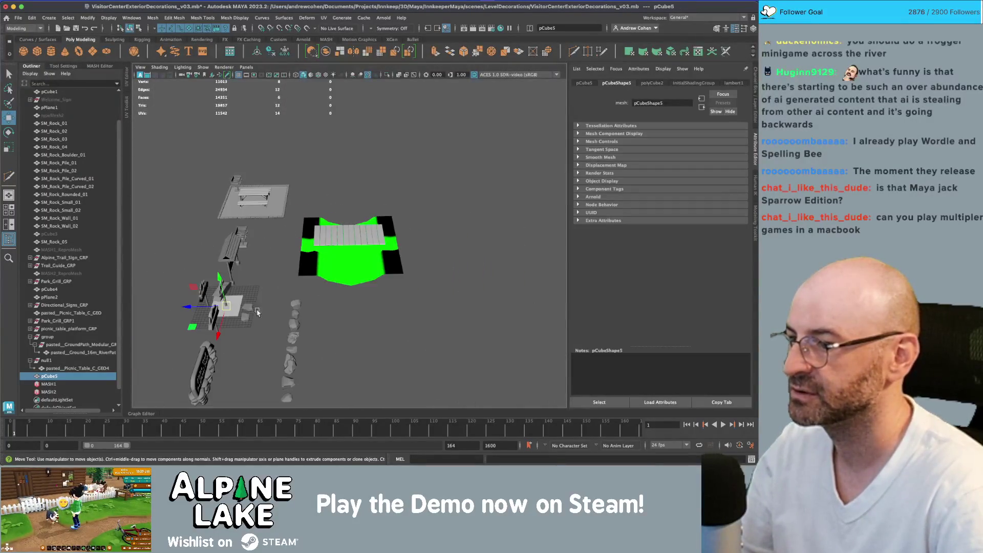
left_click_drag(194, 328, 340, 261)
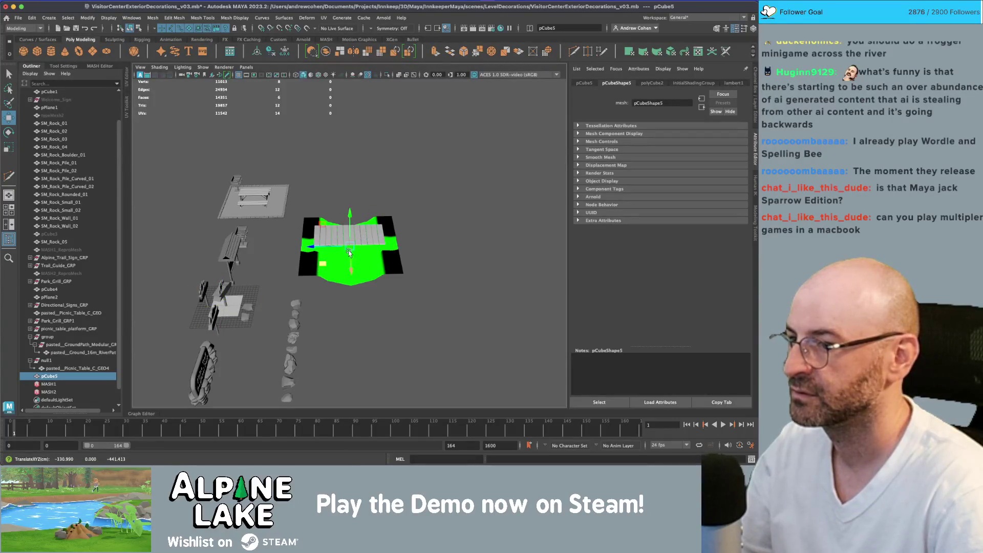
key("r")
key("f")
scroll(384, 213, "down", 5)
mouse_move(384, 213)
left_mouse_down()
mouse_move(394, 195)
mouse_move(407, 200)
mouse_move(351, 194)
left_mouse_up()
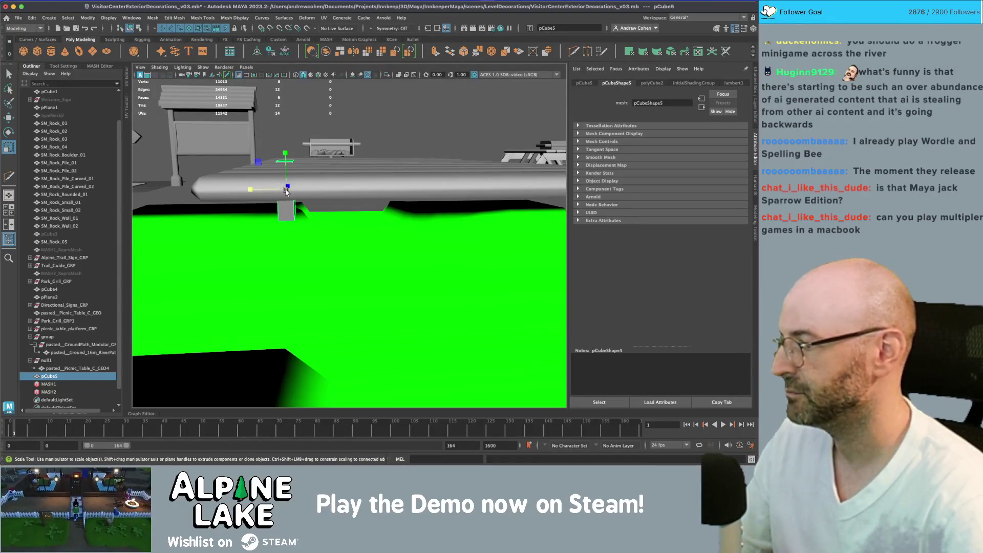
mouse_move(288, 192)
left_mouse_down()
mouse_move(242, 218)
mouse_move(342, 257)
mouse_move(334, 238)
mouse_move(342, 246)
mouse_move(240, 249)
left_mouse_up()
key("w")
key("r")
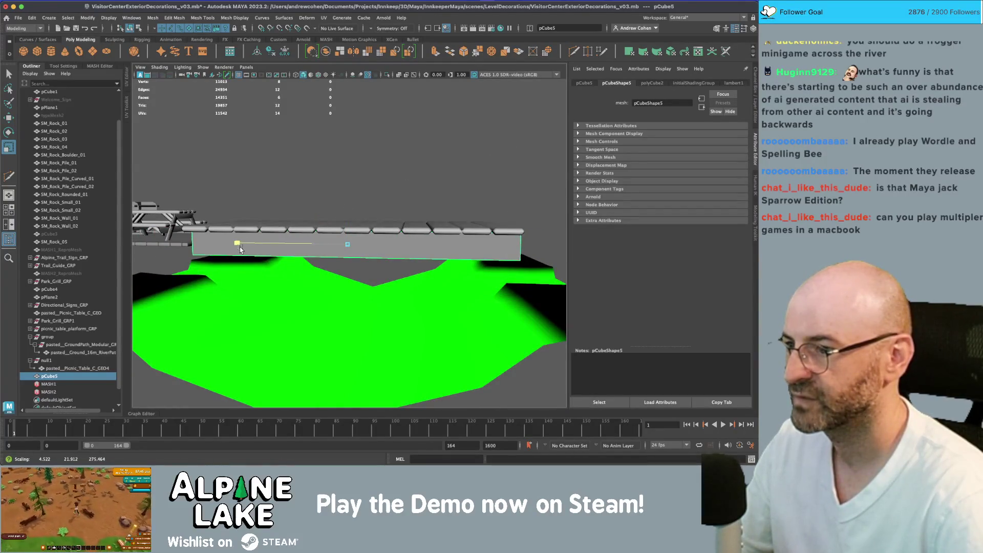
key("super+Tab")
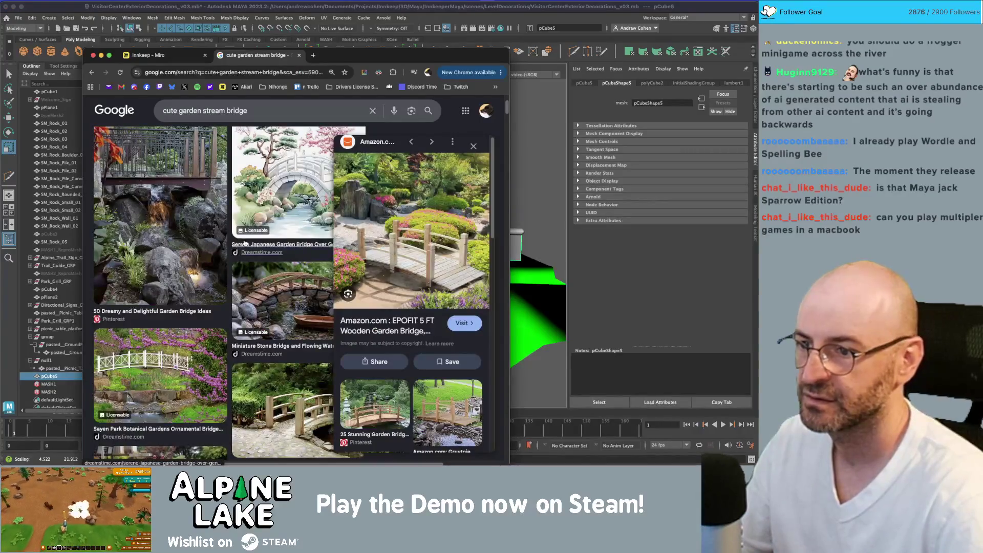
key("super+Tab")
mouse_move(246, 240)
left_mouse_down()
mouse_move(375, 231)
mouse_move(348, 239)
mouse_move(378, 247)
mouse_move(342, 251)
left_mouse_up()
key("w")
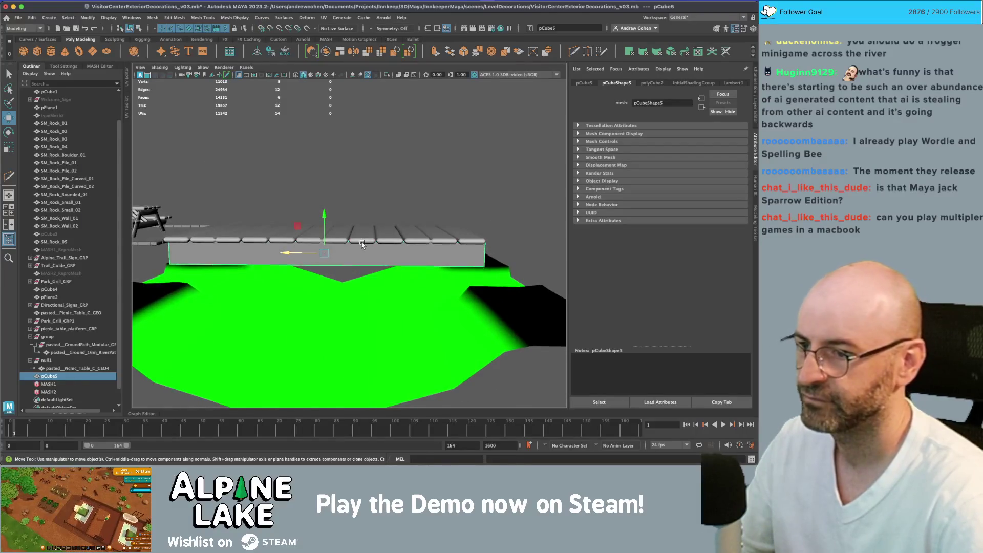
key("super+Tab")
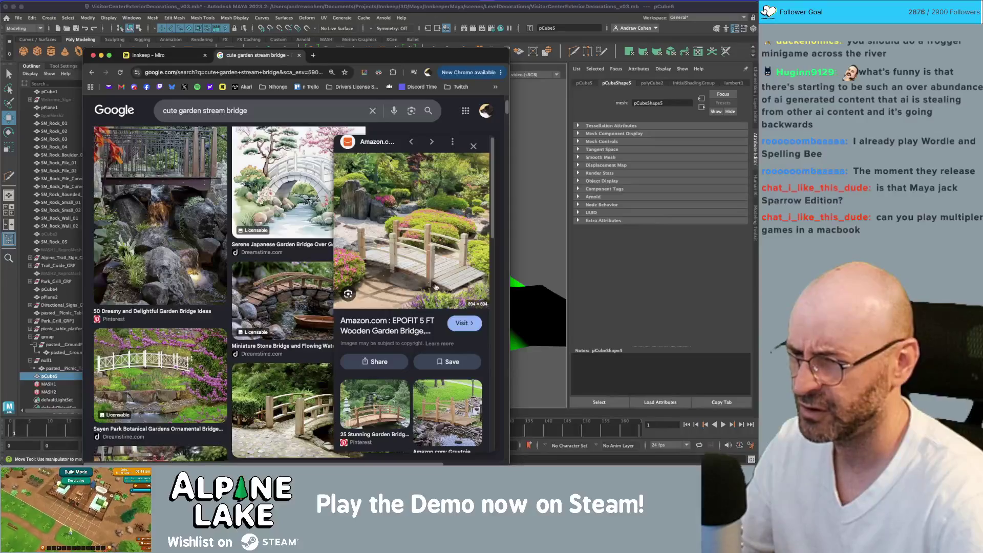
key("super+Tab")
left_click_drag(394, 264, 370, 255)
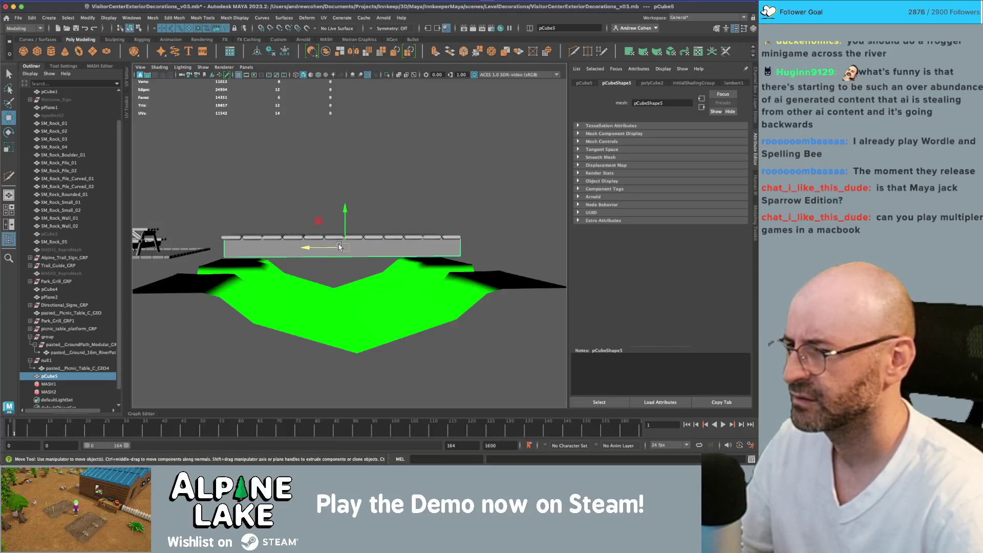
left_click_drag(325, 248, 323, 248)
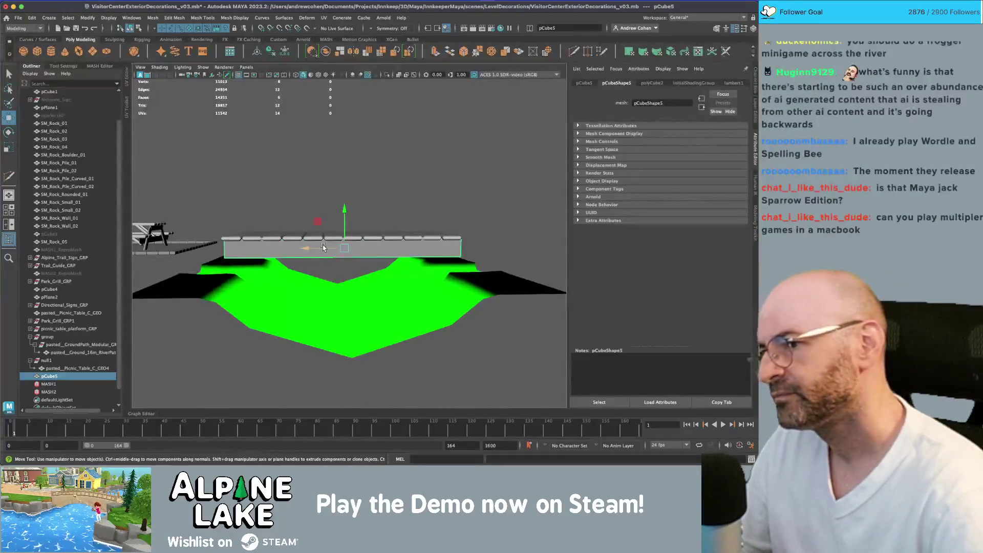
key("super+Tab")
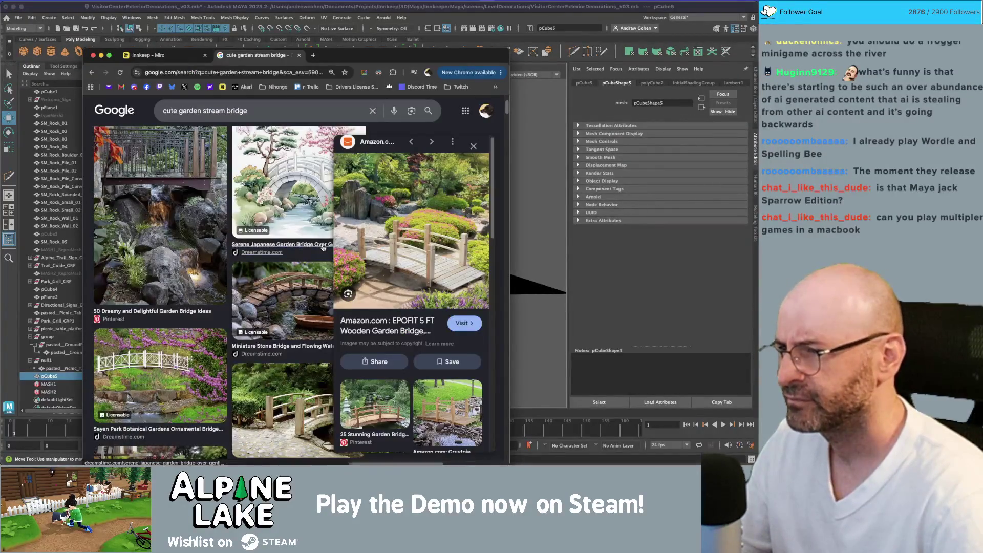
scroll(330, 276, "up", 2)
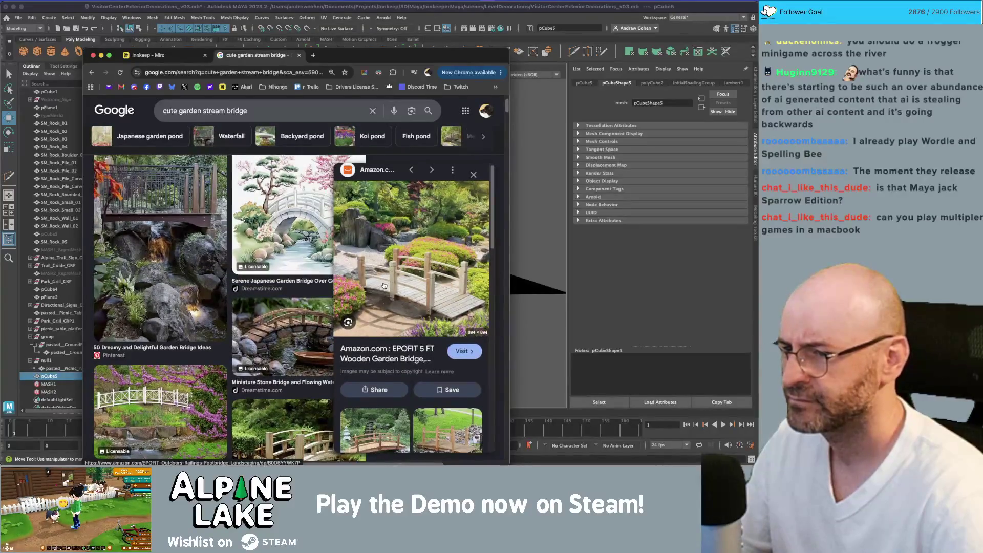
key("super+Tab")
left_click_drag(377, 255, 328, 246, "alt")
key("q")
left_click(319, 236)
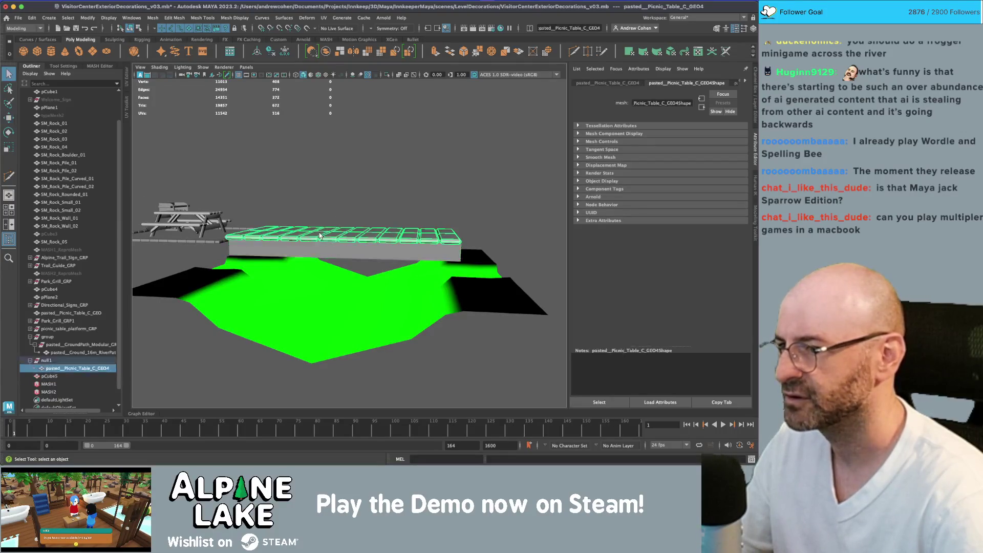
Step: Select the bridge base box pCube5 beneath the planks
left_click(307, 17)
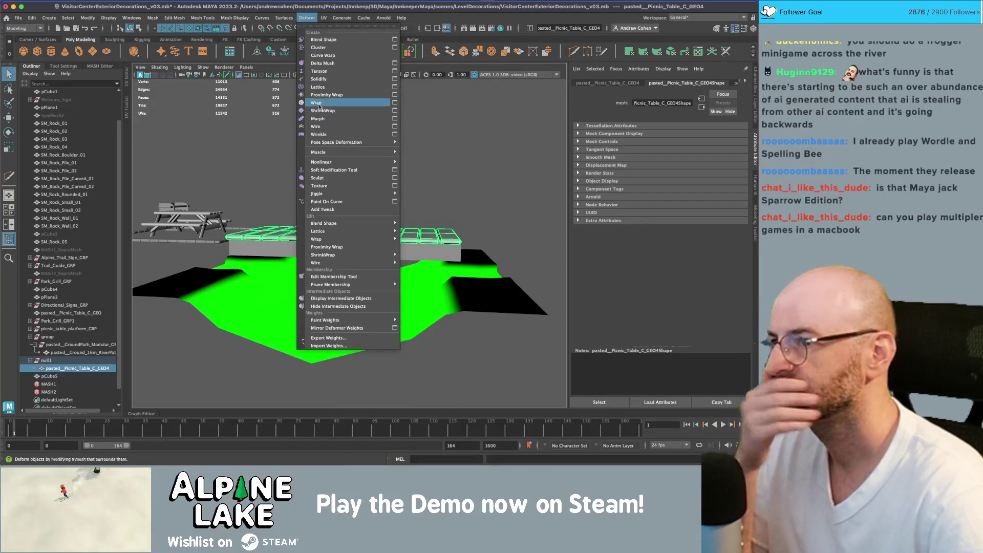
mouse_move(323, 18)
left_click(282, 206)
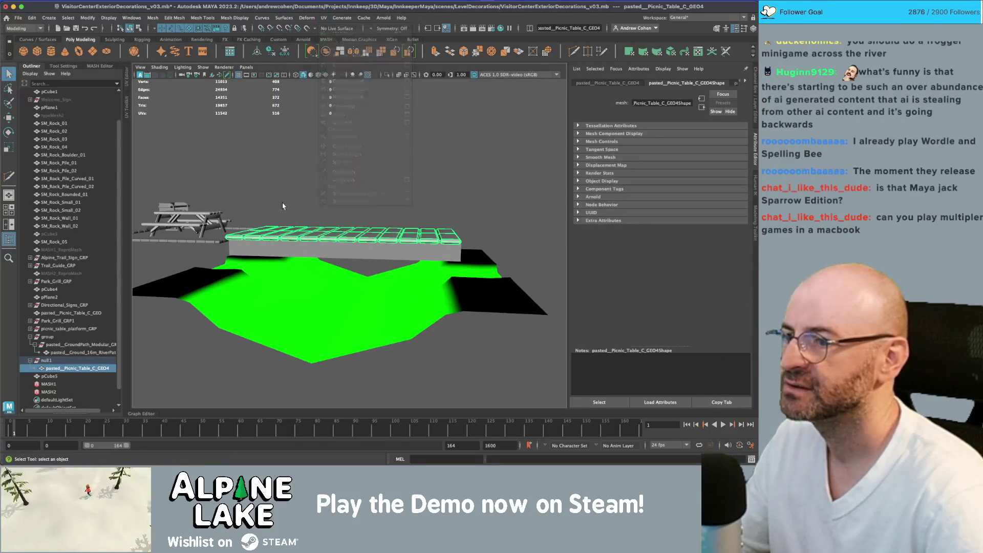
left_click(330, 252)
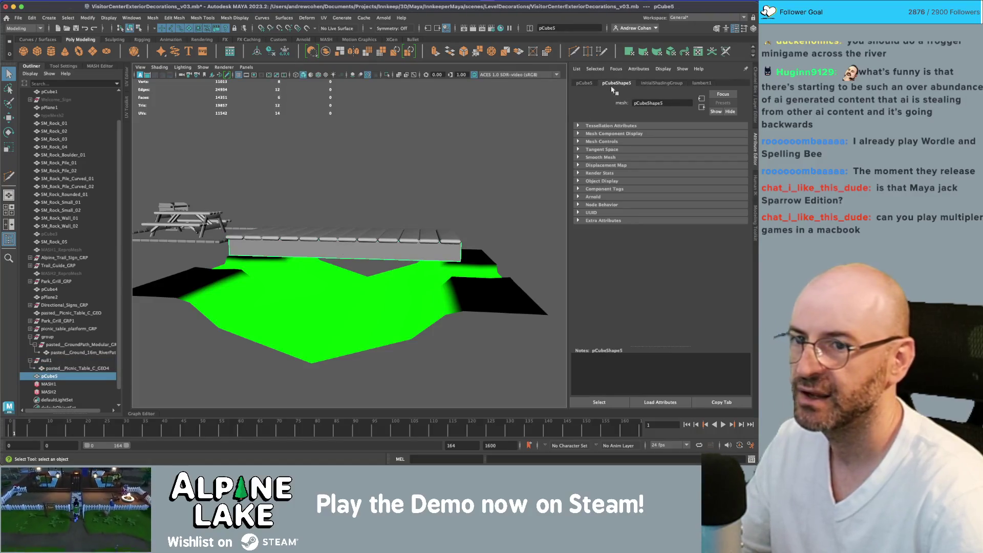
key("ctrl+z")
key("ctrl+z")
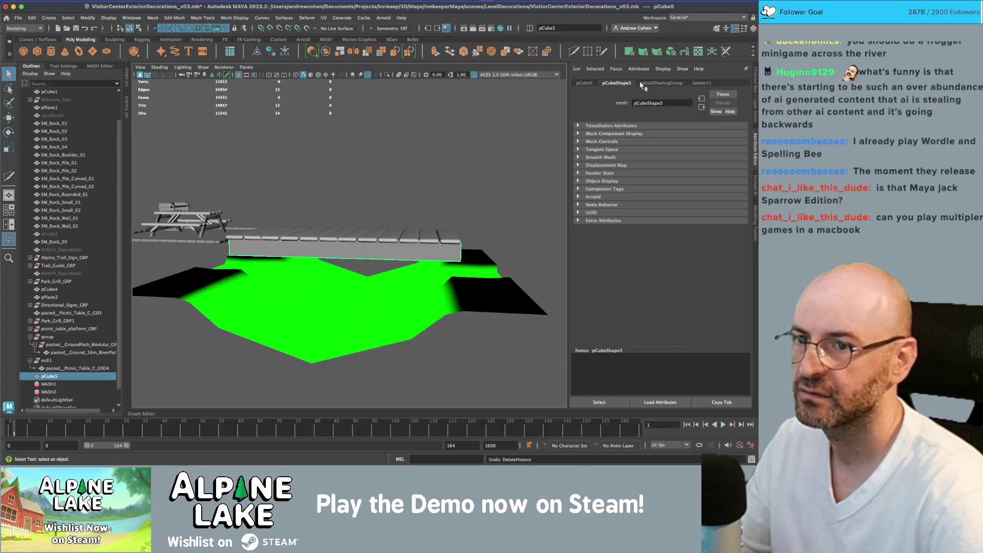
Step: Raise pCube5's Subdivisions Depth to 22, then lower it back to about 14
left_click(645, 83)
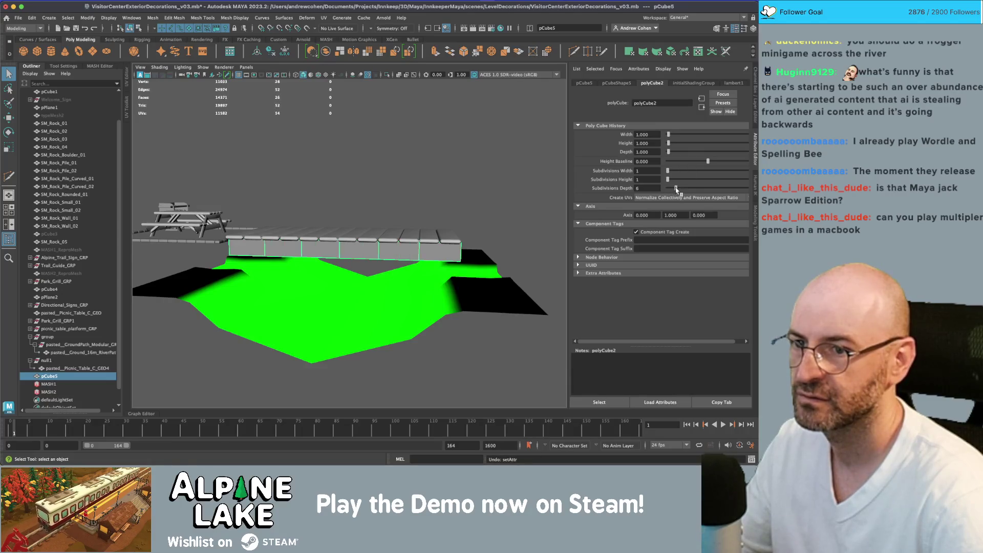
left_click_drag(688, 189, 705, 190)
mouse_move(397, 191)
left_mouse_down()
mouse_move(386, 203)
mouse_move(393, 196)
left_mouse_up()
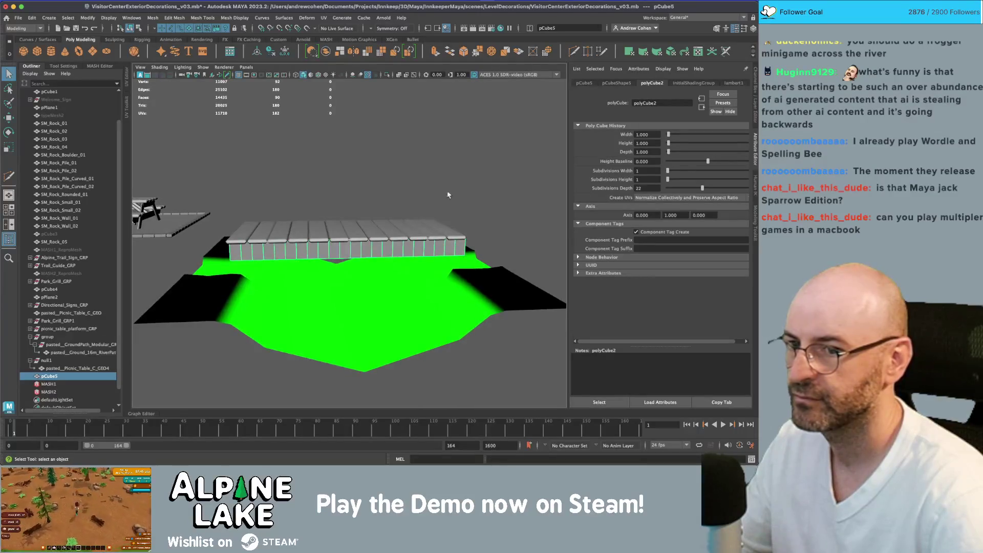
left_click_drag(695, 187, 689, 187)
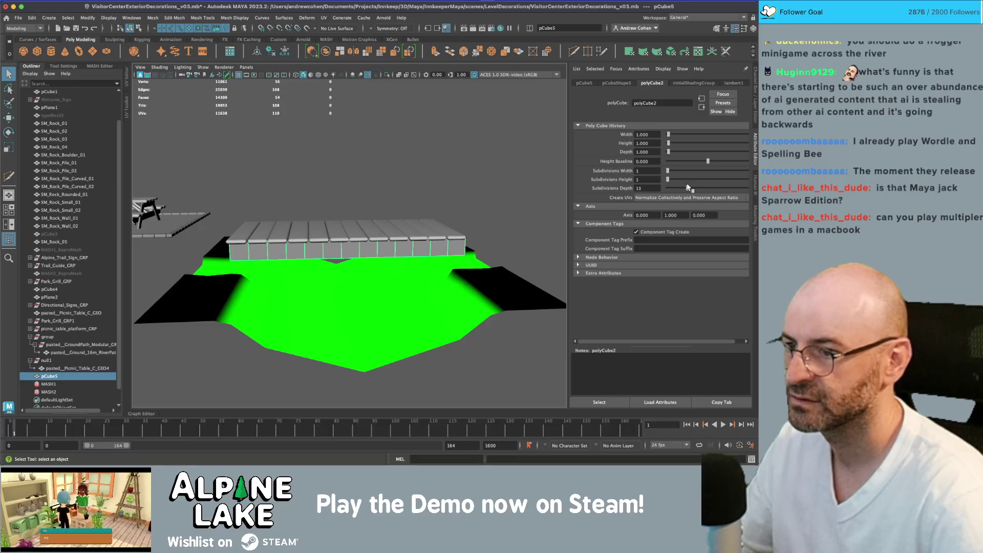
mouse_move(446, 188)
left_mouse_down()
mouse_move(354, 255)
mouse_move(380, 257)
mouse_move(389, 235)
mouse_move(387, 242)
left_mouse_up()
left_click(382, 240)
key("w")
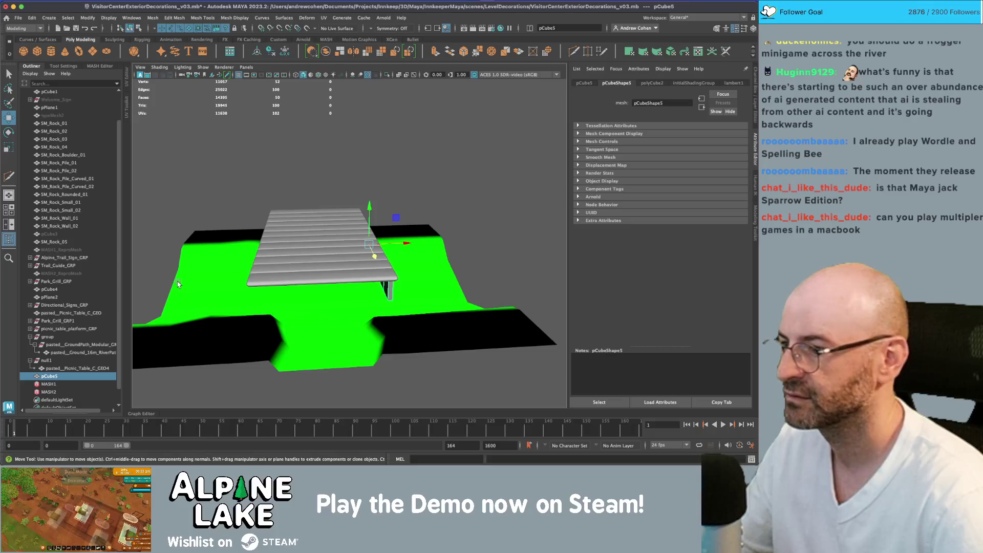
Step: Parent pCube5 under null1, then duplicate it and rotate the copy to -120° around Y
left_click_drag(58, 378, 46, 360)
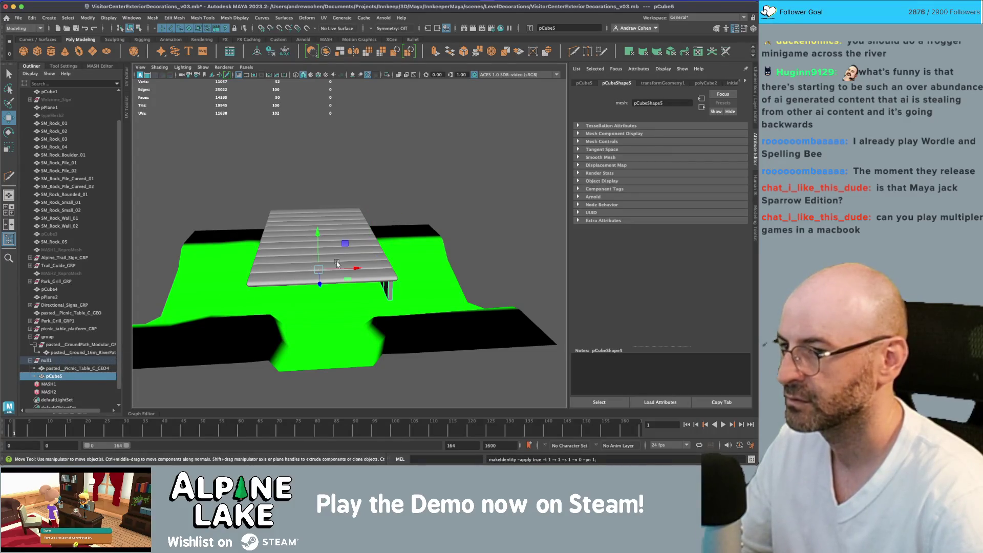
key("ctrl+d")
key("e")
mouse_move(328, 285)
left_mouse_down()
mouse_move(279, 297)
mouse_move(277, 276)
left_mouse_up()
scroll(290, 269, "up", 3)
Step: Check the bridge reference images, then select pCube6, the planks and pCube5 together
key("super+Tab")
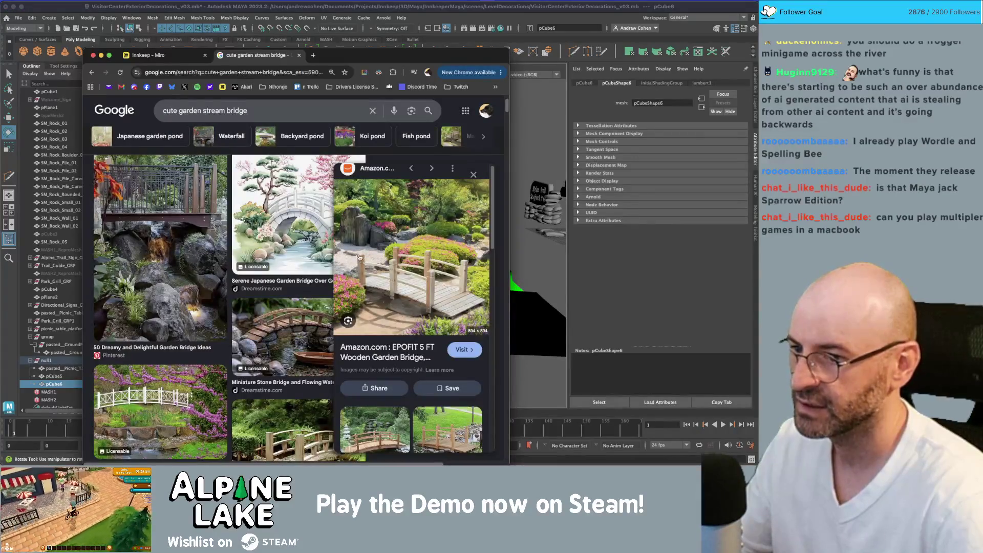
key("super+Tab")
mouse_move(361, 257)
left_mouse_down()
mouse_move(374, 235)
mouse_move(357, 277)
mouse_move(373, 264)
mouse_move(338, 244)
left_mouse_up()
left_click(357, 277)
left_click(372, 248, "shift")
left_click(358, 261, "shift")
Step: In wireframe, marquee-select a row of pCube5 vertices
key("4")
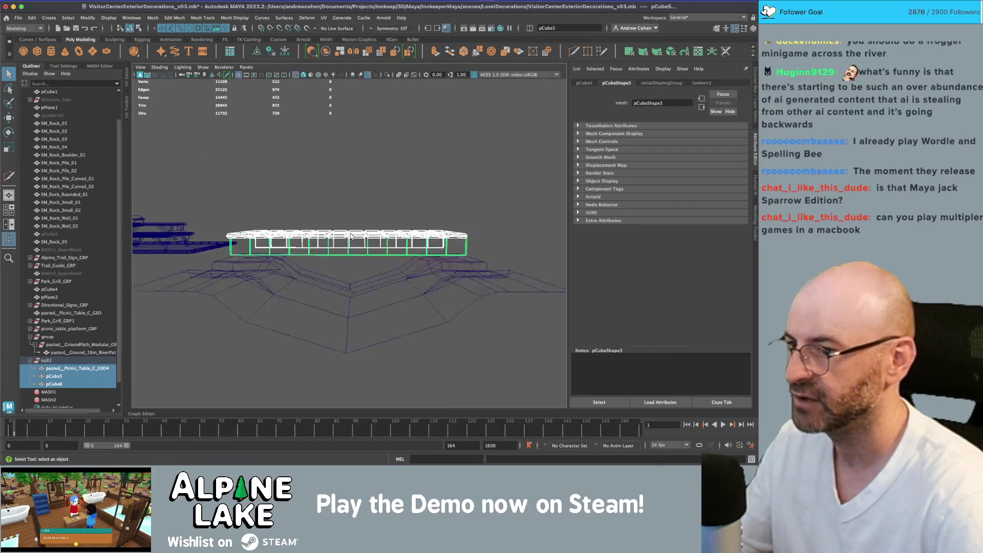
left_click(137, 28)
mouse_move(159, 169)
left_mouse_down()
mouse_move(498, 225)
mouse_move(509, 238)
left_mouse_up()
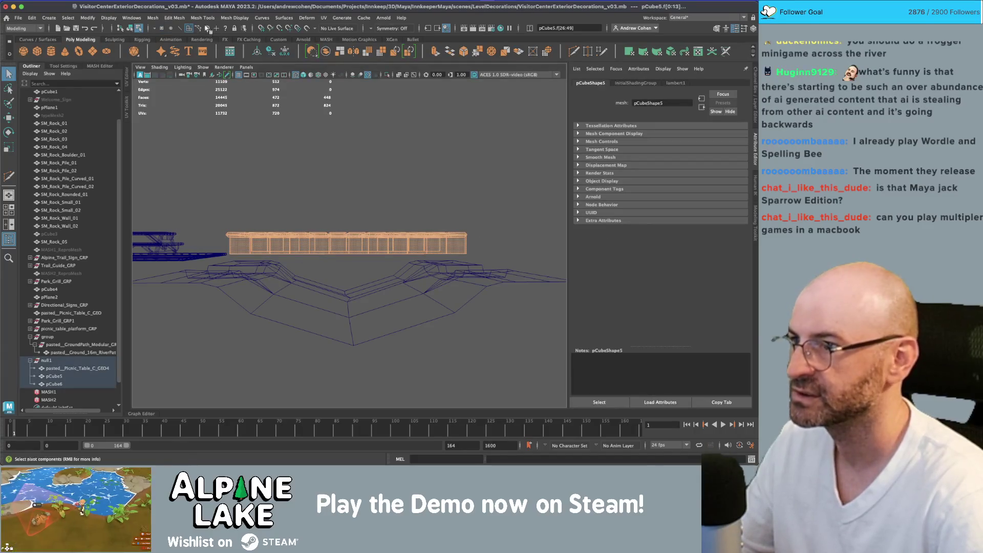
left_click(162, 28)
left_click_drag(180, 158, 566, 346)
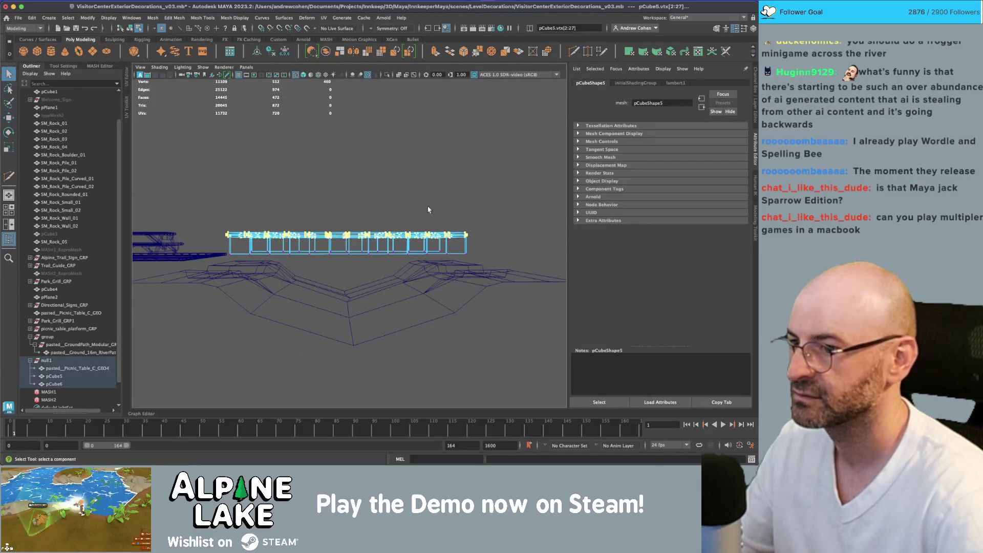
Step: Add a nonlinear Bend deformer to the bridge parts with curvature -32
key("5")
left_click_drag(430, 211, 419, 217)
left_click(285, 18)
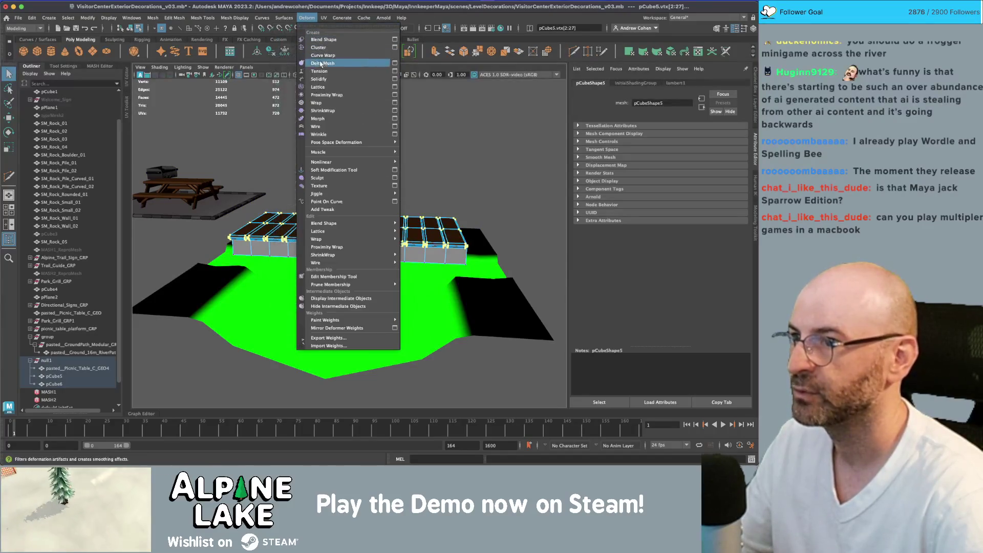
mouse_move(320, 18)
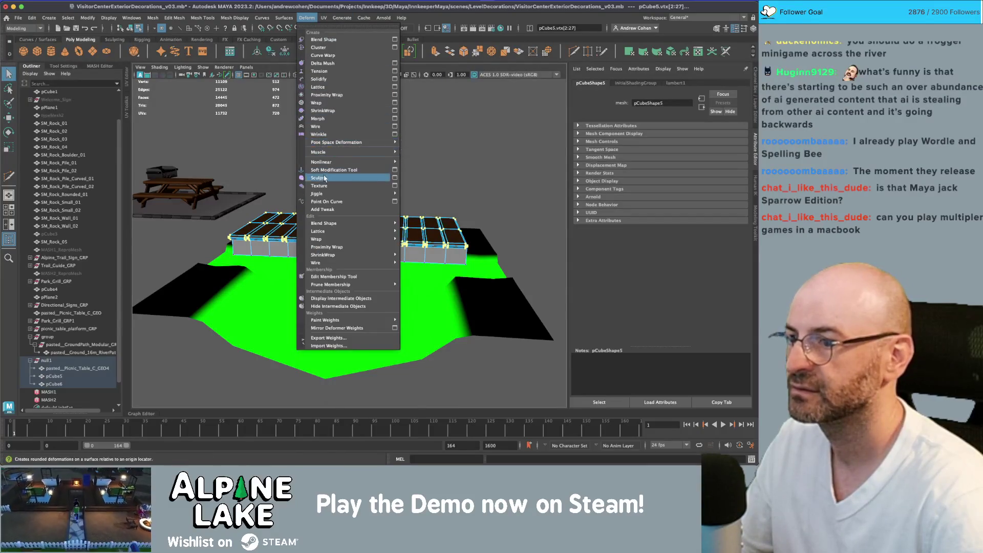
mouse_move(373, 163)
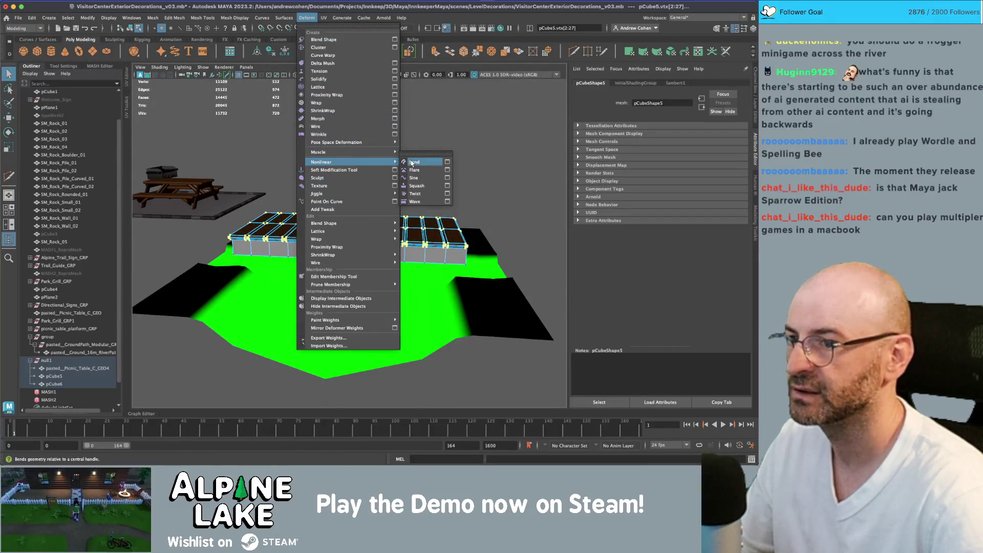
left_click(413, 162)
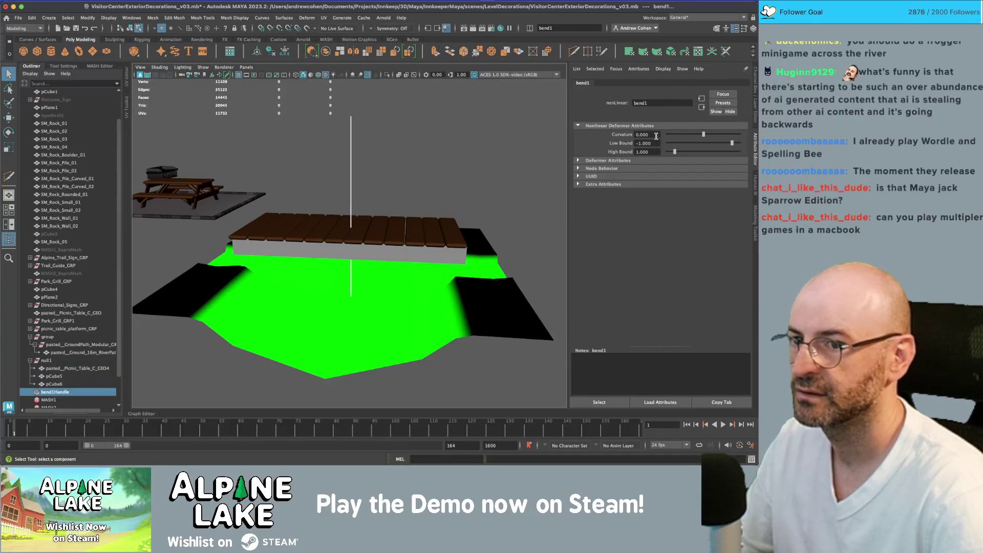
left_click_drag(695, 134, 697, 134)
Step: Rotate bend1Handle 90° so it lies along the bridge length
left_click_drag(443, 169, 423, 207, "alt")
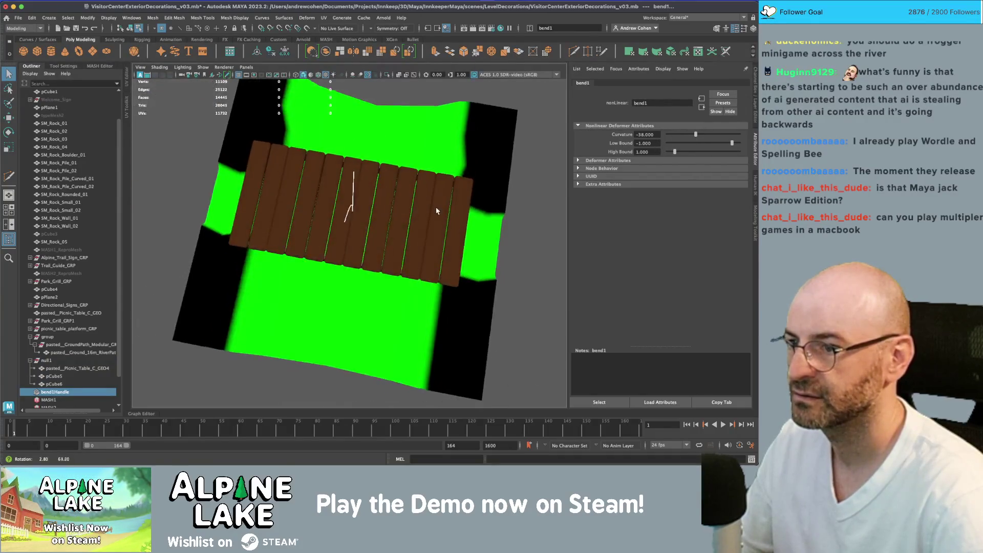
key("e")
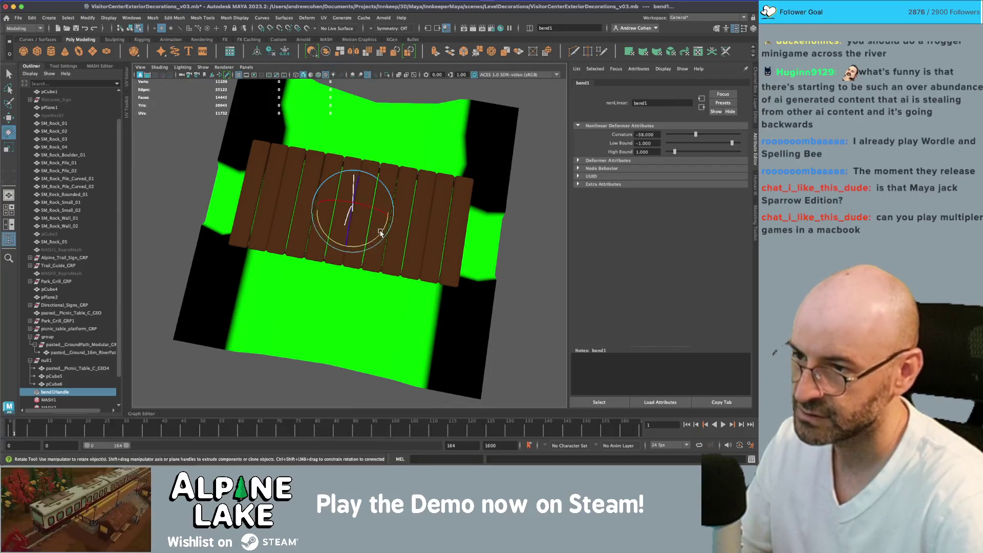
left_click_drag(380, 232, 333, 251)
mouse_move(378, 211)
left_mouse_down()
mouse_move(391, 207)
mouse_move(343, 205)
left_mouse_up()
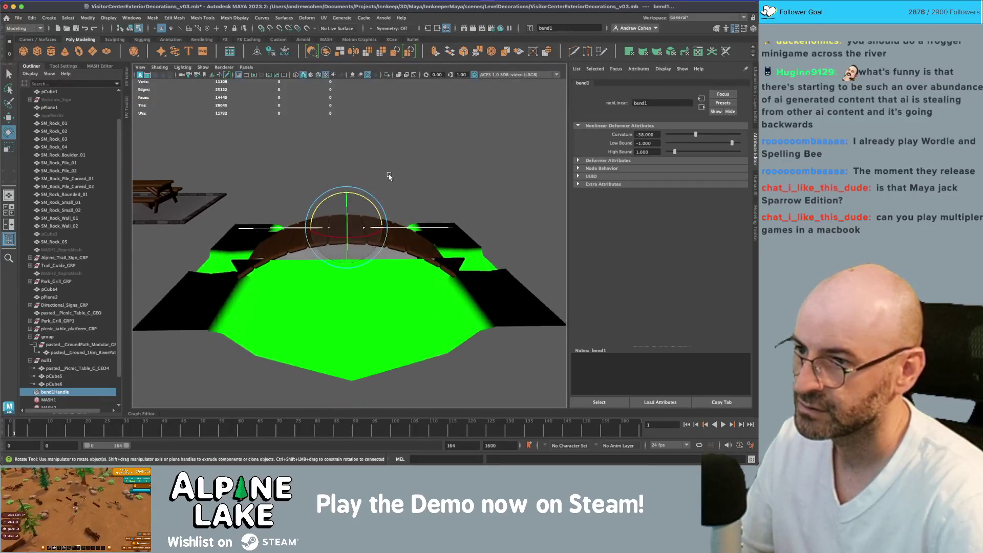
Step: Tune the bend curvature from -14 to -20, undoing a trial handle move
key("w")
left_click_drag(695, 134, 701, 136)
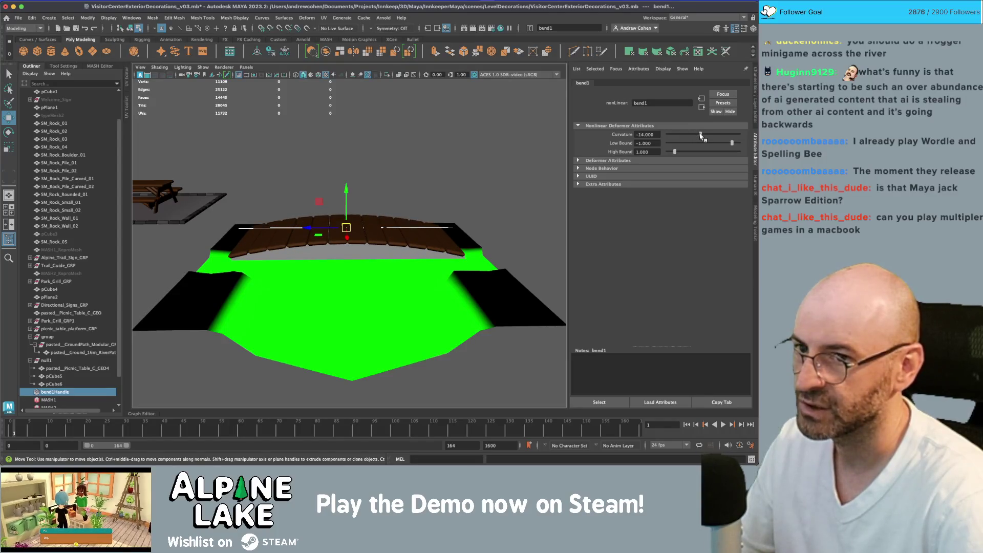
left_click_drag(408, 182, 394, 179)
mouse_move(342, 198)
left_mouse_down()
mouse_move(340, 218)
mouse_move(364, 204)
mouse_move(395, 208)
mouse_move(421, 184)
mouse_move(387, 194)
left_mouse_up()
key("ctrl+z")
left_click_drag(697, 132, 700, 134)
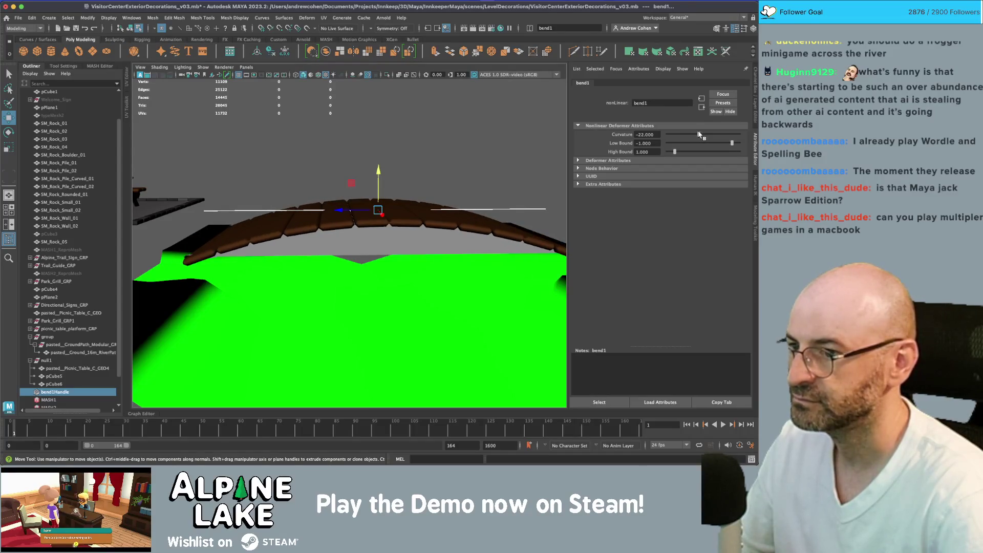
mouse_move(445, 226)
left_mouse_down()
mouse_move(397, 231)
mouse_move(255, 153)
mouse_move(370, 243)
mouse_move(394, 230)
mouse_move(306, 232)
mouse_move(366, 243)
left_mouse_up()
key("q")
left_click(131, 28)
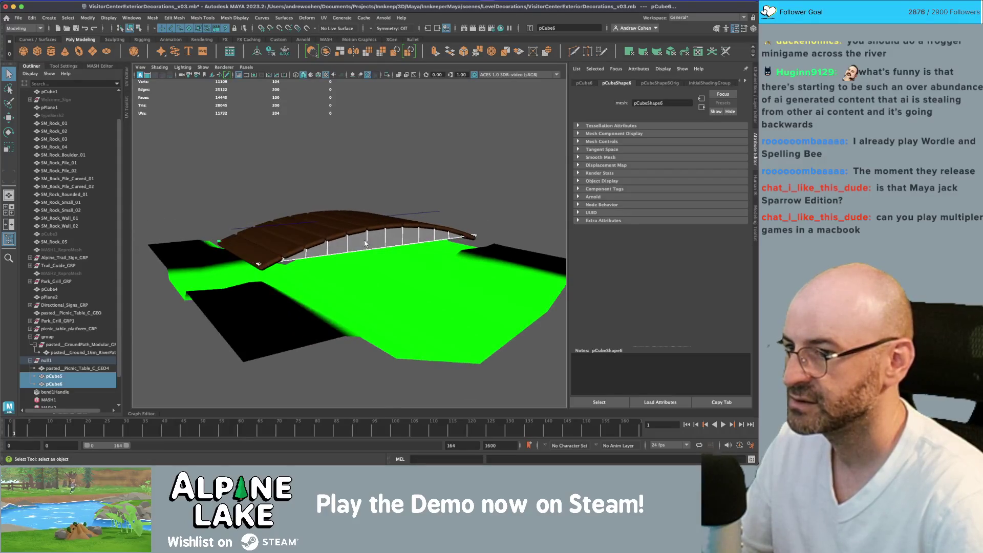
Step: Put the bridge into component editing in wireframe, using the four-view layout
right_click(357, 219)
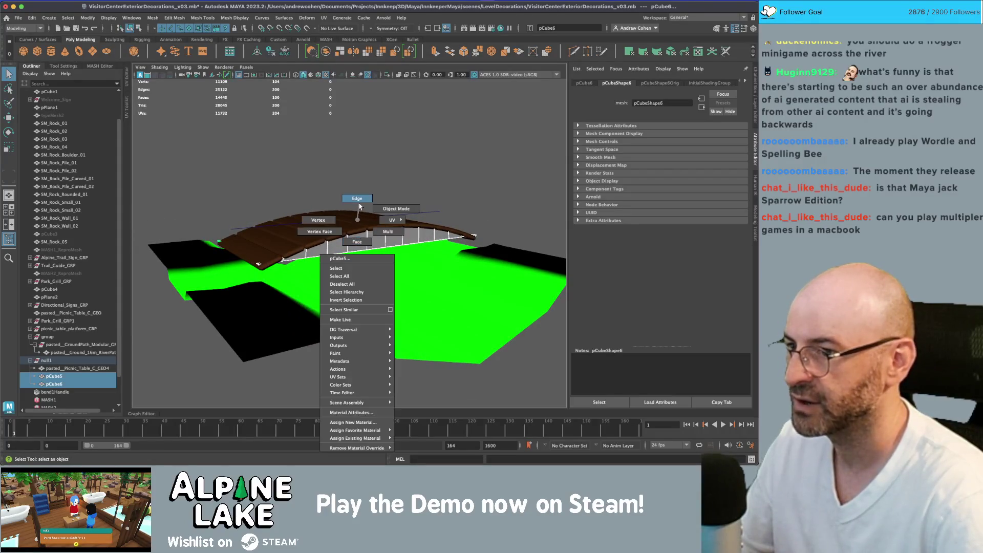
left_click(357, 199)
key("4")
left_click_drag(358, 206, 350, 248)
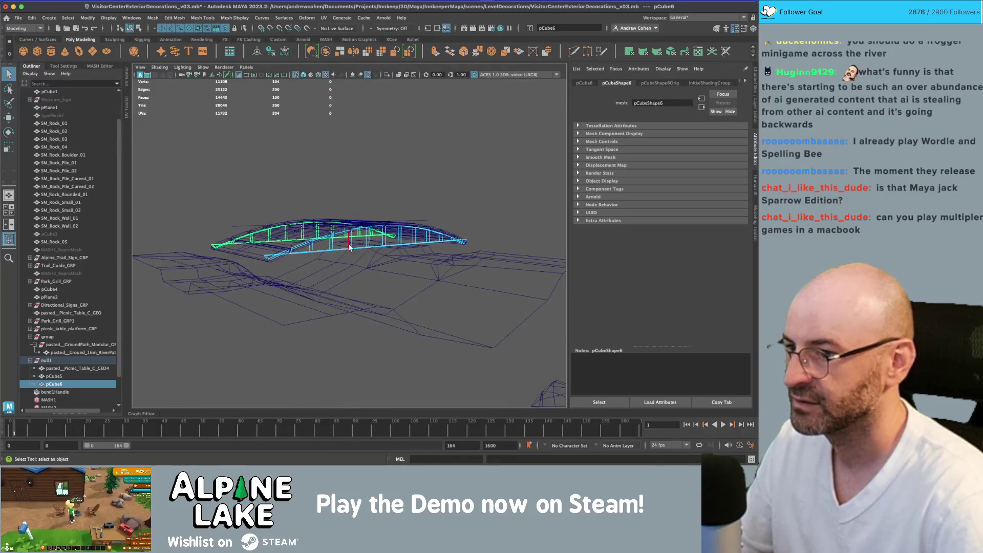
key("ctrl+z")
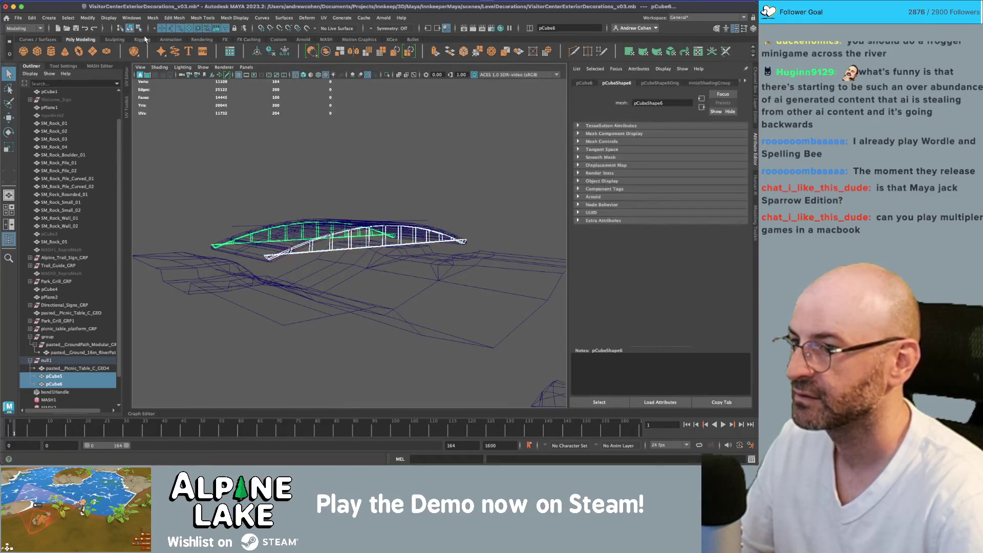
left_click(139, 28)
mouse_move(227, 199)
left_mouse_down()
mouse_move(266, 205)
mouse_move(253, 262)
left_mouse_up()
scroll(370, 267, "up", 5)
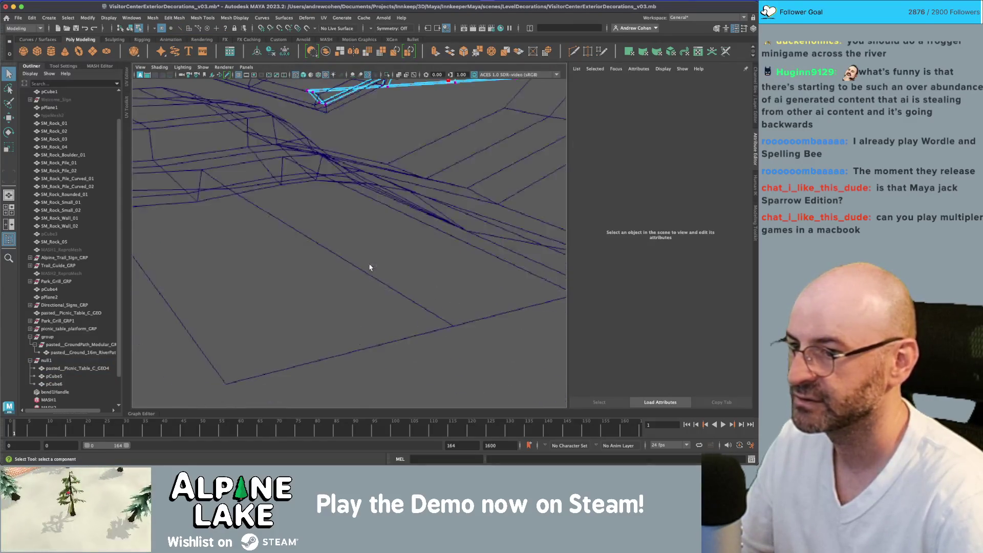
key("space")
key("space")
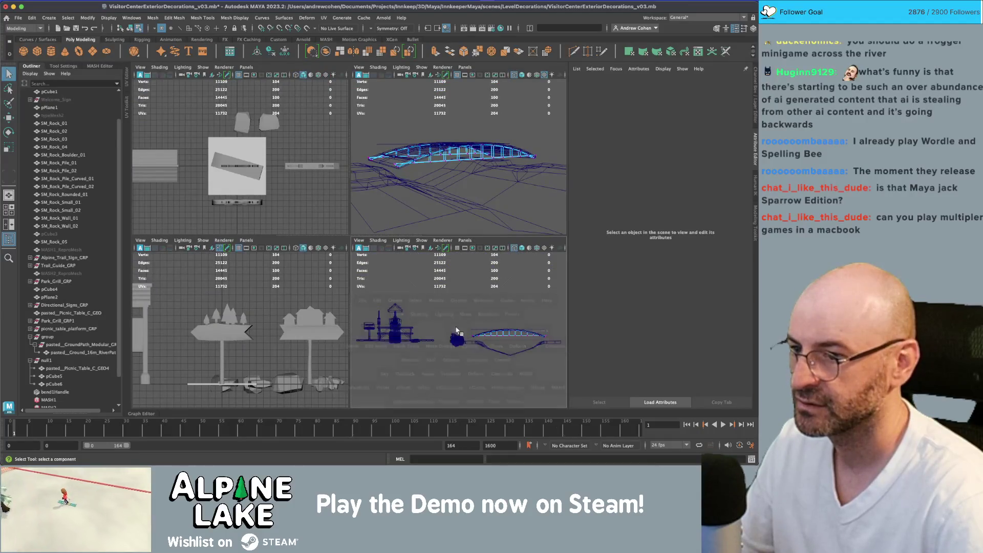
scroll(408, 258, "up", 5)
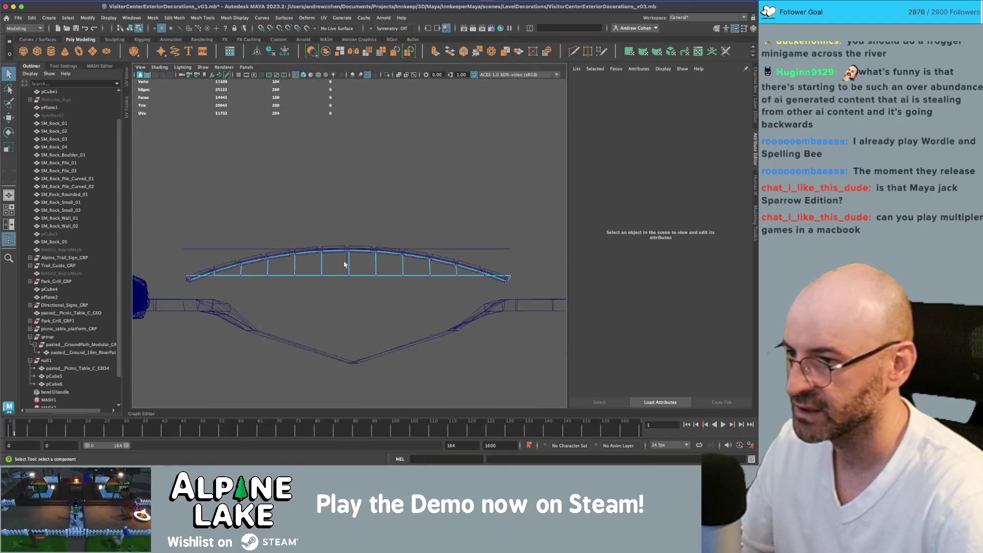
Step: Select the bridge's bottom-edge vertices and scale them in Z to about 0.956
left_click_drag(315, 279, 543, 279)
key("w")
left_click_drag(349, 244, 348, 249)
key("r")
left_click_drag(310, 281, 322, 283)
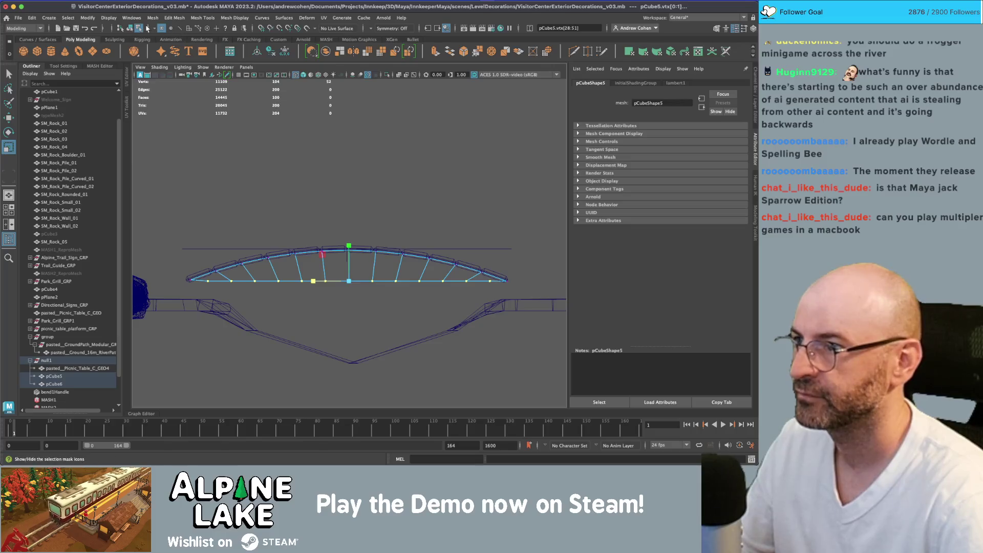
Step: Return to a single textured perspective view framing the bridge arch
key("space")
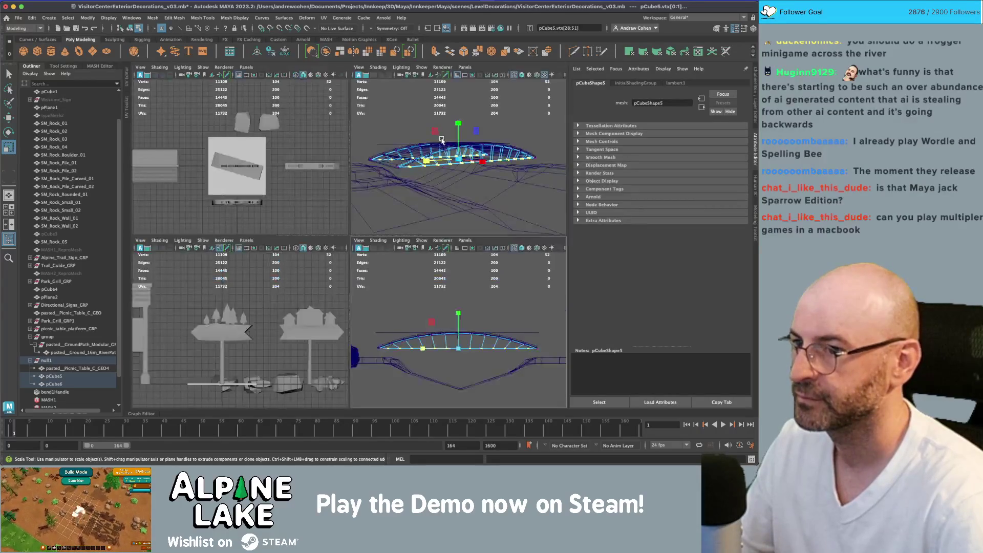
key("space")
key("6")
mouse_move(428, 150)
left_mouse_down()
mouse_move(349, 163)
mouse_move(349, 197)
left_mouse_up()
mouse_move(290, 156)
left_mouse_down()
mouse_move(348, 194)
mouse_move(390, 192)
left_mouse_up()
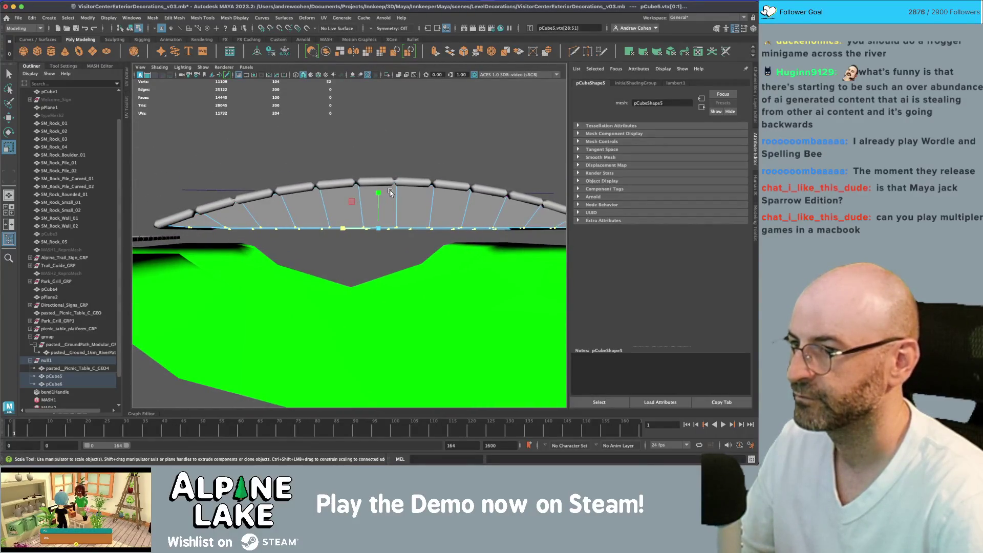
key("super+Tab")
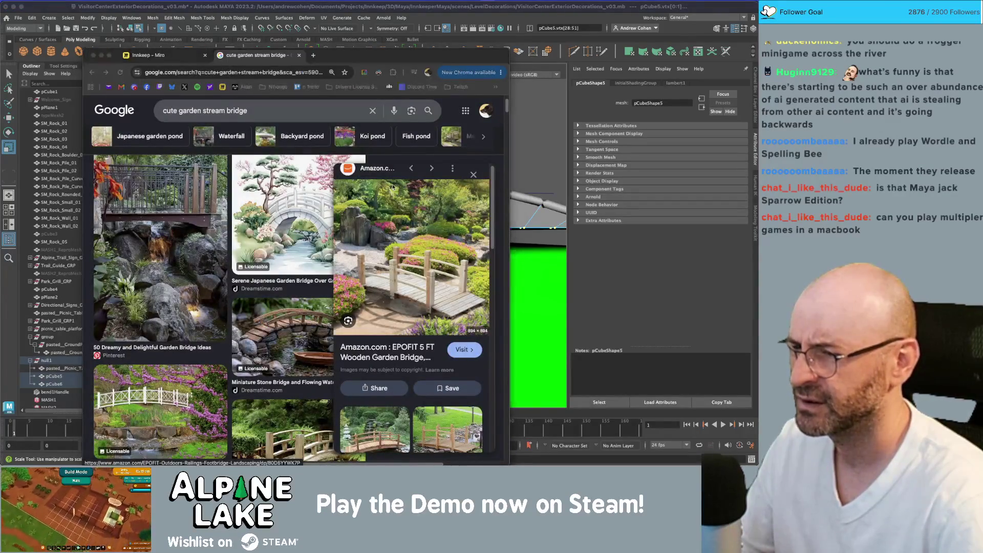
key("super+Tab")
left_click_drag(387, 186, 363, 194)
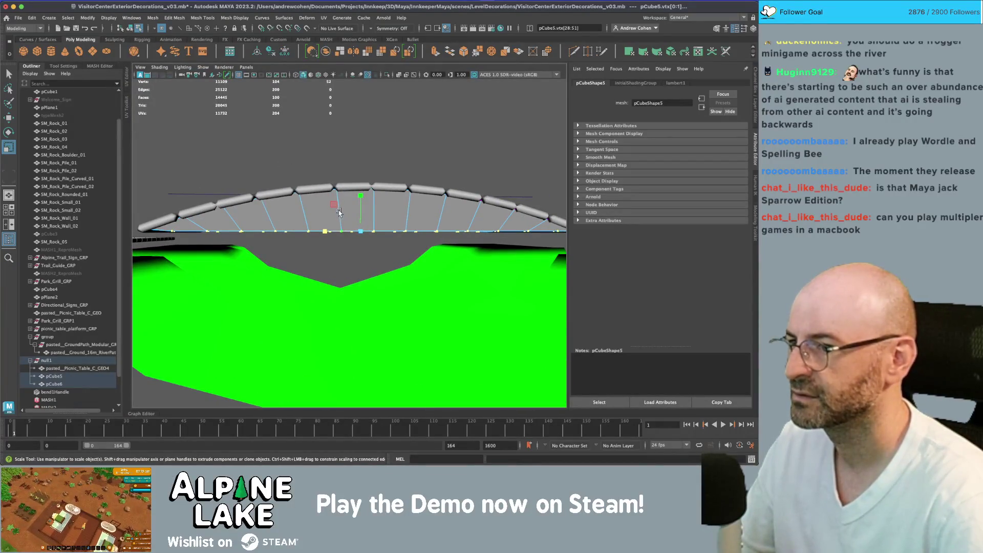
Step: Insert an edge loop across the arch with Multi-Cut and delete a selected face
key("ctrl+shift+x")
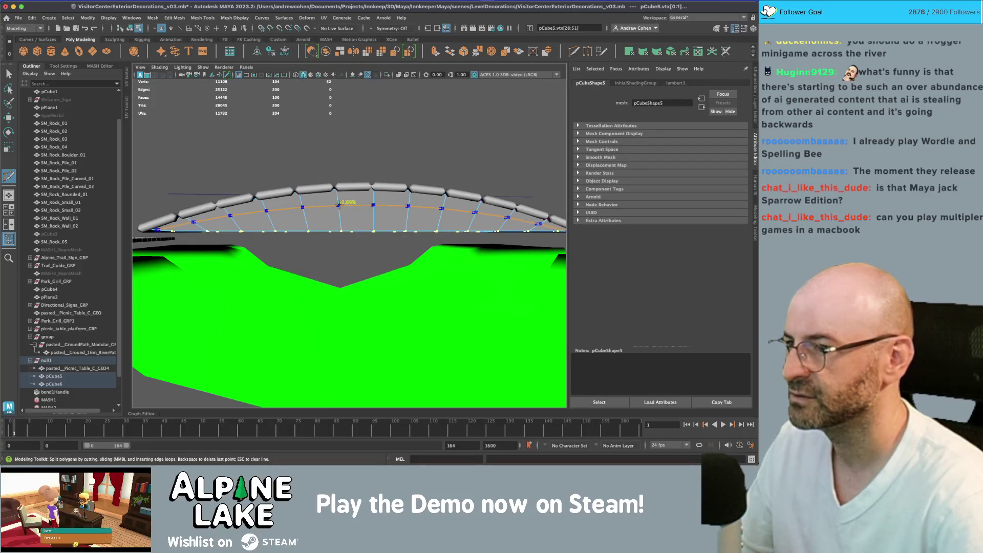
left_click(342, 210)
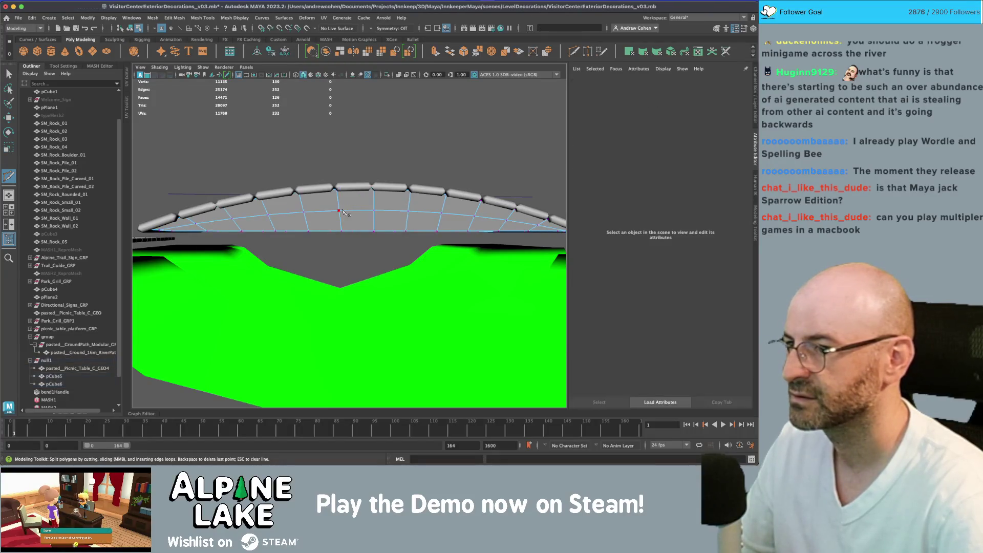
key("q")
right_click(340, 230)
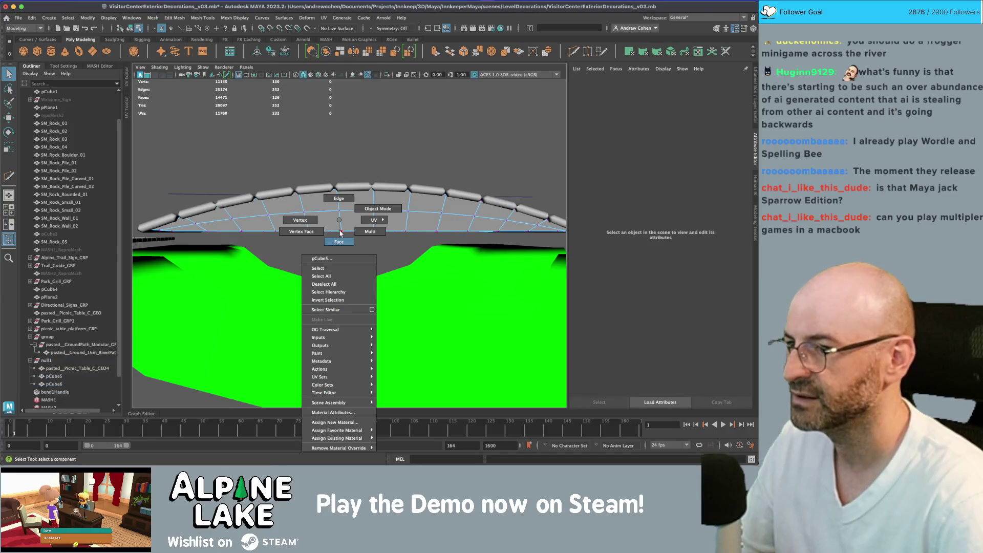
left_click(198, 229)
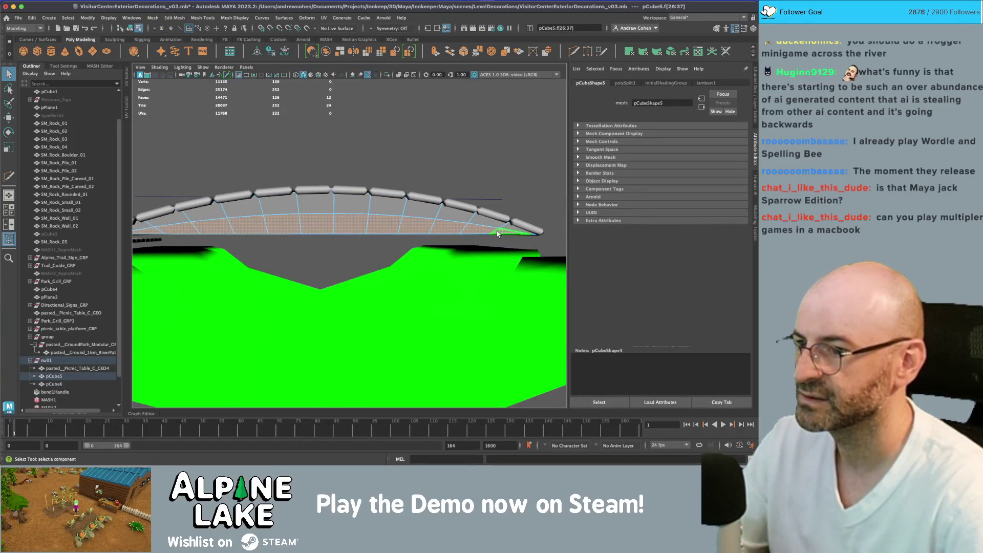
key("Delete")
Step: Delete the underside face loops and the long bottom face of the bridge
double_click(389, 230)
left_click(485, 234)
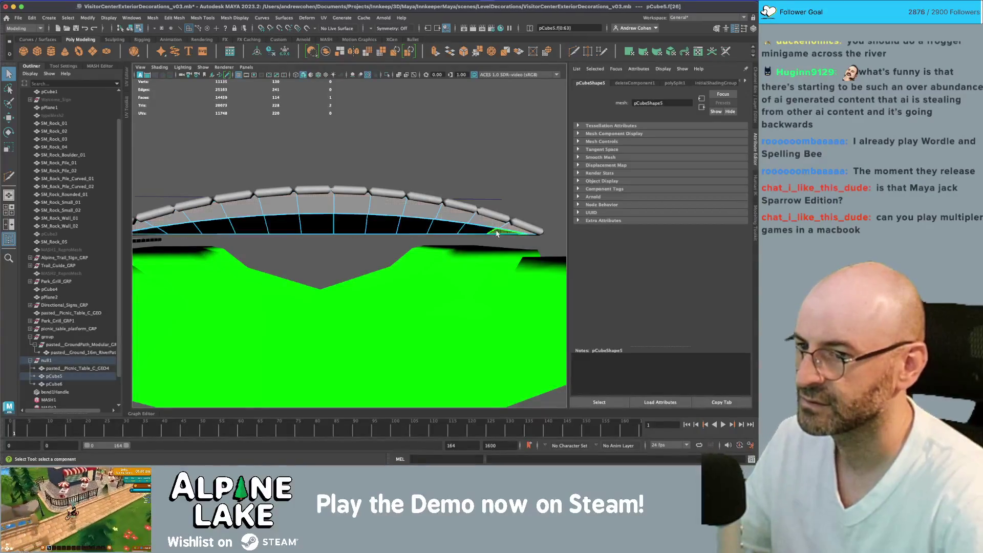
double_click(154, 234)
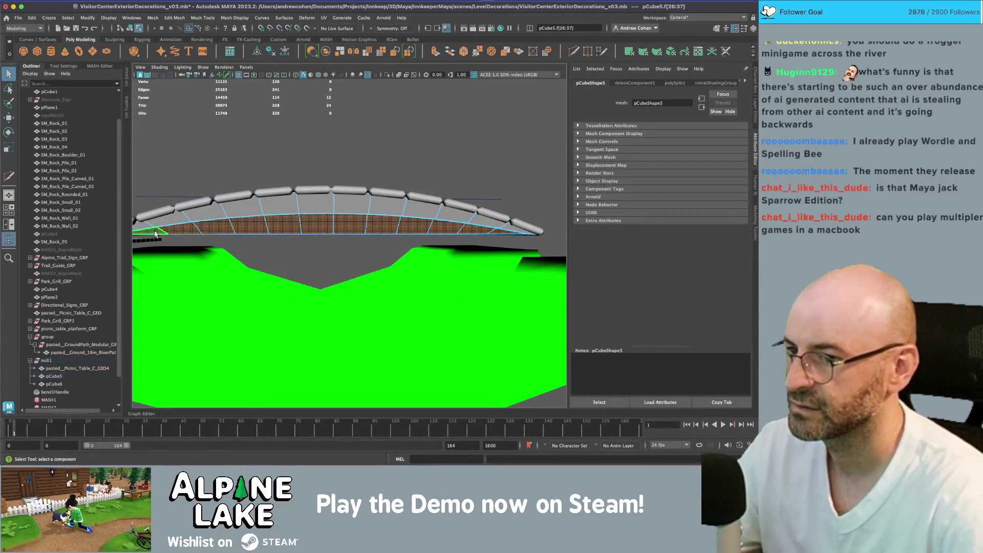
key("Delete")
left_click_drag(403, 218, 300, 240)
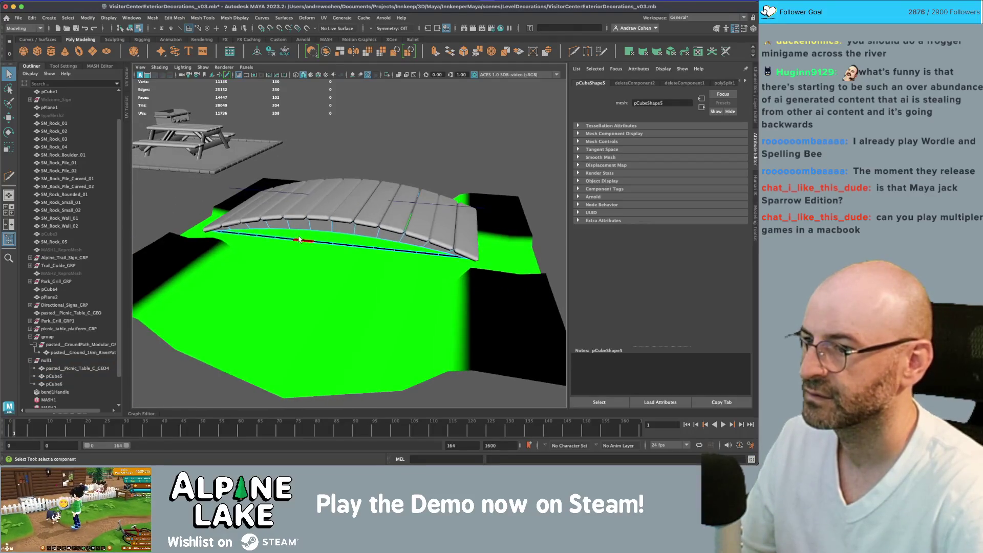
left_click_drag(217, 239, 166, 255)
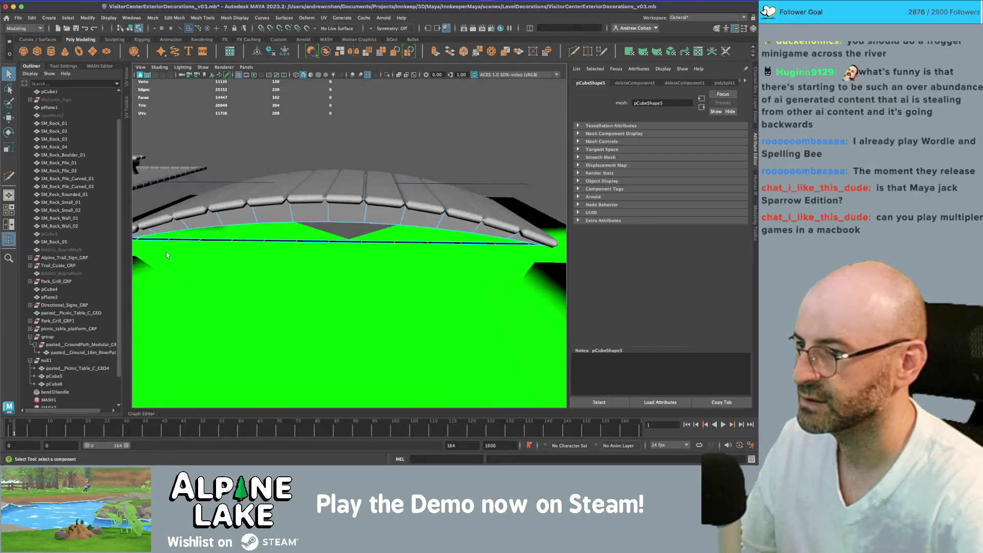
left_click(146, 242)
key("Delete")
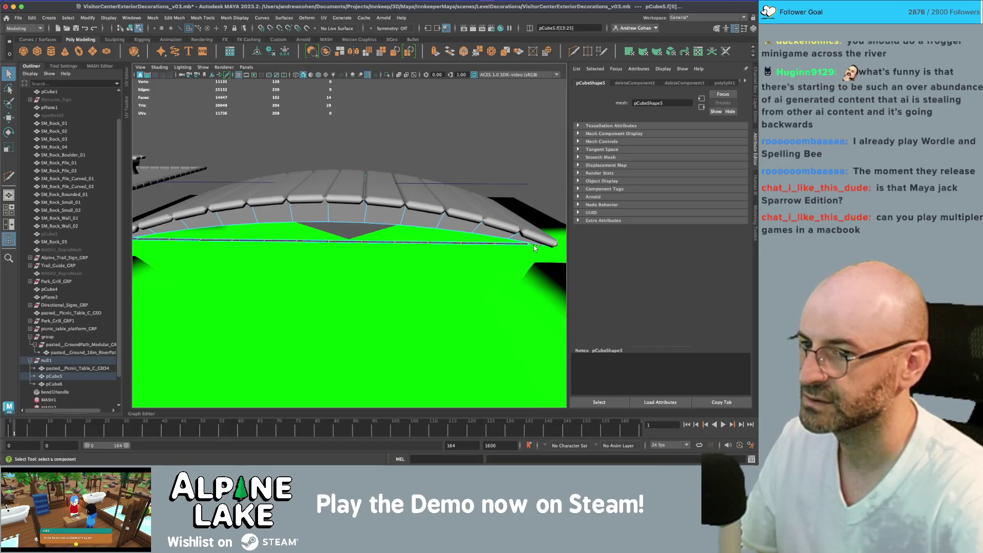
mouse_move(480, 234)
left_mouse_down()
mouse_move(329, 240)
mouse_move(313, 230)
mouse_move(367, 217)
mouse_move(267, 225)
left_mouse_up()
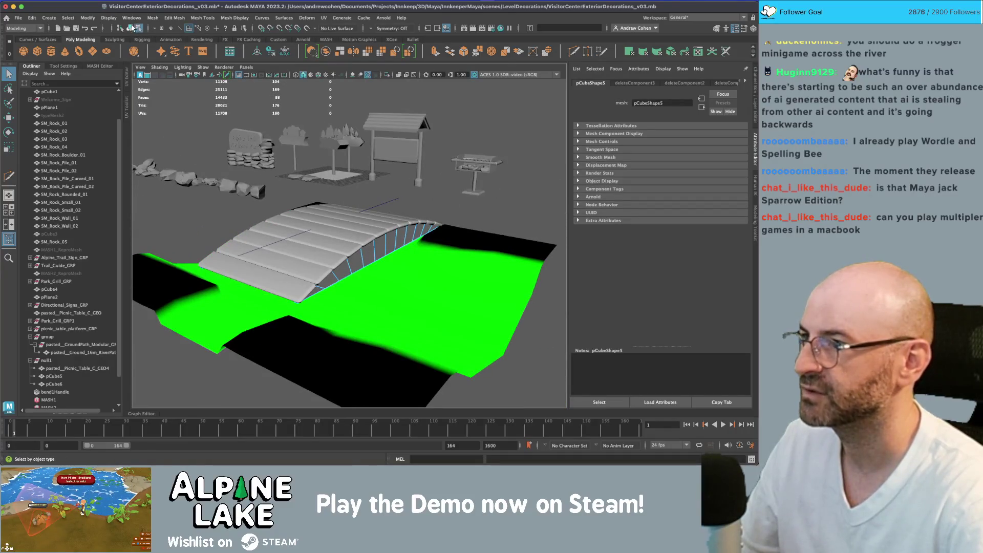
Step: Select an edge loop running along the arch of pCube5
left_click(513, 153)
mouse_move(410, 231)
left_mouse_down()
mouse_move(292, 230)
mouse_move(321, 223)
mouse_move(295, 218)
mouse_move(332, 228)
left_mouse_up()
left_click(333, 232)
right_click(320, 223)
left_click_drag(410, 256, 320, 246)
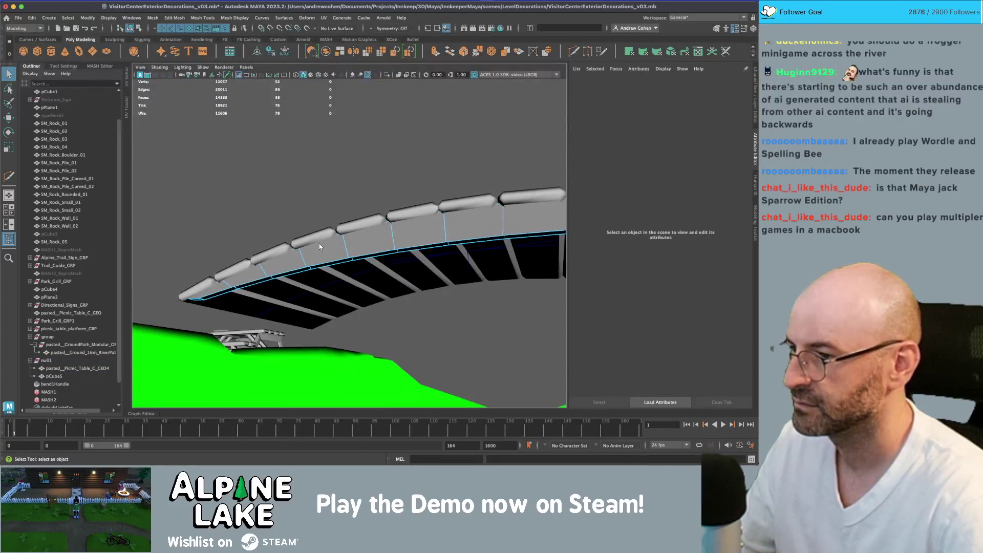
right_click(227, 221)
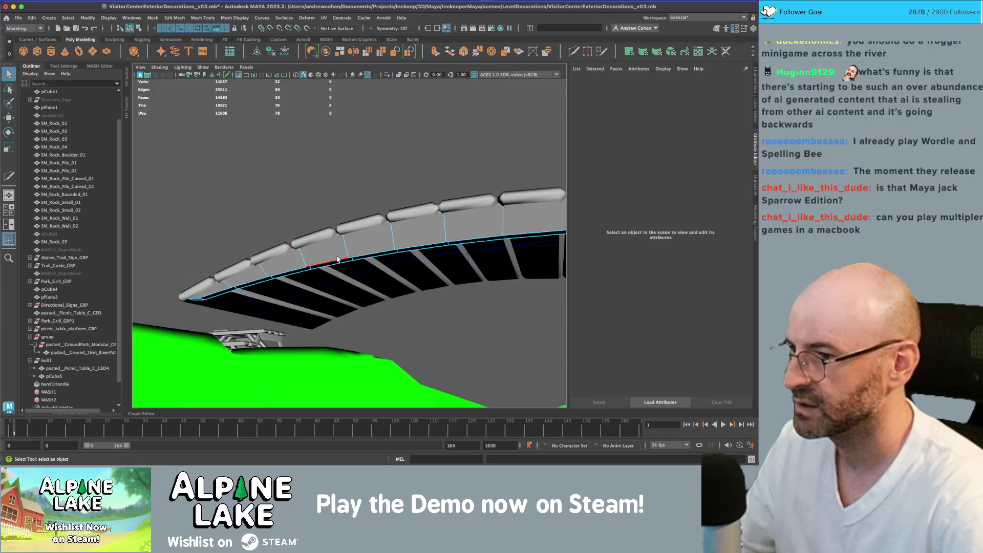
double_click(313, 266)
Step: Scale the edge loop to 0.877 in Z and 0.886 in Y
mouse_move(341, 260)
left_mouse_down()
mouse_move(387, 262)
mouse_move(394, 247)
left_mouse_up()
key("r")
left_click_drag(374, 281, 378, 282)
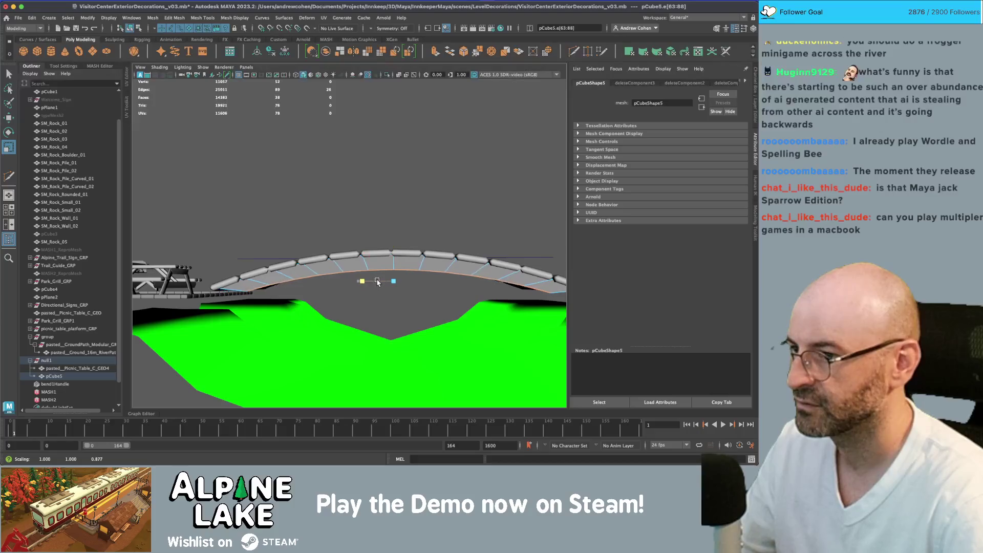
mouse_move(393, 246)
left_mouse_down()
mouse_move(393, 263)
mouse_move(417, 264)
mouse_move(266, 272)
left_mouse_up()
key("w")
key("r")
left_click(131, 28)
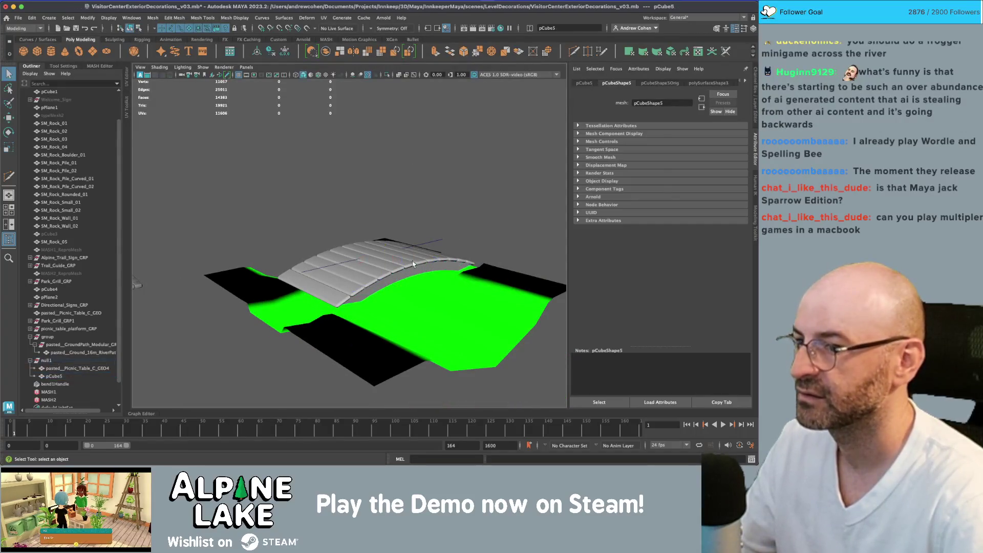
Step: Duplicate the arched bridge piece and rotate the copy
key("q")
key("ctrl+d")
key("w")
key("e")
mouse_move(456, 250)
left_mouse_down()
mouse_move(394, 270)
mouse_move(294, 280)
mouse_move(315, 254)
mouse_move(308, 235)
mouse_move(304, 265)
left_mouse_up()
Step: Combine pCube6 and pCube5 into a single bridge mesh, pCube7
key("q")
left_click(306, 234)
left_click(300, 262)
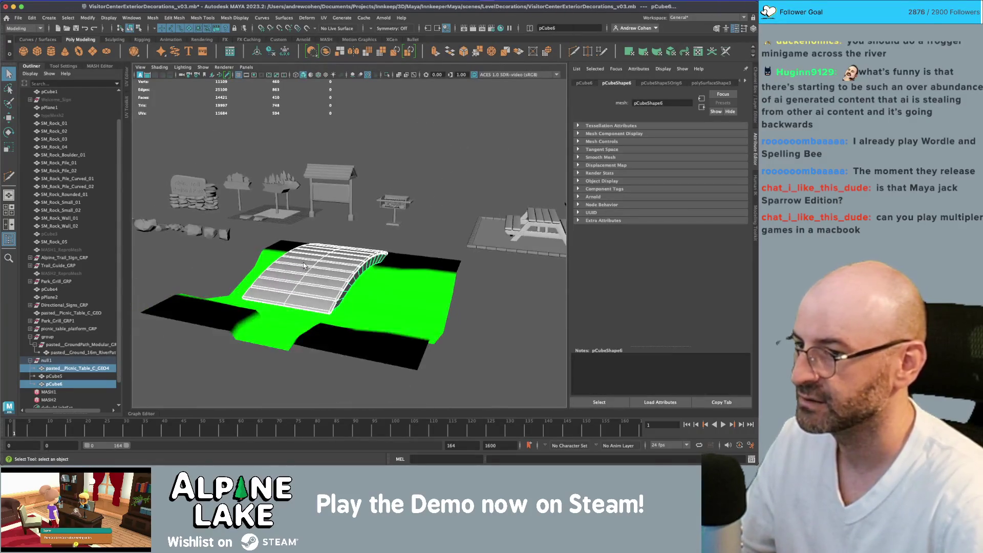
left_click(54, 377, "ctrl")
left_click(324, 52)
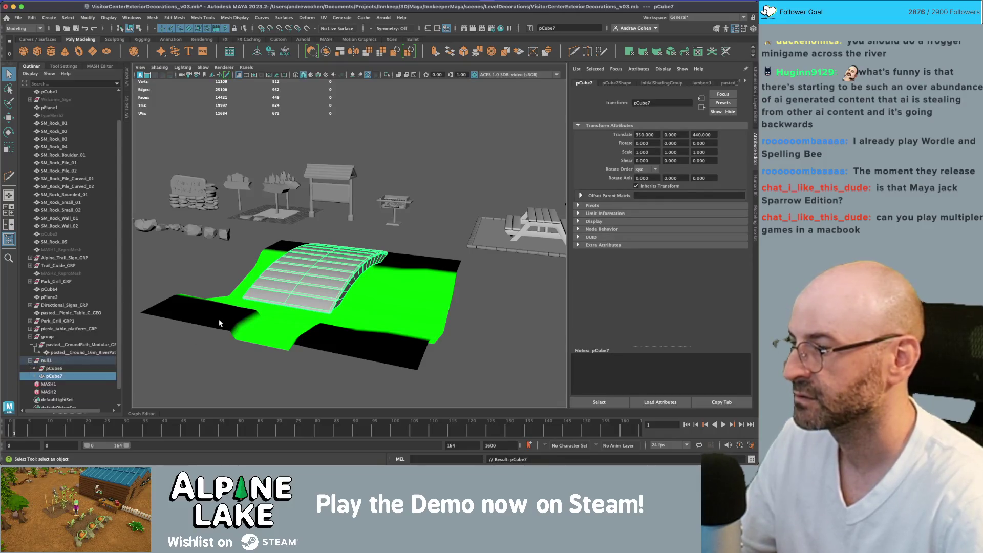
key("w")
mouse_move(290, 277)
left_mouse_down("alt")
mouse_move(367, 277)
mouse_move(365, 260)
left_mouse_up("alt")
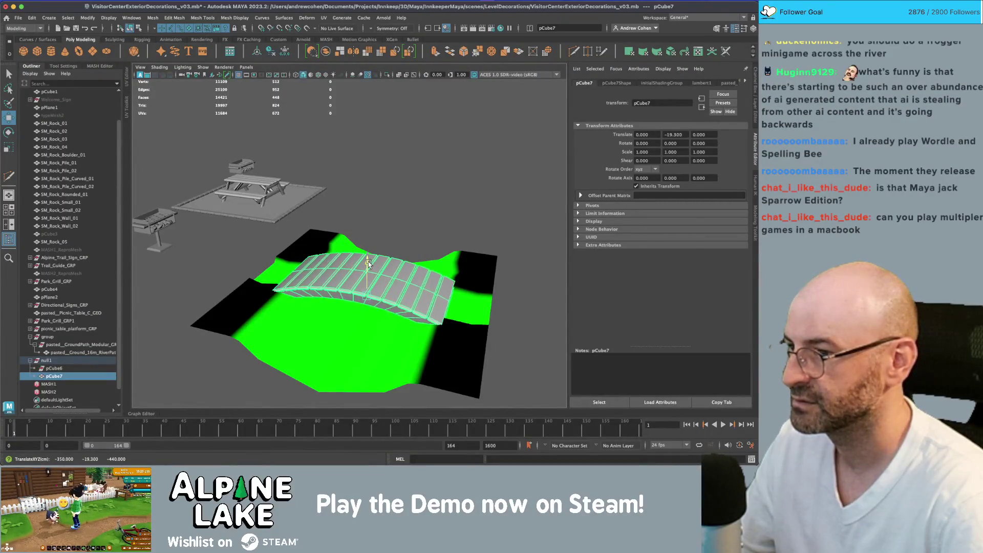